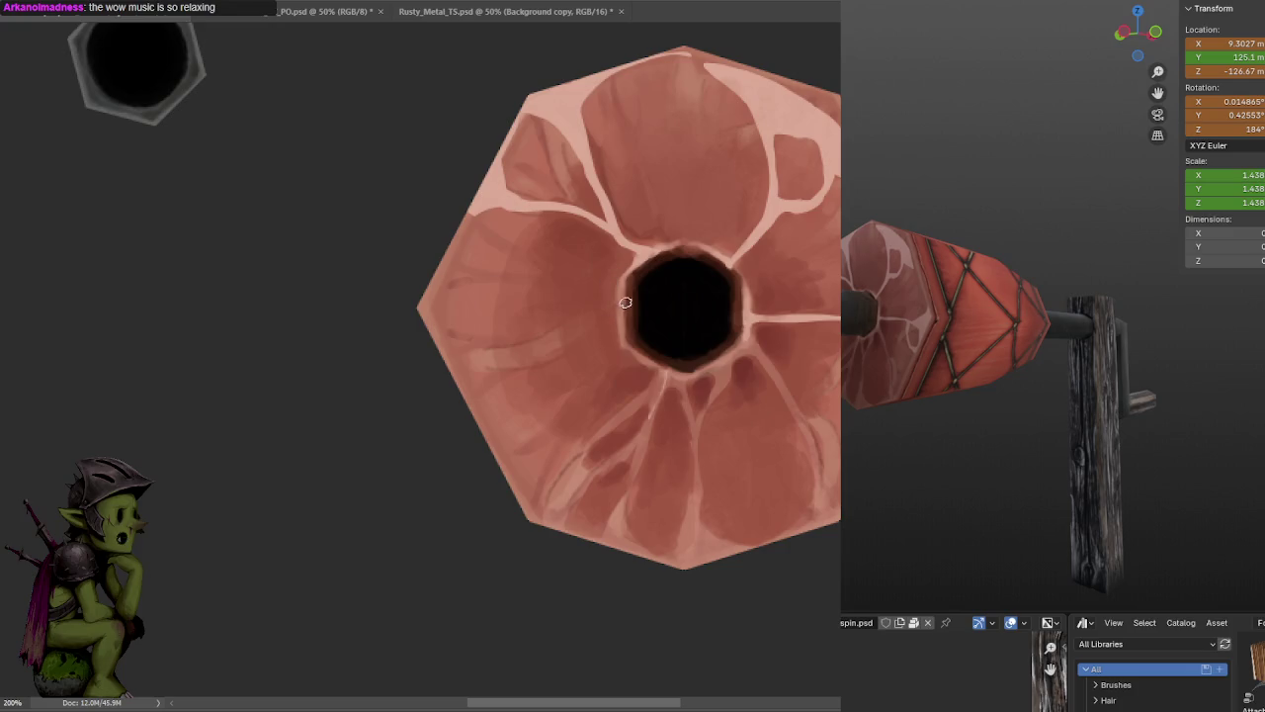
# - Darken the pale streaks right of the meat cap's hole and save the texture
pyautogui.moveTo(754, 299); pyautogui.dragTo(746, 271)
pyautogui.hotkey('ctrl', 'z')
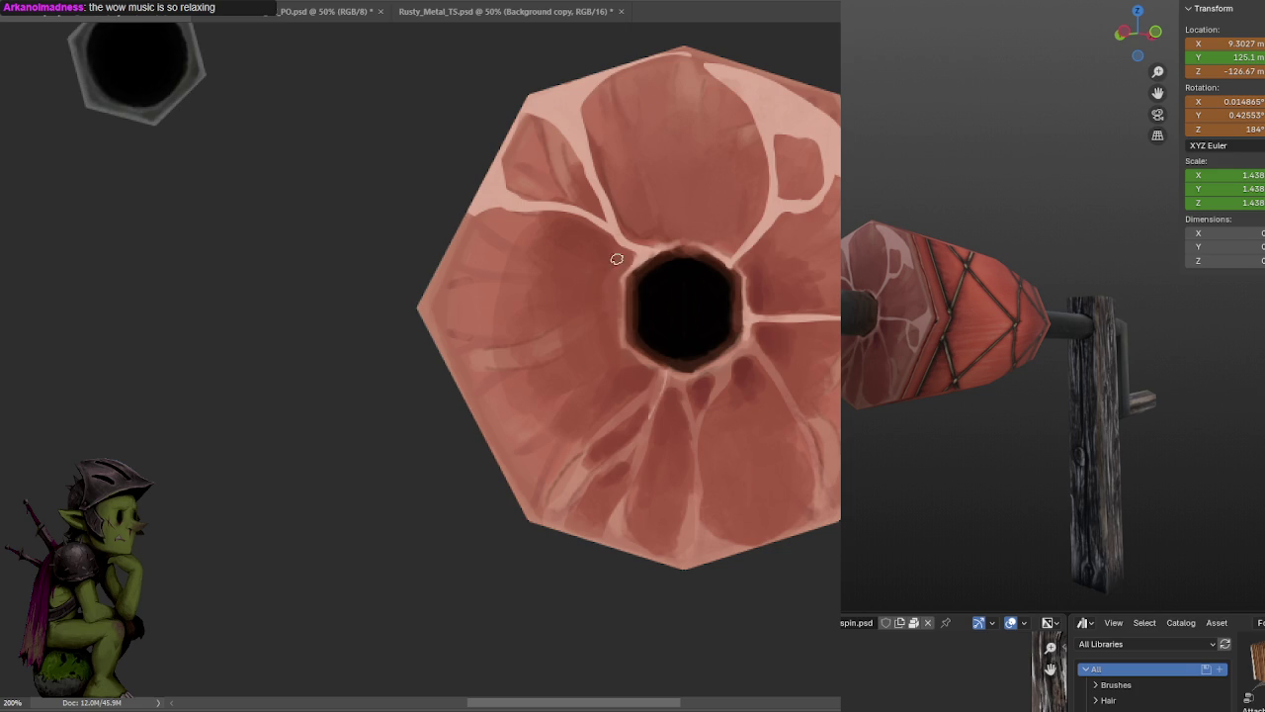
pyautogui.moveTo(612, 265); pyautogui.dragTo(601, 277)
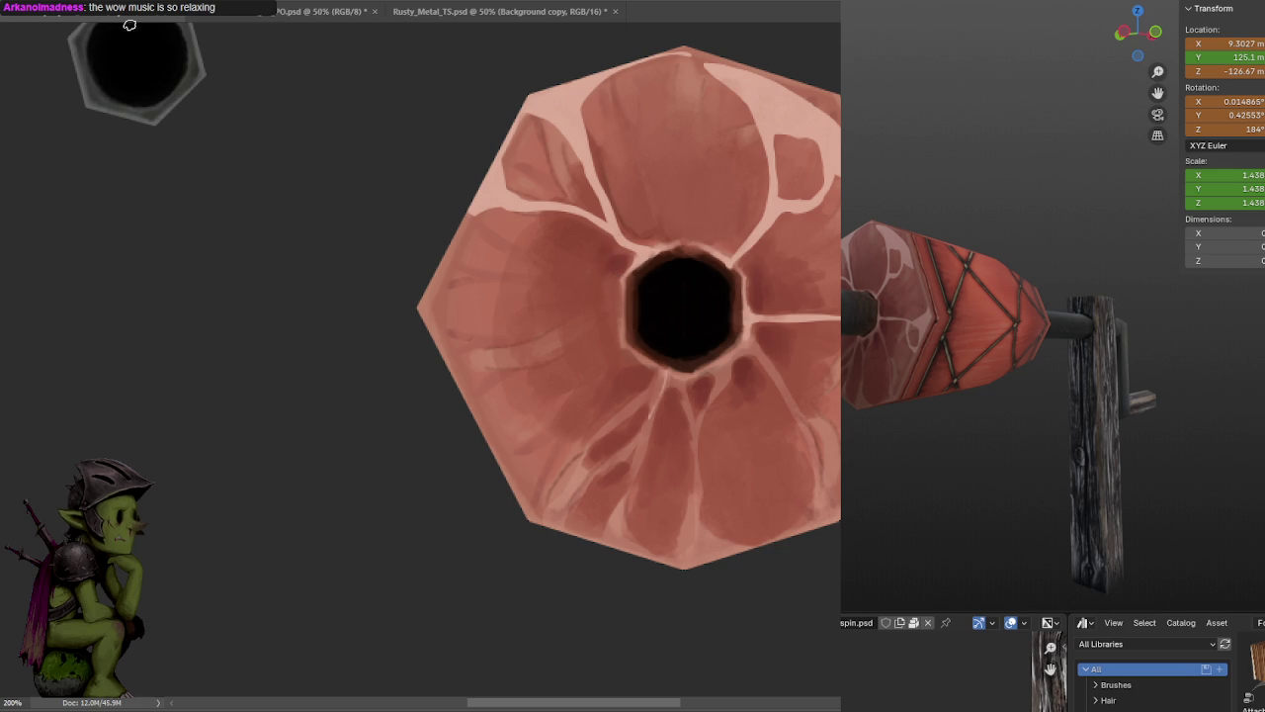
pyautogui.moveTo(920, 395)
pyautogui.mouseDown(button='middle')
pyautogui.moveTo(1123, 355)
pyautogui.moveTo(1015, 270)
pyautogui.moveTo(1024, 278)
pyautogui.moveTo(1012, 284)
pyautogui.mouseUp(button='middle')
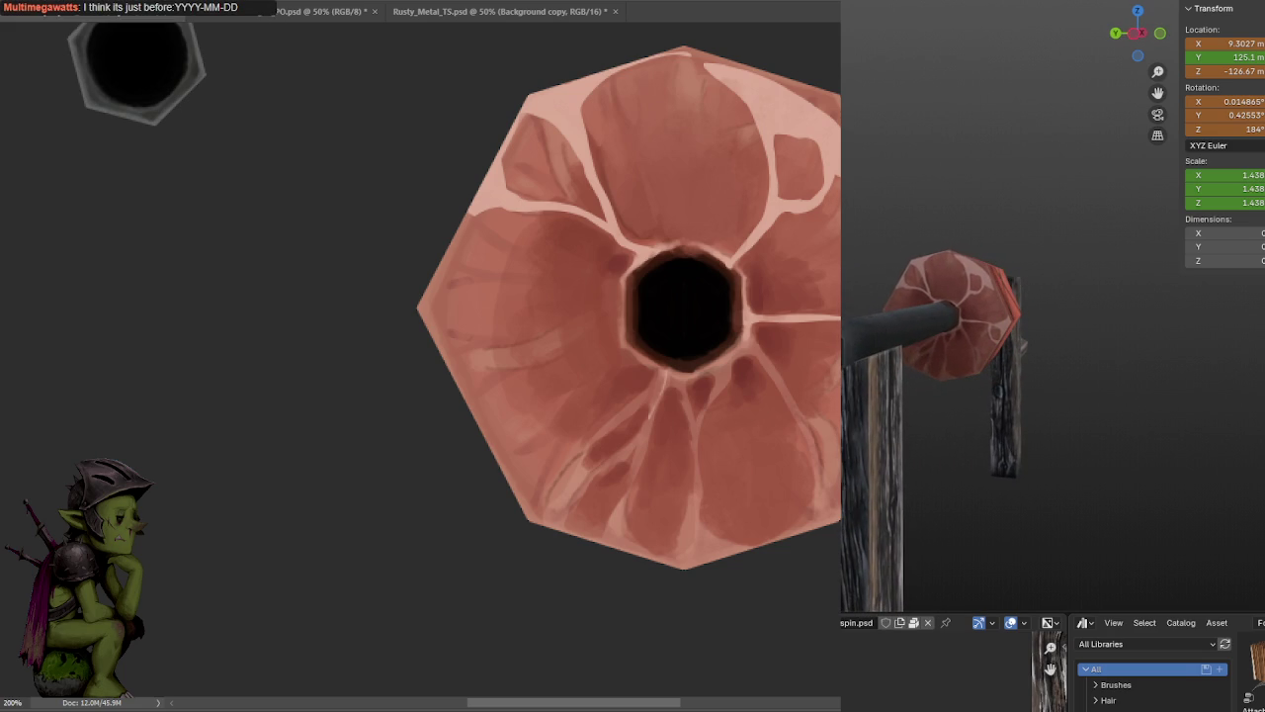
pyautogui.moveTo(789, 264); pyautogui.dragTo(663, 254)
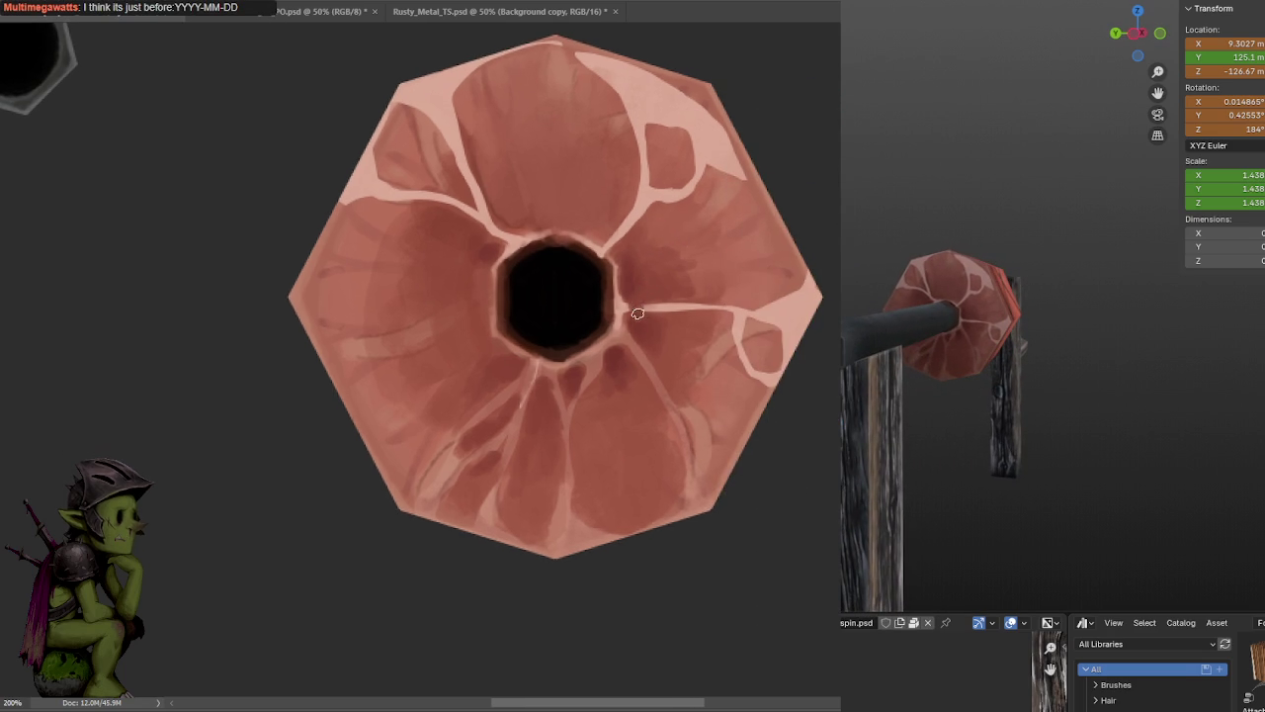
pyautogui.moveTo(663, 318)
pyautogui.mouseDown()
pyautogui.moveTo(762, 312)
pyautogui.moveTo(734, 318)
pyautogui.moveTo(766, 379)
pyautogui.mouseUp()
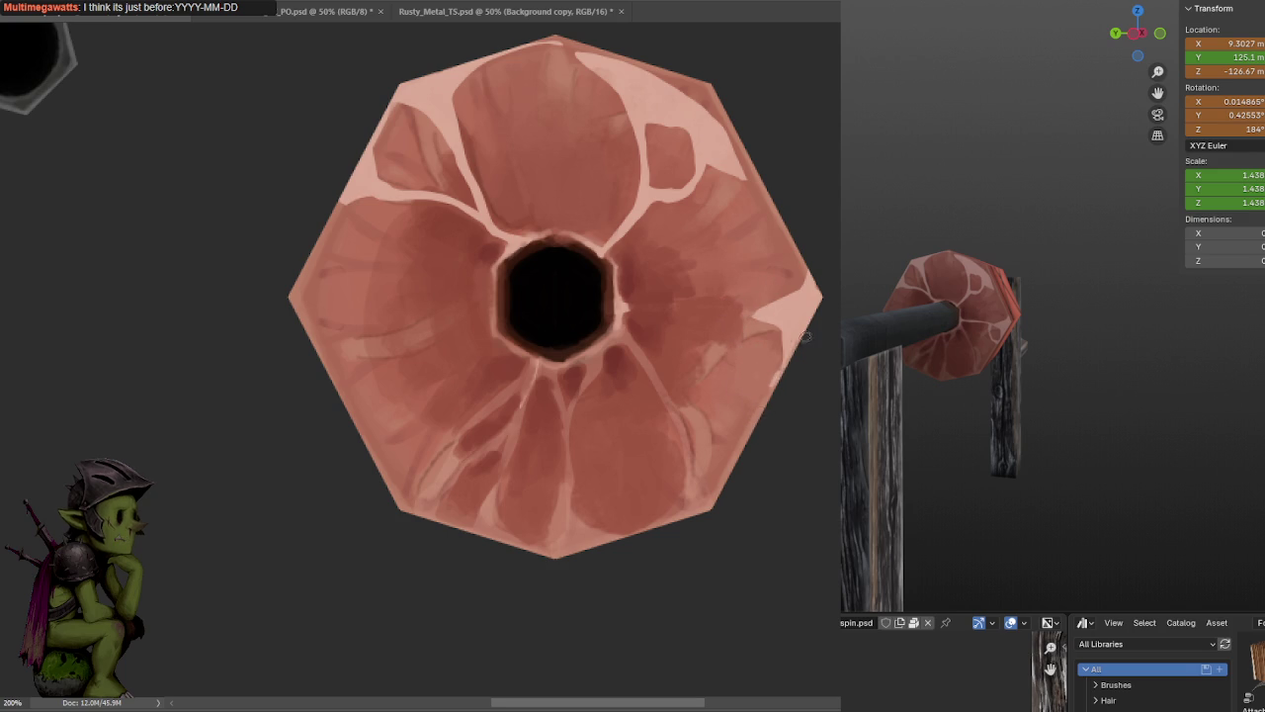
pyautogui.moveTo(765, 294); pyautogui.dragTo(792, 333)
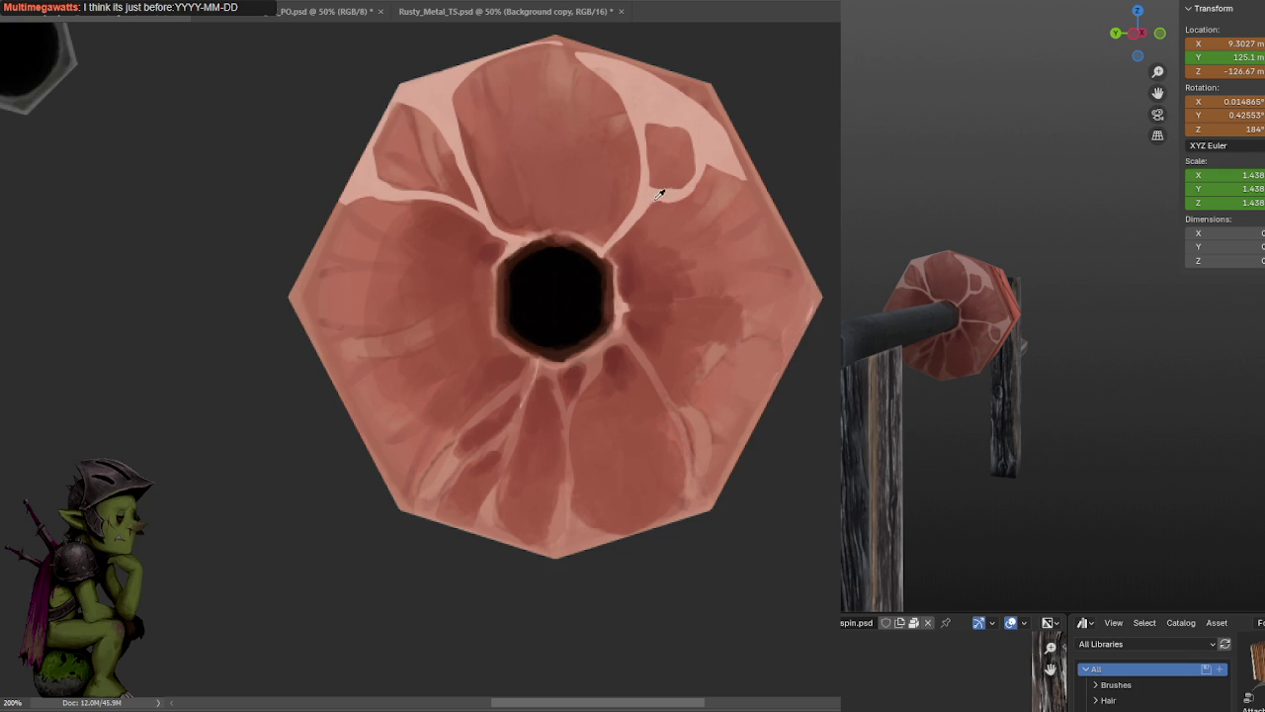
pyautogui.press('l')
pyautogui.hotkey('ctrl', 's')
# - Paint a pale highlight along a vein and a thin darker stroke near the top
pyautogui.moveTo(720, 172); pyautogui.dragTo(686, 175)
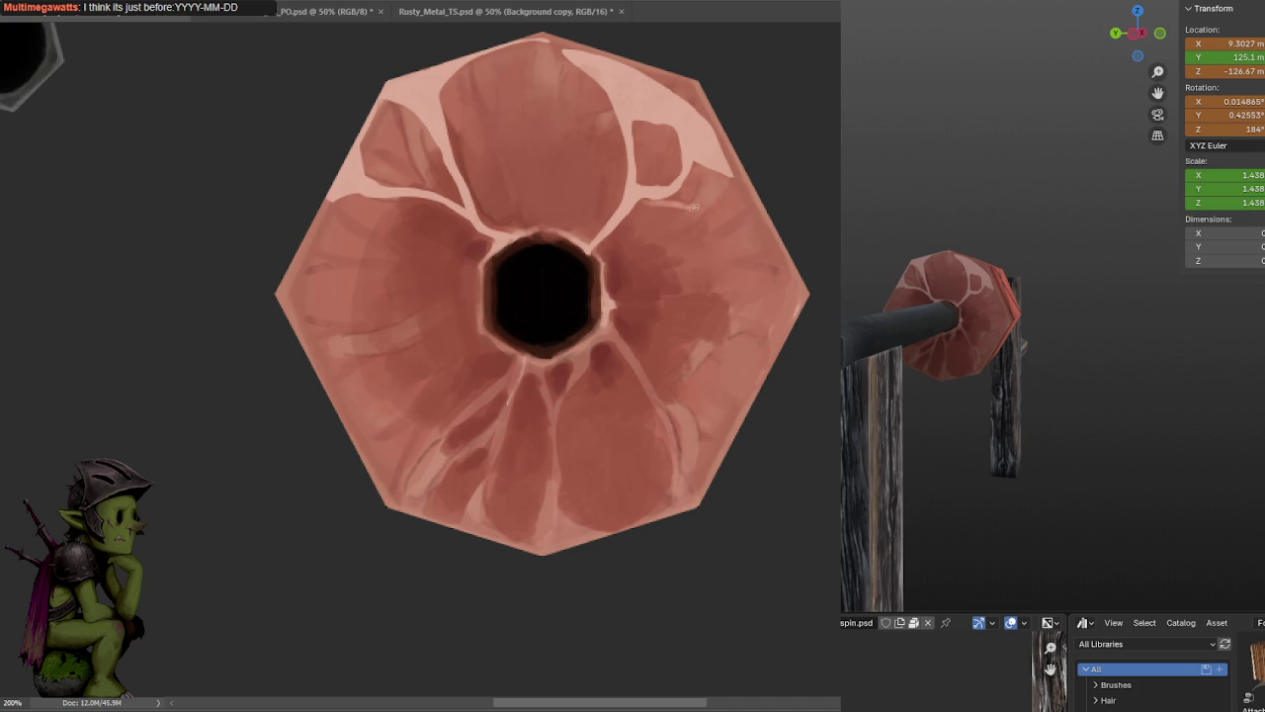
pyautogui.moveTo(628, 241); pyautogui.dragTo(605, 247)
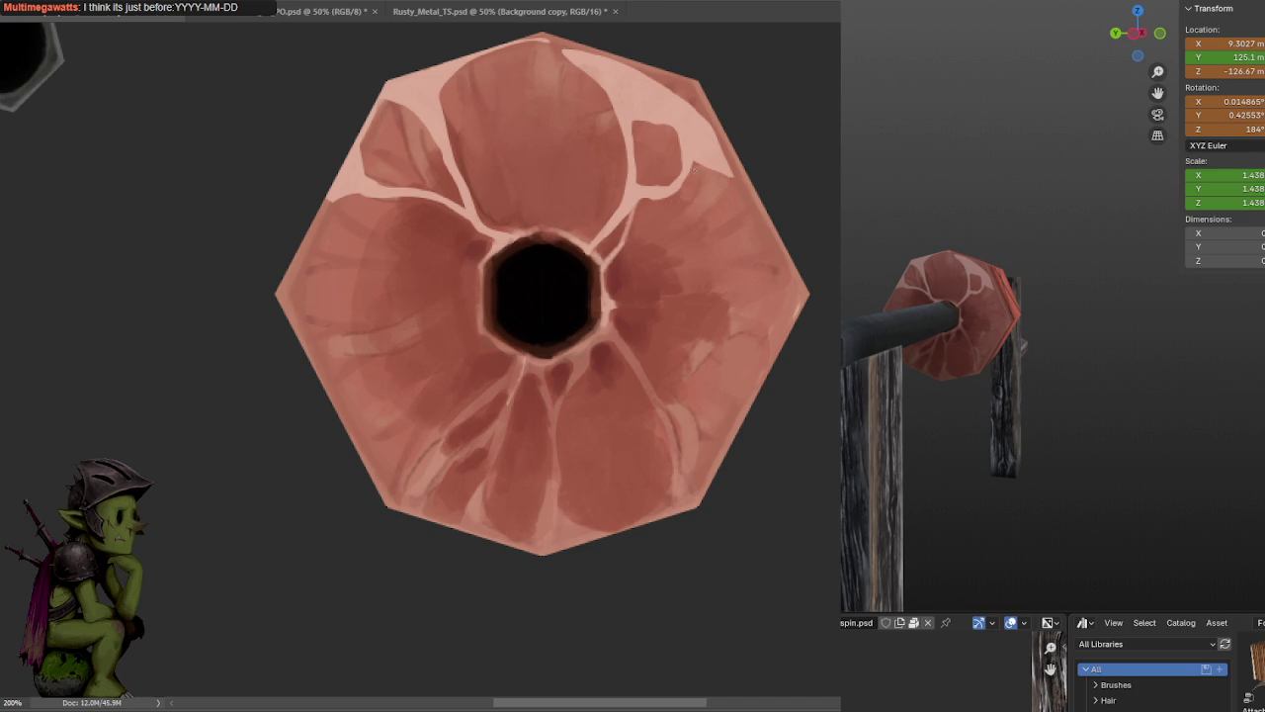
pyautogui.moveTo(623, 244); pyautogui.dragTo(687, 229)
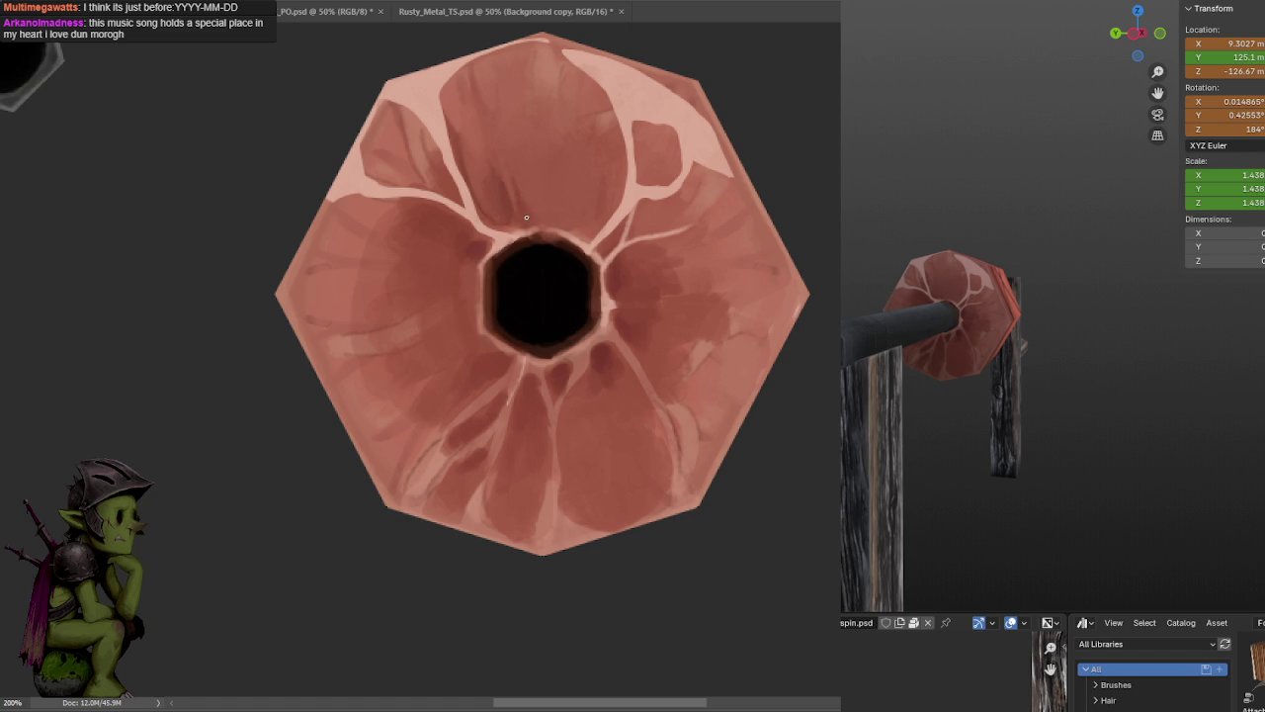
pyautogui.moveTo(553, 100); pyautogui.dragTo(569, 83)
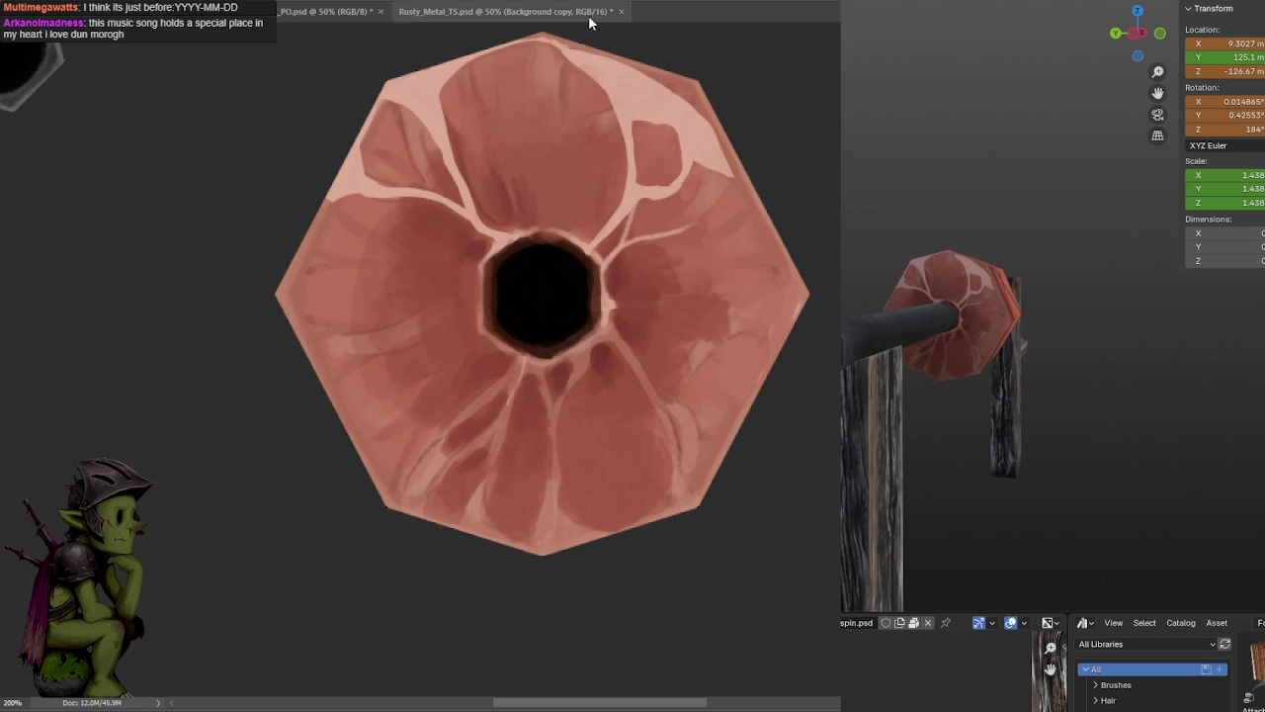
# - Lighten the cap's upper-right edge, darken the upper petal's top-left edge, and add a light stroke
pyautogui.moveTo(692, 96)
pyautogui.mouseDown()
pyautogui.moveTo(738, 168)
pyautogui.moveTo(577, 41)
pyautogui.mouseUp()
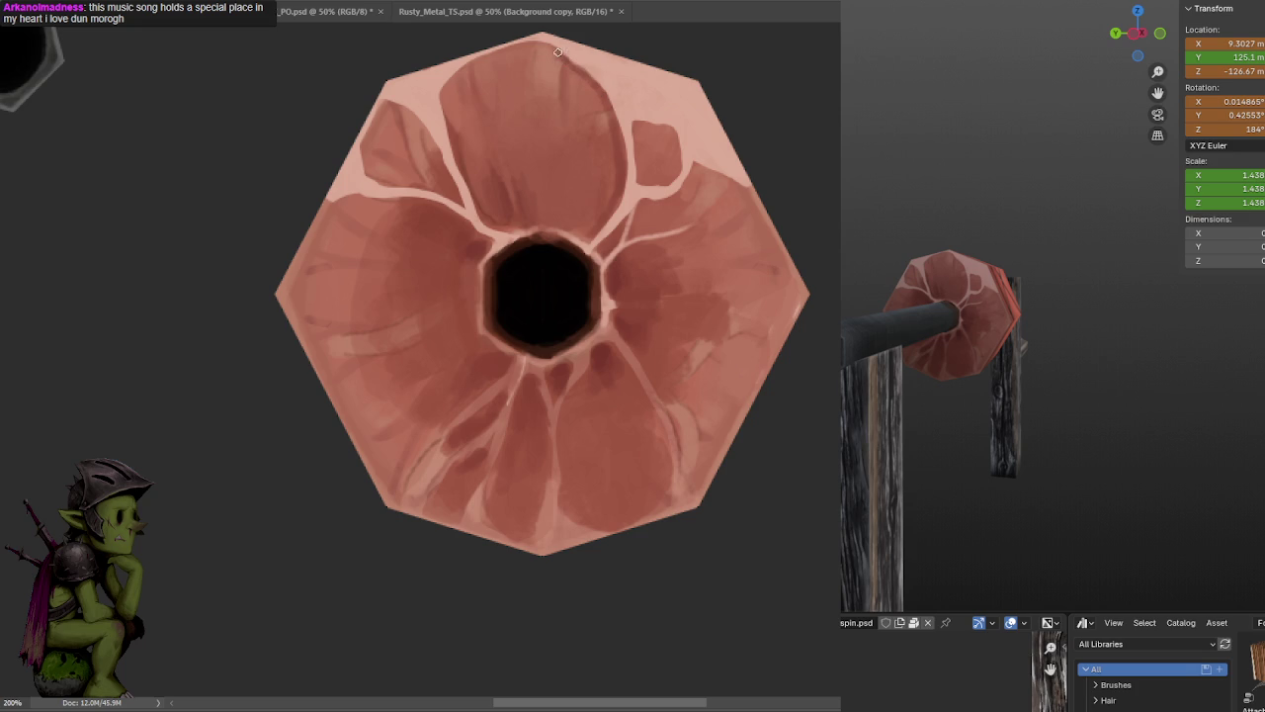
pyautogui.moveTo(531, 44); pyautogui.dragTo(454, 134)
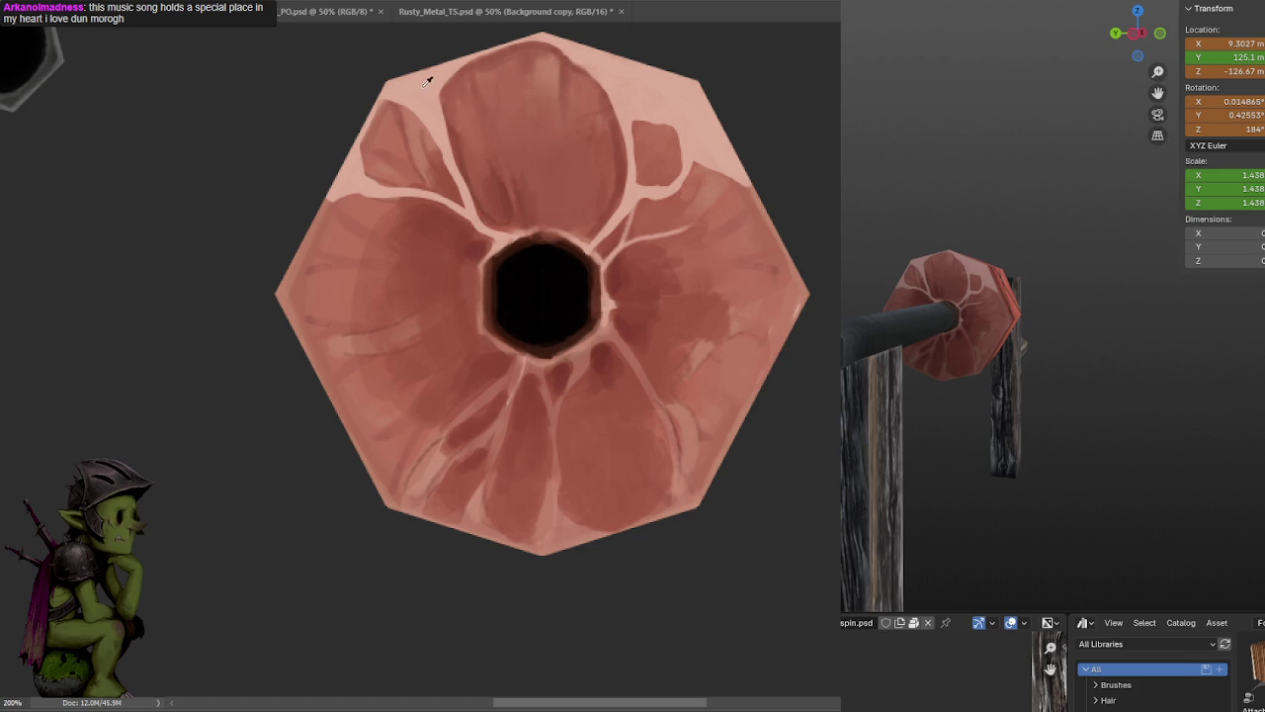
pyautogui.press('F6')
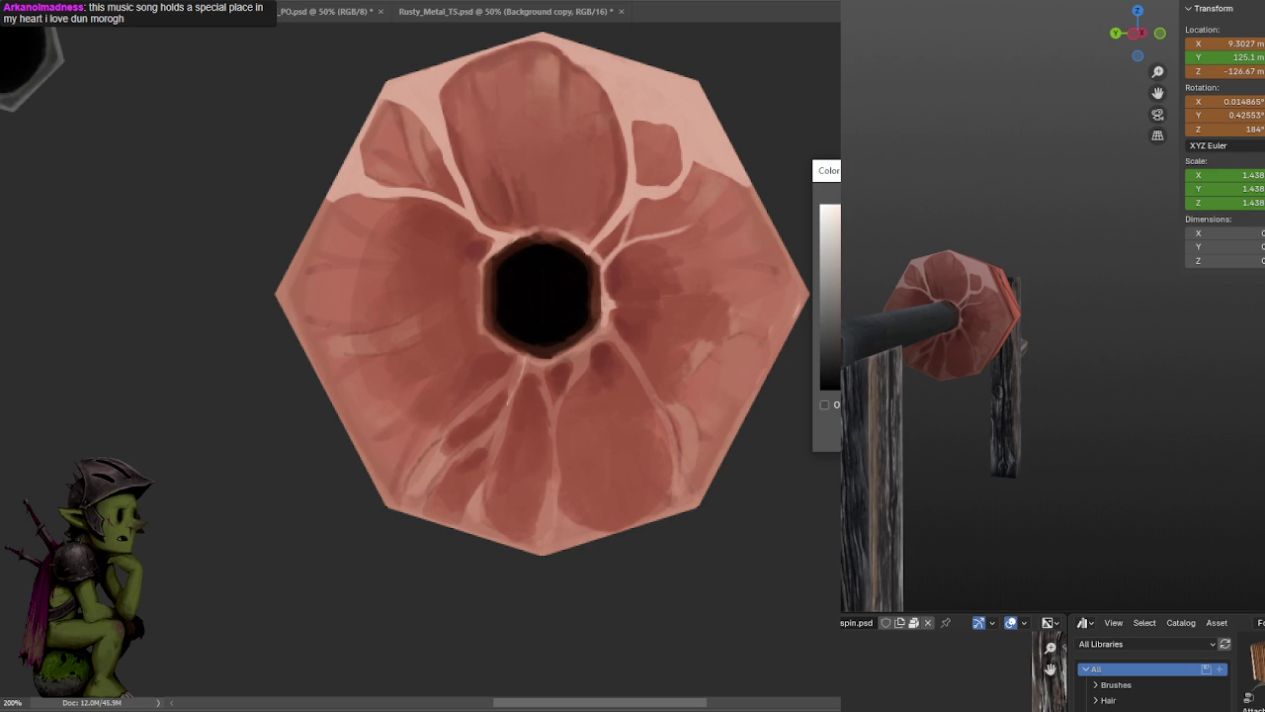
pyautogui.moveTo(617, 91); pyautogui.dragTo(627, 127)
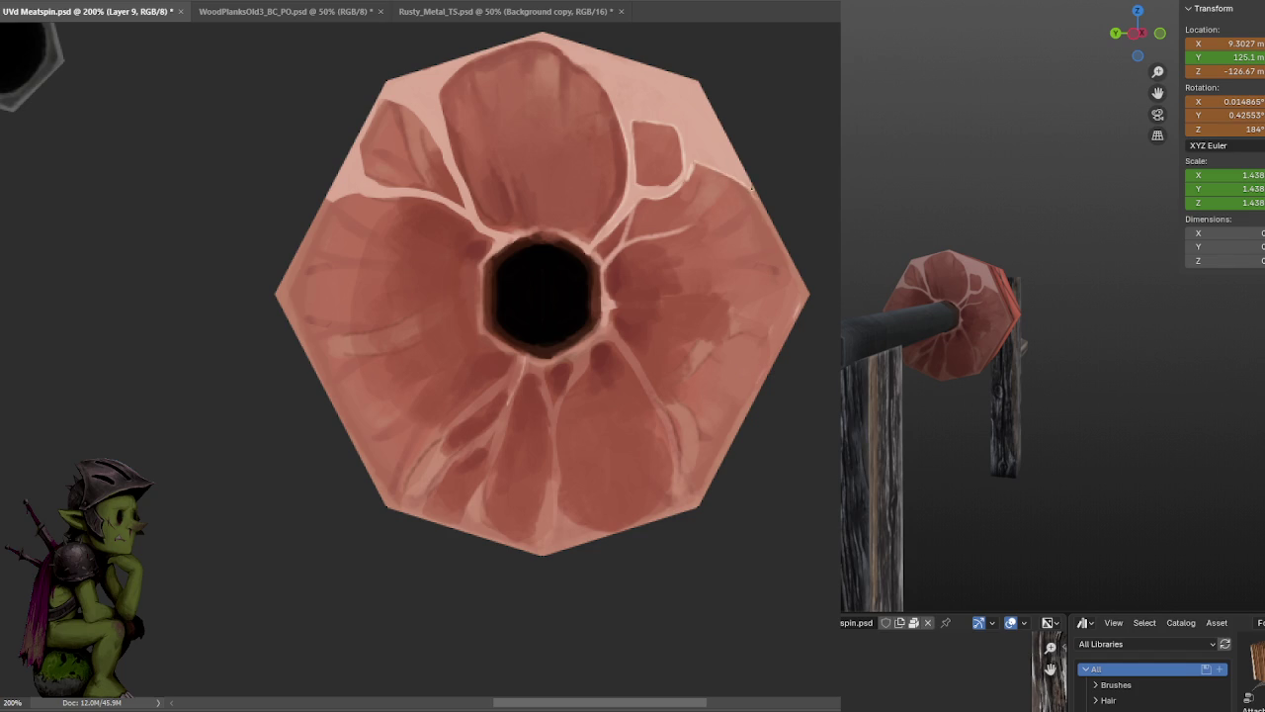
# - Try lightening the cap's top-left edge, undo it, and save the texture
pyautogui.moveTo(388, 91); pyautogui.dragTo(361, 131)
pyautogui.hotkey('ctrl', 's')
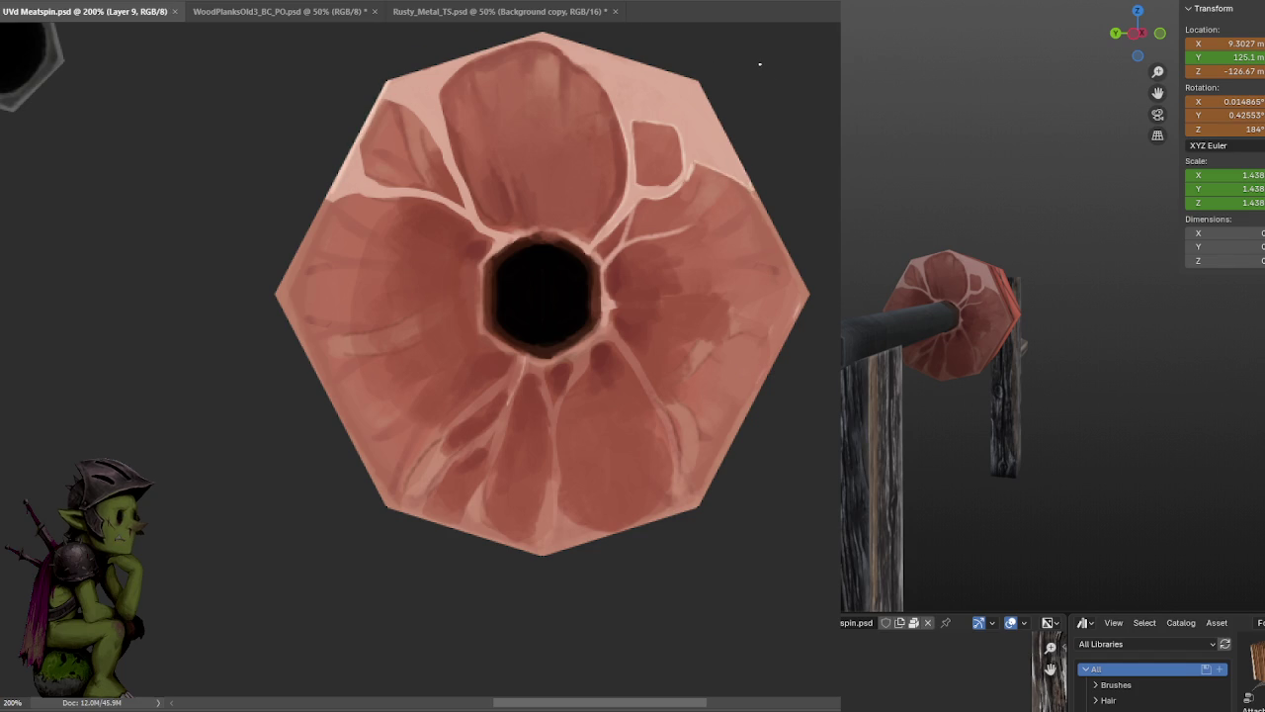
pyautogui.hotkey('ctrl', 'z')
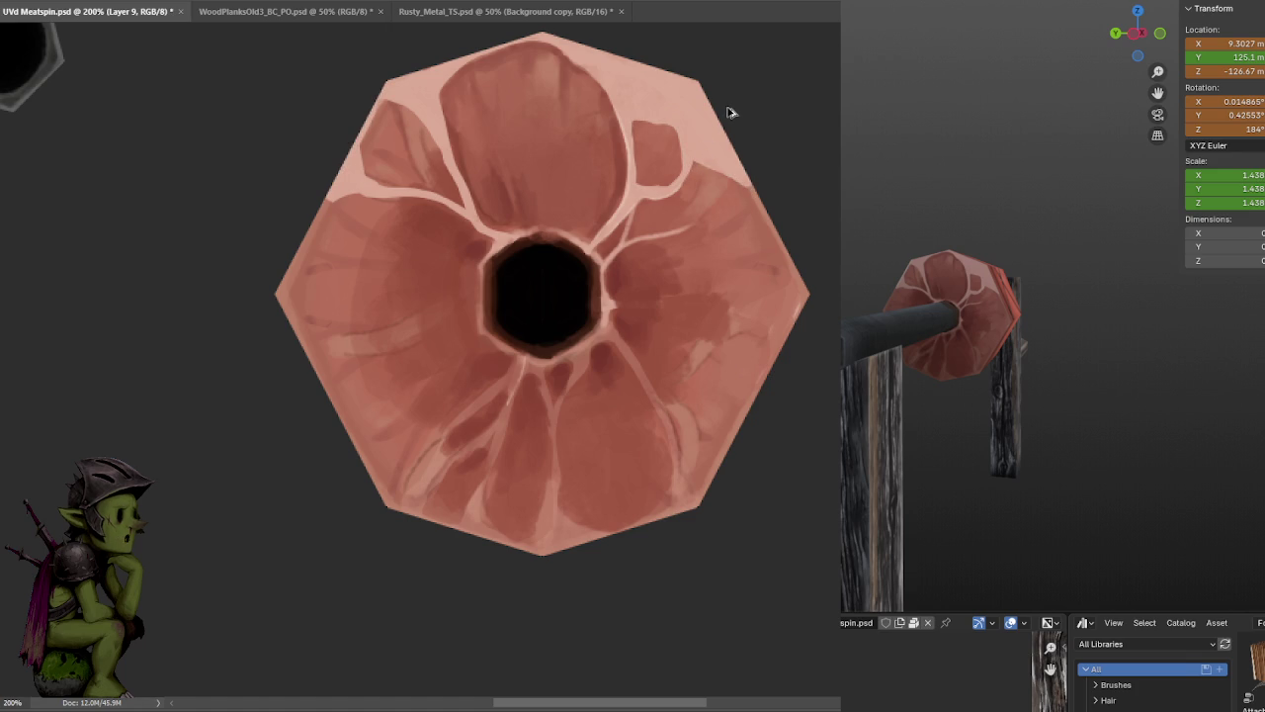
pyautogui.hotkey('ctrl', 's')
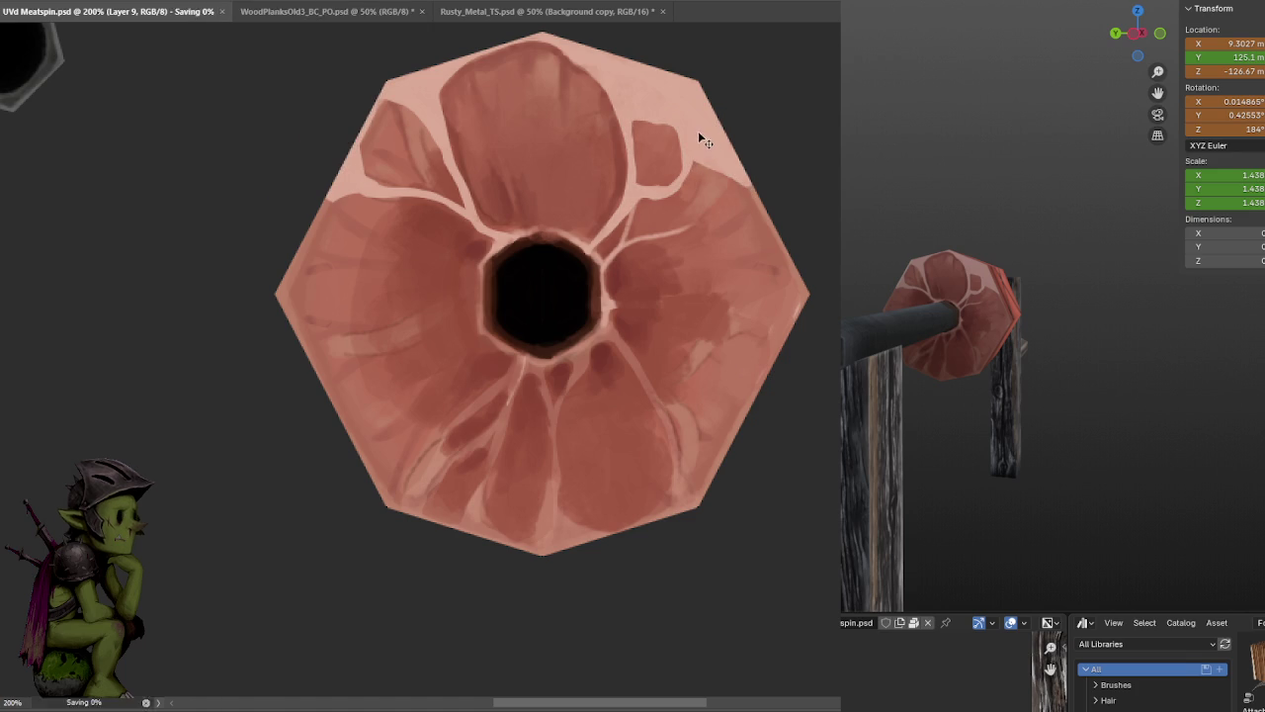
# - Paint three faint light vertical streaks in the meat cap's top lobe
pyautogui.click(643, 126)
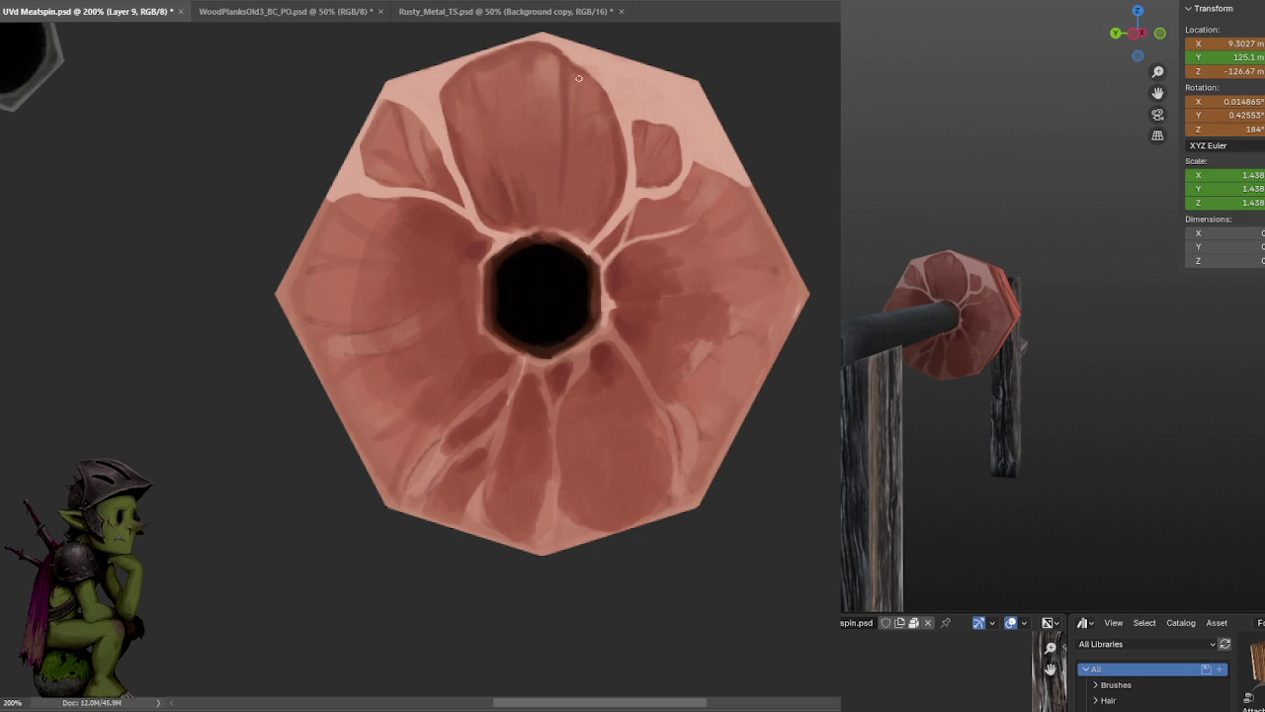
pyautogui.moveTo(549, 97); pyautogui.dragTo(549, 173)
pyautogui.moveTo(518, 111); pyautogui.dragTo(518, 150)
pyautogui.hotkey('ctrl', 's')
pyautogui.moveTo(640, 206); pyautogui.dragTo(684, 151)
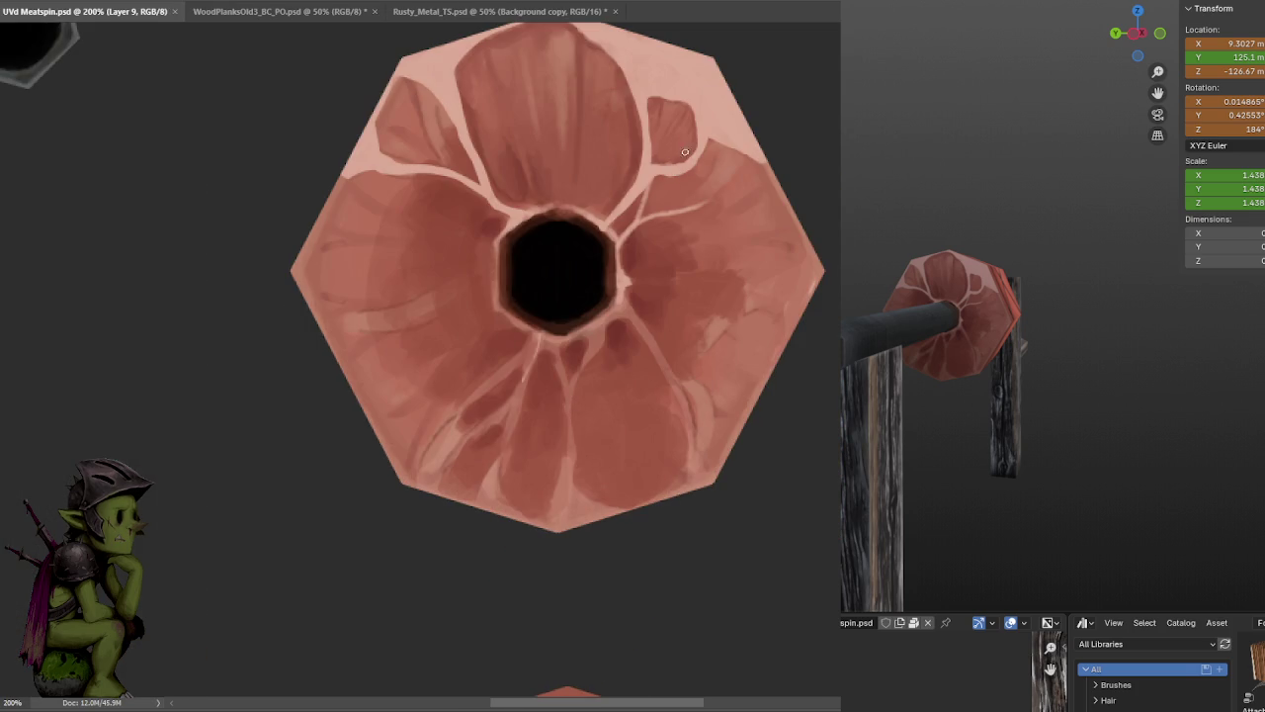
pyautogui.moveTo(561, 43); pyautogui.dragTo(560, 127)
# - With a larger brush and a sampled darker tone, blend the lower-left petal's light streaks and save
pyautogui.press(']')
pyautogui.press(']')
pyautogui.press(']')
pyautogui.click(531, 135)
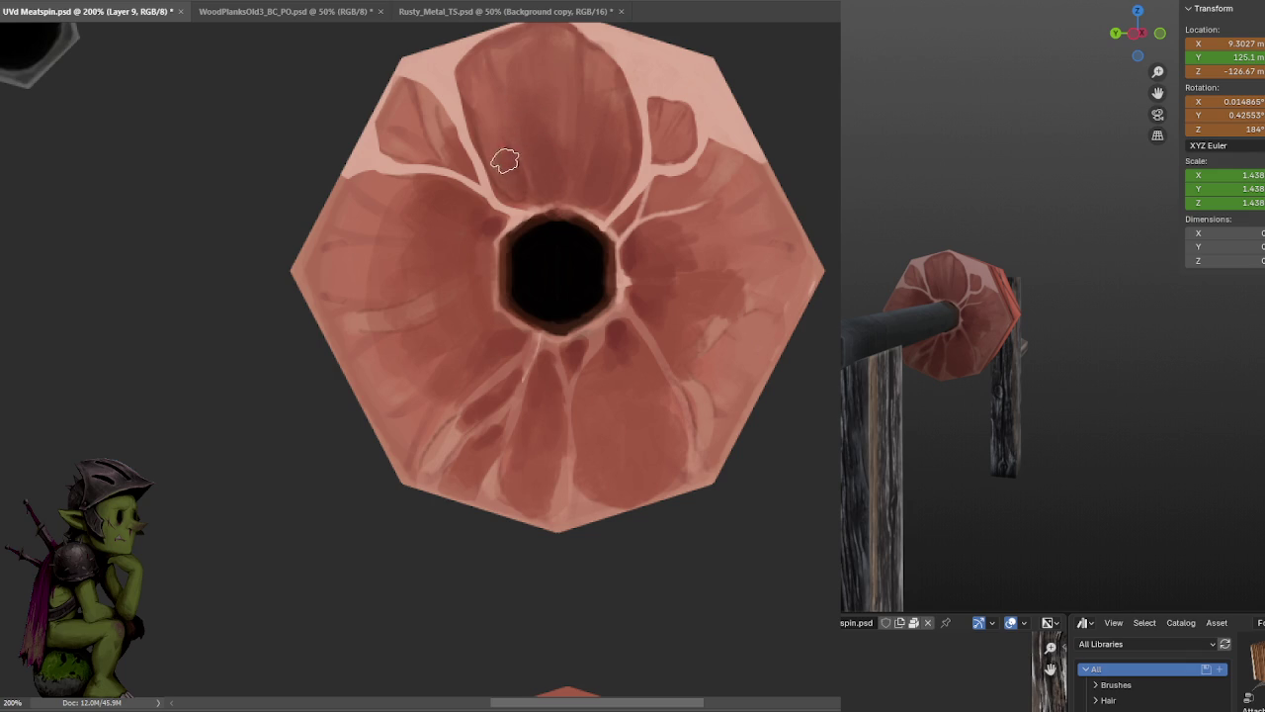
pyautogui.moveTo(593, 140); pyautogui.dragTo(680, 159)
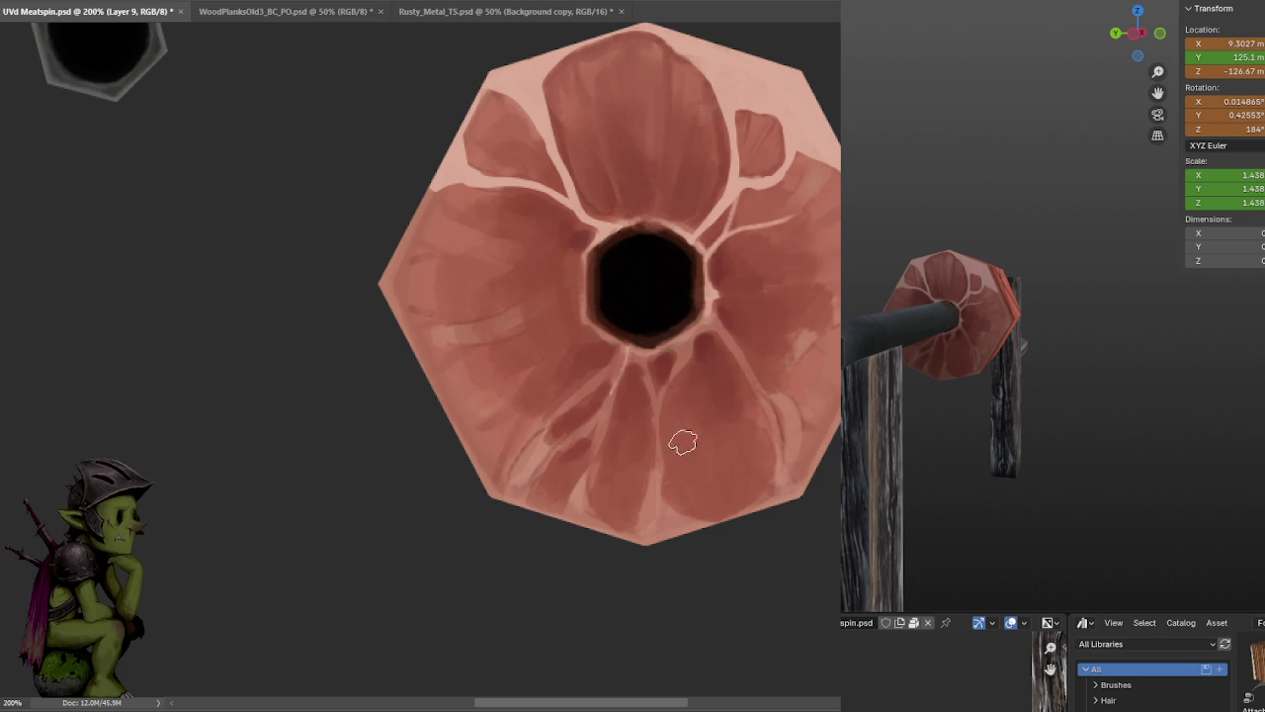
pyautogui.moveTo(537, 408)
pyautogui.mouseDown()
pyautogui.moveTo(508, 466)
pyautogui.moveTo(525, 423)
pyautogui.moveTo(497, 443)
pyautogui.moveTo(488, 425)
pyautogui.mouseUp()
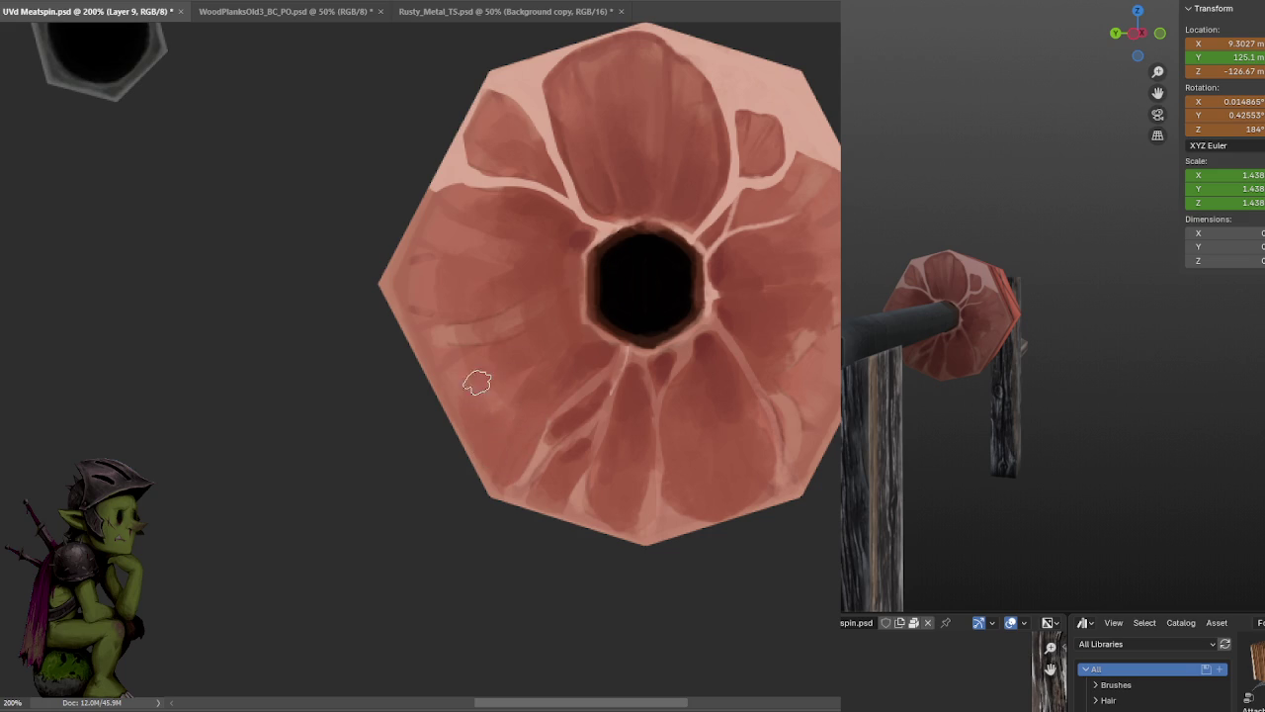
pyautogui.hotkey('ctrl', 's')
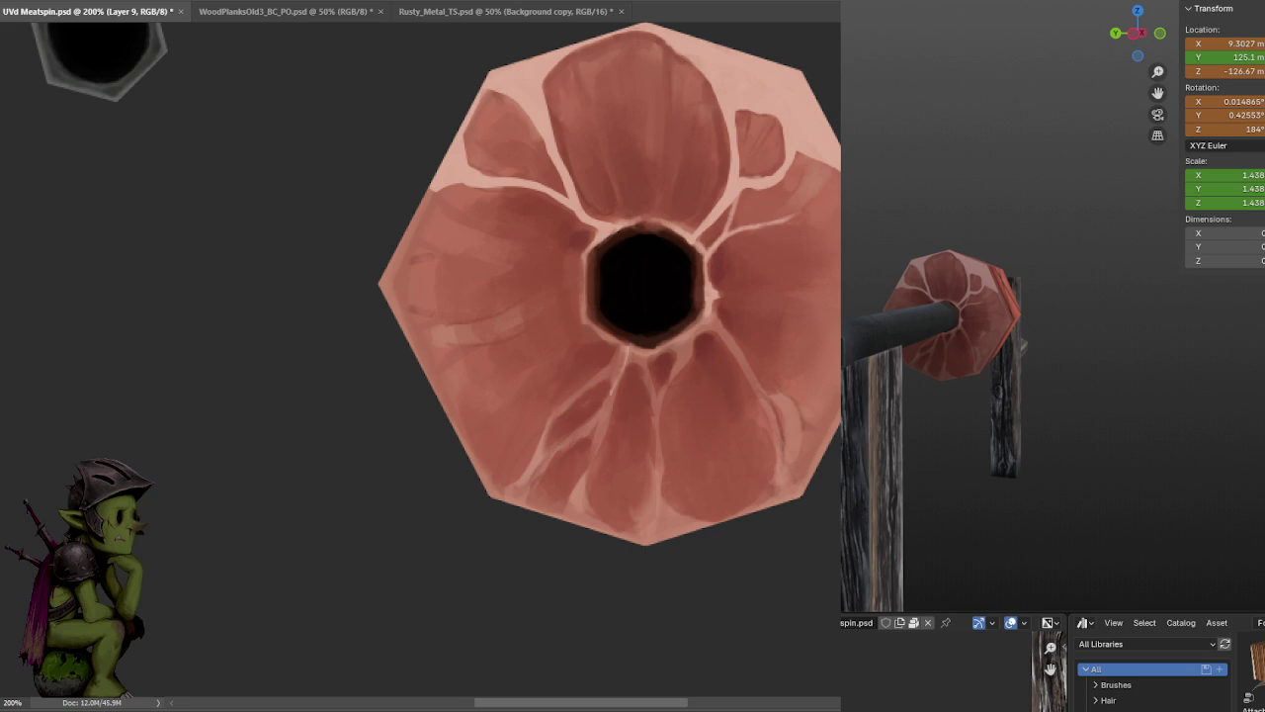
pyautogui.hotkey('ctrl', 's')
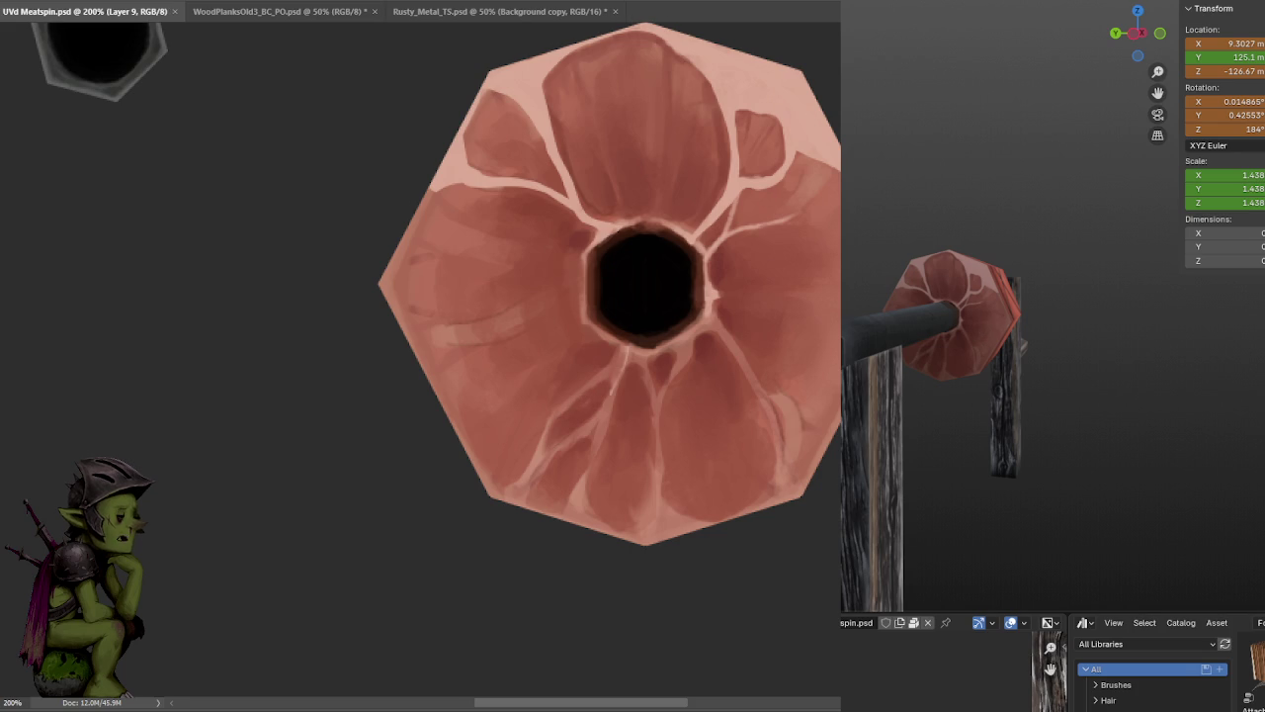
# - Dab darker paint over the right-side light vein and stroke a light highlight across the left petal
pyautogui.moveTo(929, 286); pyautogui.dragTo(1010, 278, button='middle')
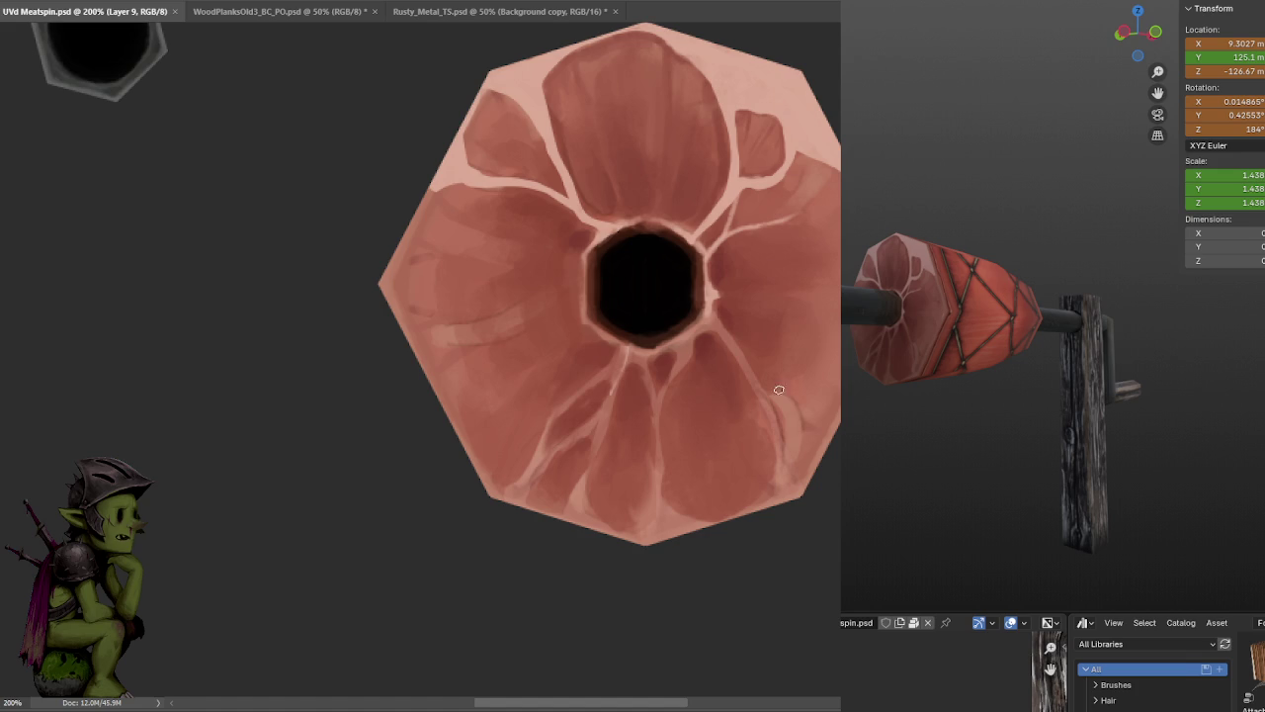
pyautogui.moveTo(773, 387); pyautogui.dragTo(790, 401)
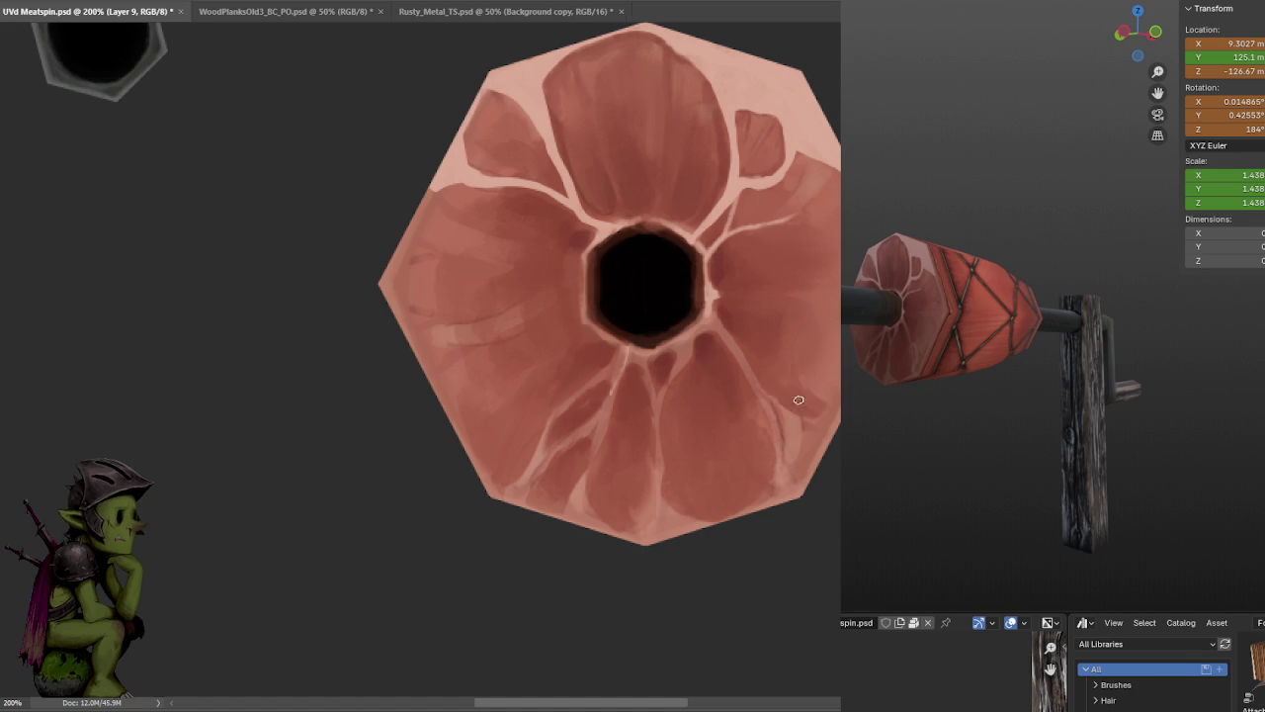
pyautogui.moveTo(788, 432); pyautogui.dragTo(791, 470)
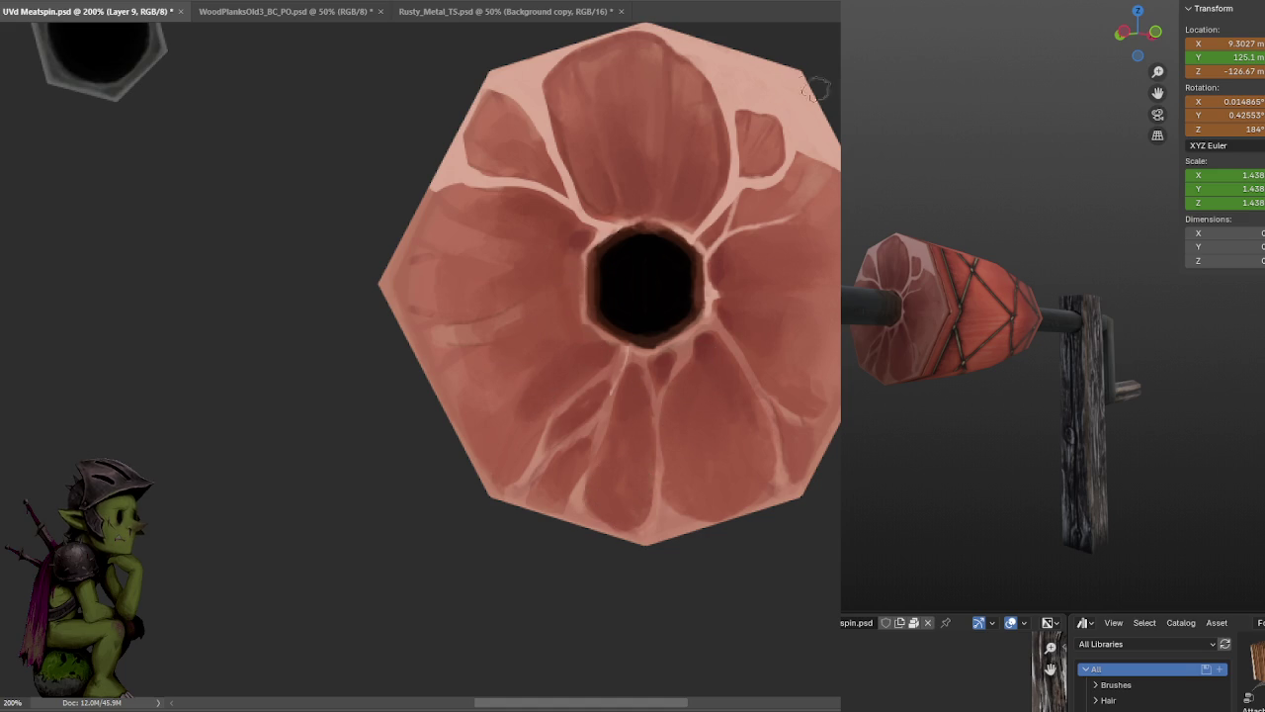
pyautogui.moveTo(731, 236); pyautogui.dragTo(759, 220)
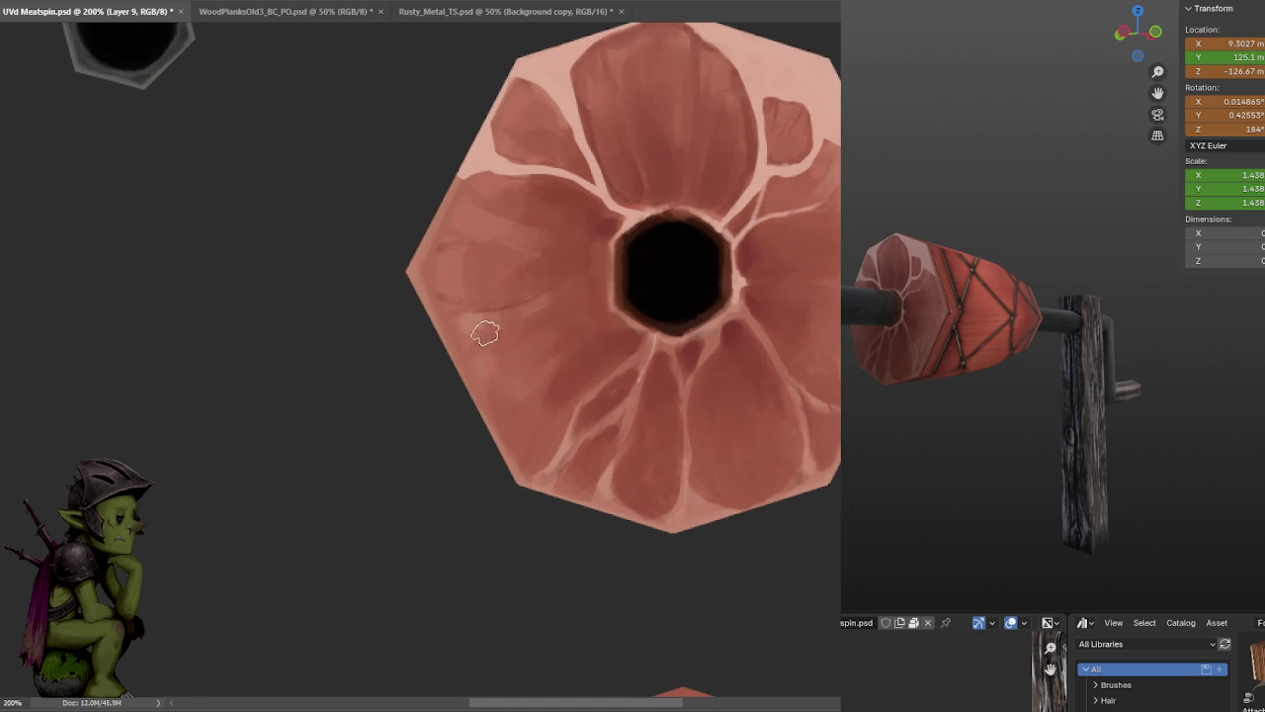
pyautogui.moveTo(475, 321)
pyautogui.mouseDown()
pyautogui.moveTo(523, 302)
pyautogui.moveTo(588, 311)
pyautogui.moveTo(523, 317)
pyautogui.moveTo(474, 345)
pyautogui.moveTo(490, 342)
pyautogui.mouseUp()
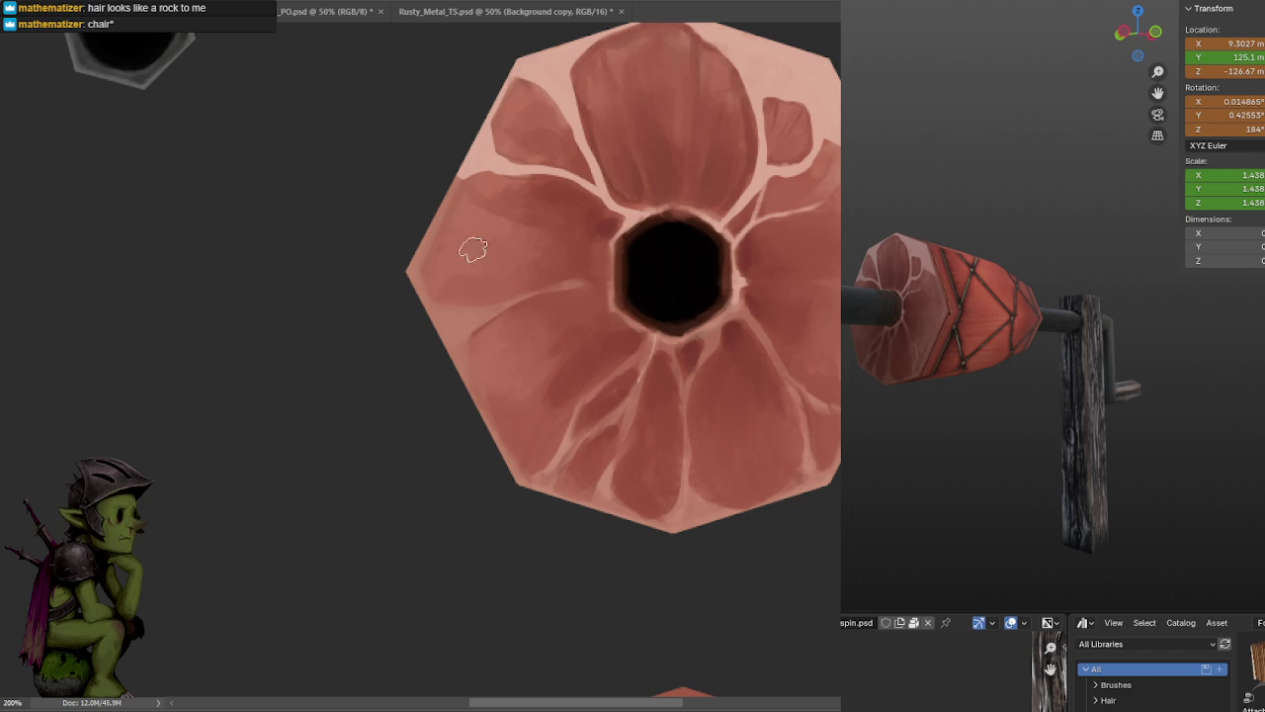
pyautogui.hotkey('ctrl', '-')
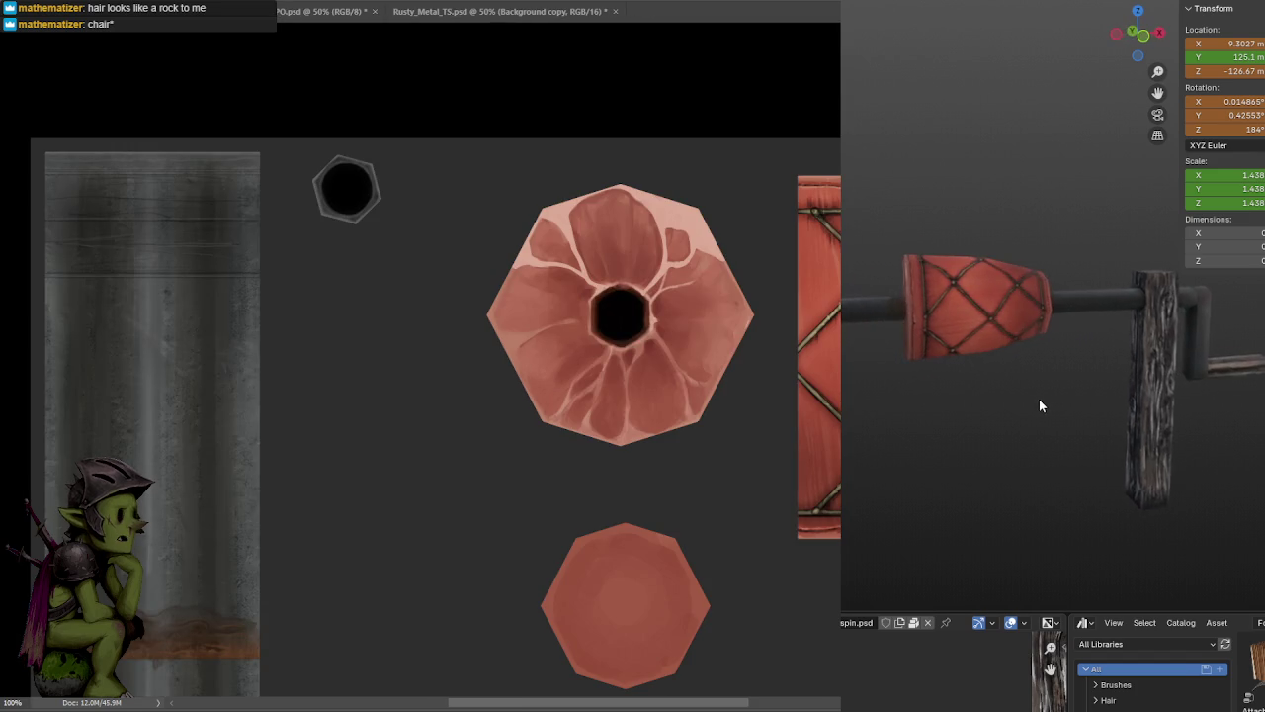
# - Paint a lighter pink highlight stroke along the cap's upper-right edge
pyautogui.moveTo(1039, 399); pyautogui.dragTo(1092, 404, button='middle')
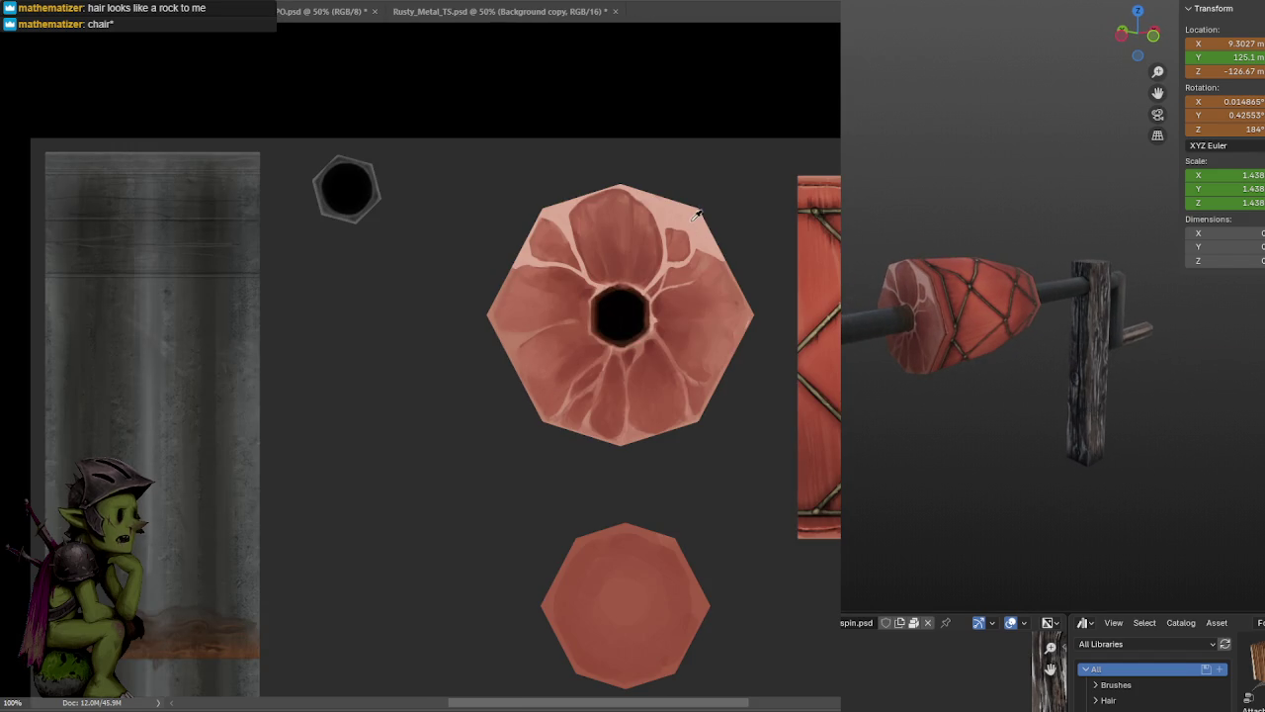
pyautogui.keyDown('shift'); pyautogui.hscroll(5, 692, 177); pyautogui.keyUp('shift')
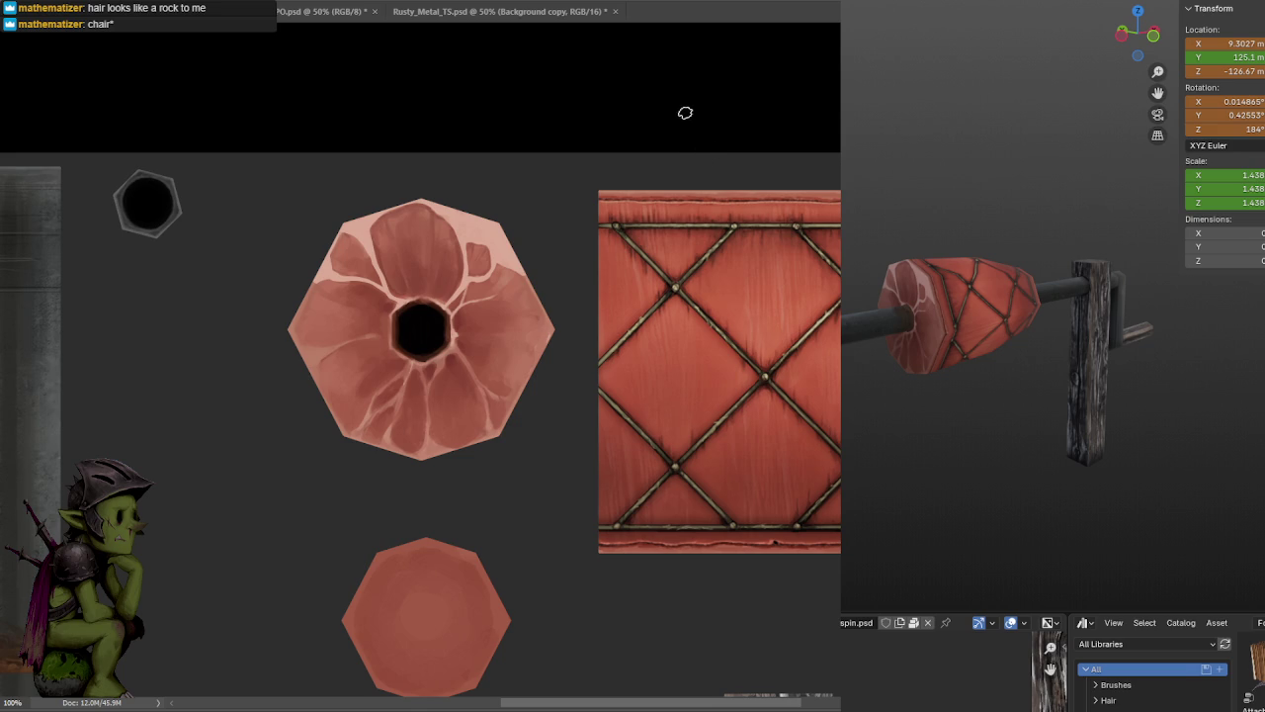
pyautogui.keyDown('alt'); pyautogui.scroll(1, 636, 235); pyautogui.keyUp('alt')
pyautogui.scroll(2, 647, 291)
pyautogui.keyDown('shift'); pyautogui.hscroll(-2, 646, 292); pyautogui.keyUp('shift')
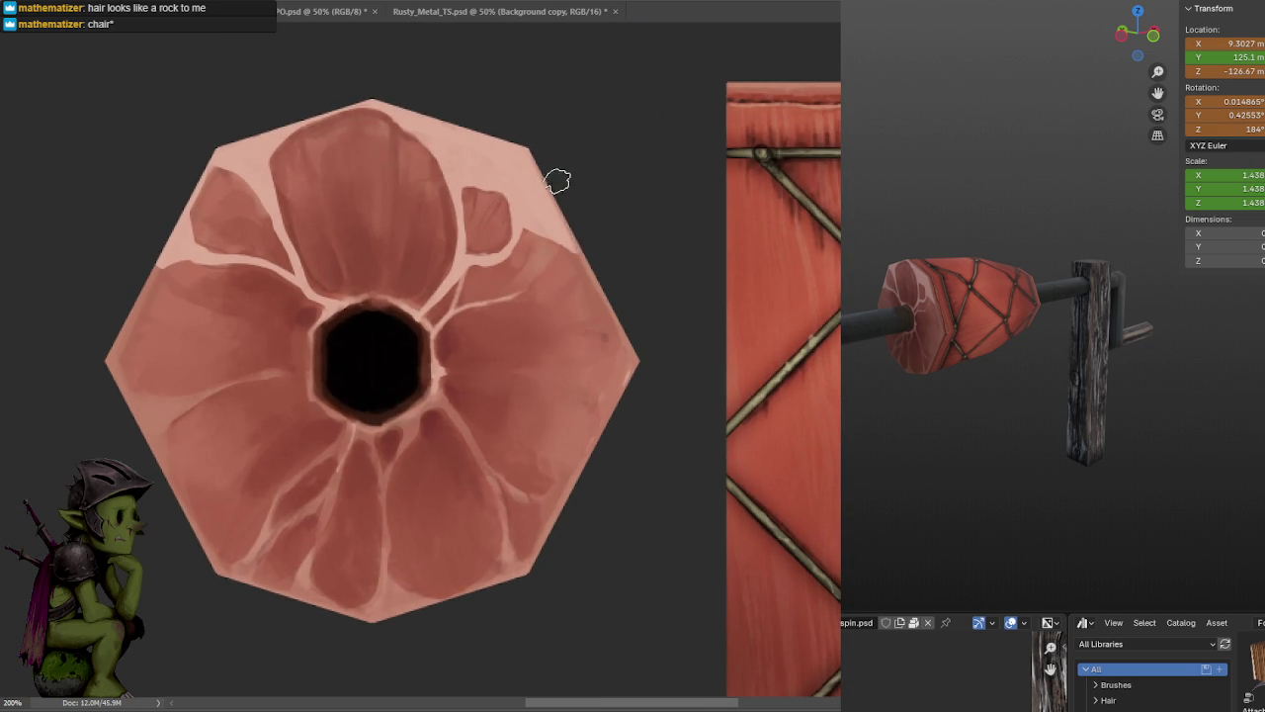
pyautogui.moveTo(525, 132); pyautogui.dragTo(531, 168)
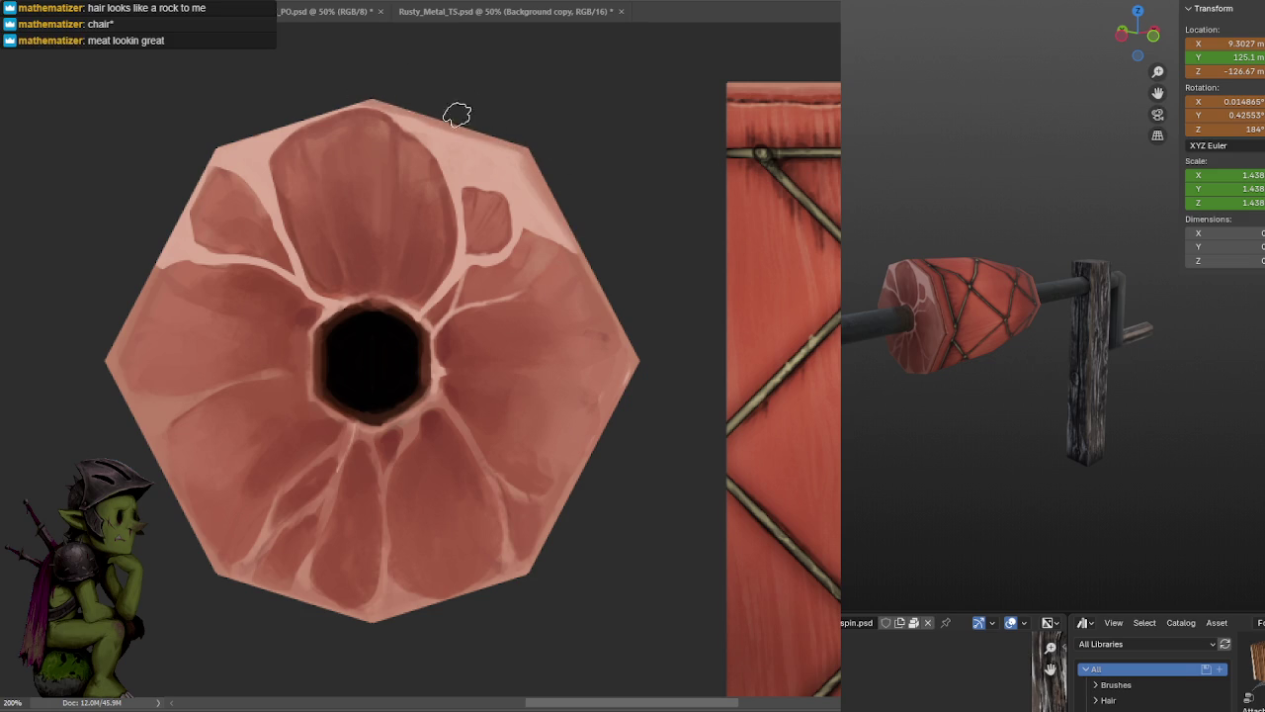
# - Recentre the meat cap and brighten its upper-right rim with a longer pink stroke
pyautogui.moveTo(515, 125)
pyautogui.mouseDown()
pyautogui.moveTo(812, 134)
pyautogui.moveTo(840, 122)
pyautogui.mouseUp()
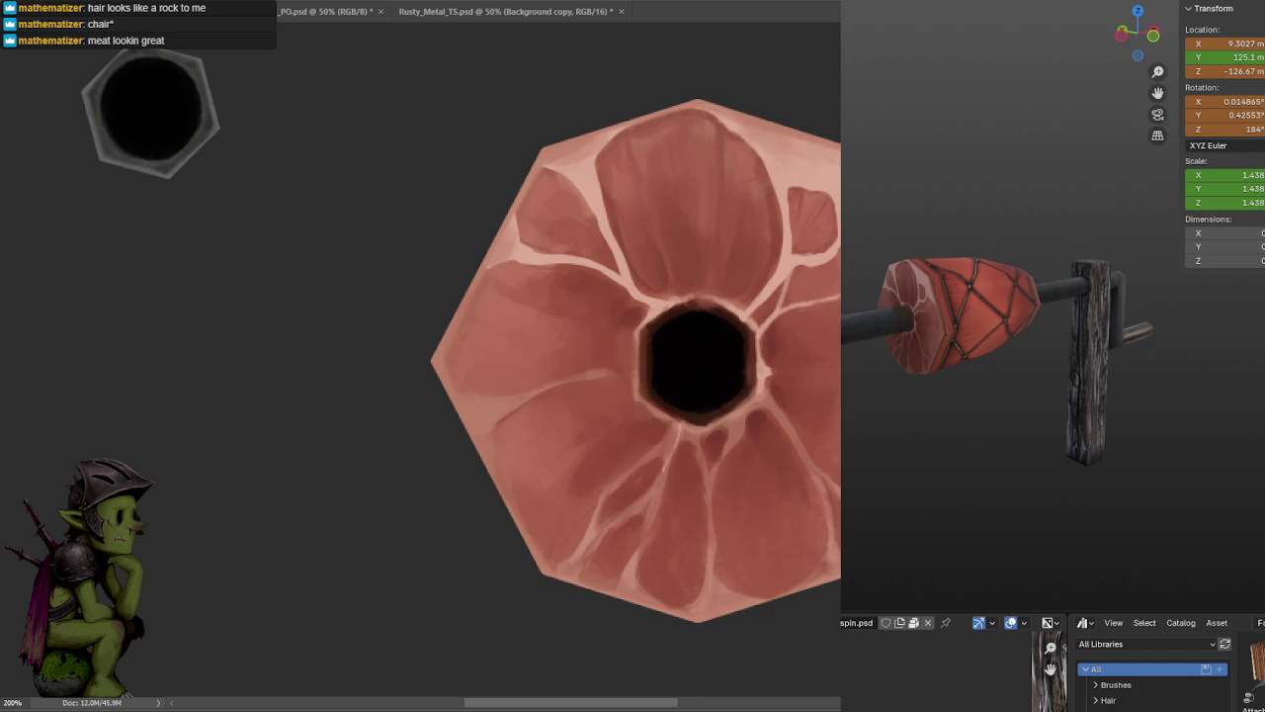
pyautogui.moveTo(886, 149); pyautogui.dragTo(805, 132)
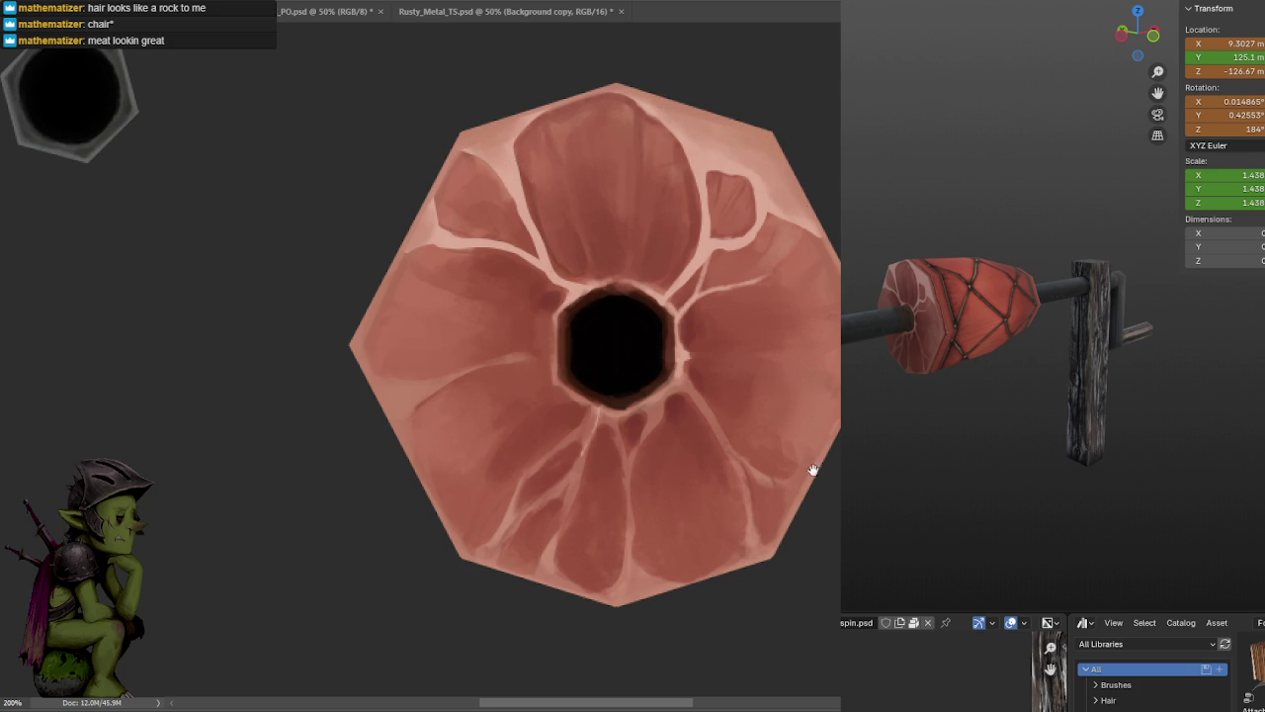
pyautogui.moveTo(813, 469); pyautogui.dragTo(820, 325)
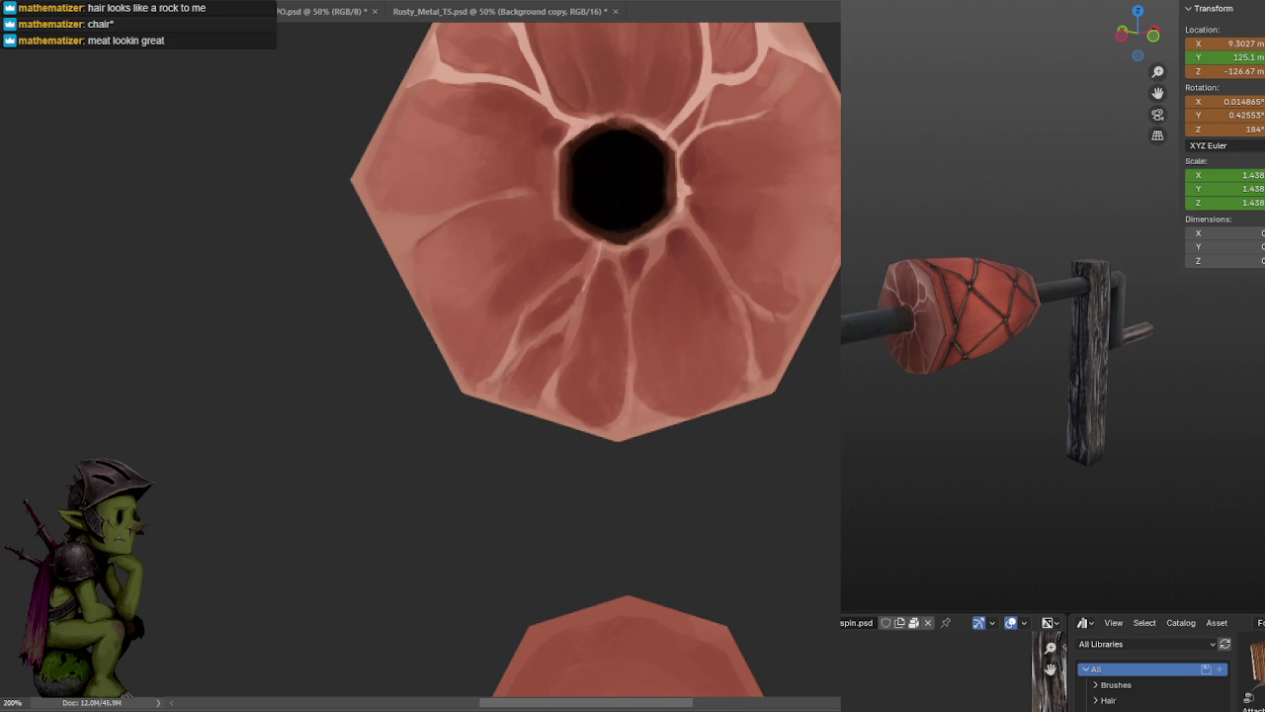
pyautogui.moveTo(1147, 376)
pyautogui.mouseDown(button='middle')
pyautogui.moveTo(1078, 352)
pyautogui.moveTo(1247, 379)
pyautogui.moveTo(1195, 379)
pyautogui.moveTo(1122, 409)
pyautogui.moveTo(1070, 394)
pyautogui.moveTo(1090, 372)
pyautogui.moveTo(1126, 365)
pyautogui.moveTo(1221, 374)
pyautogui.moveTo(1061, 370)
pyautogui.moveTo(1056, 359)
pyautogui.moveTo(1107, 370)
pyautogui.mouseUp(button='middle')
pyautogui.scroll(3, 1123, 366)
pyautogui.scroll(2, 1108, 361)
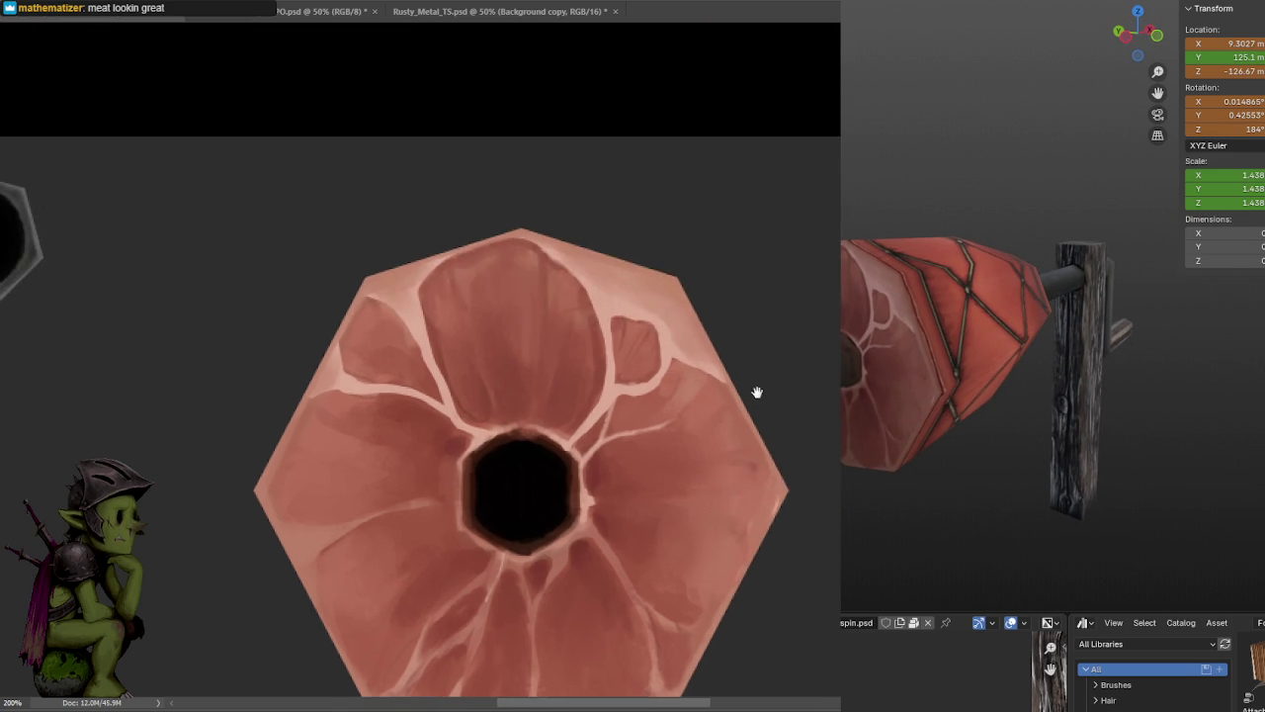
pyautogui.moveTo(757, 389); pyautogui.dragTo(771, 353)
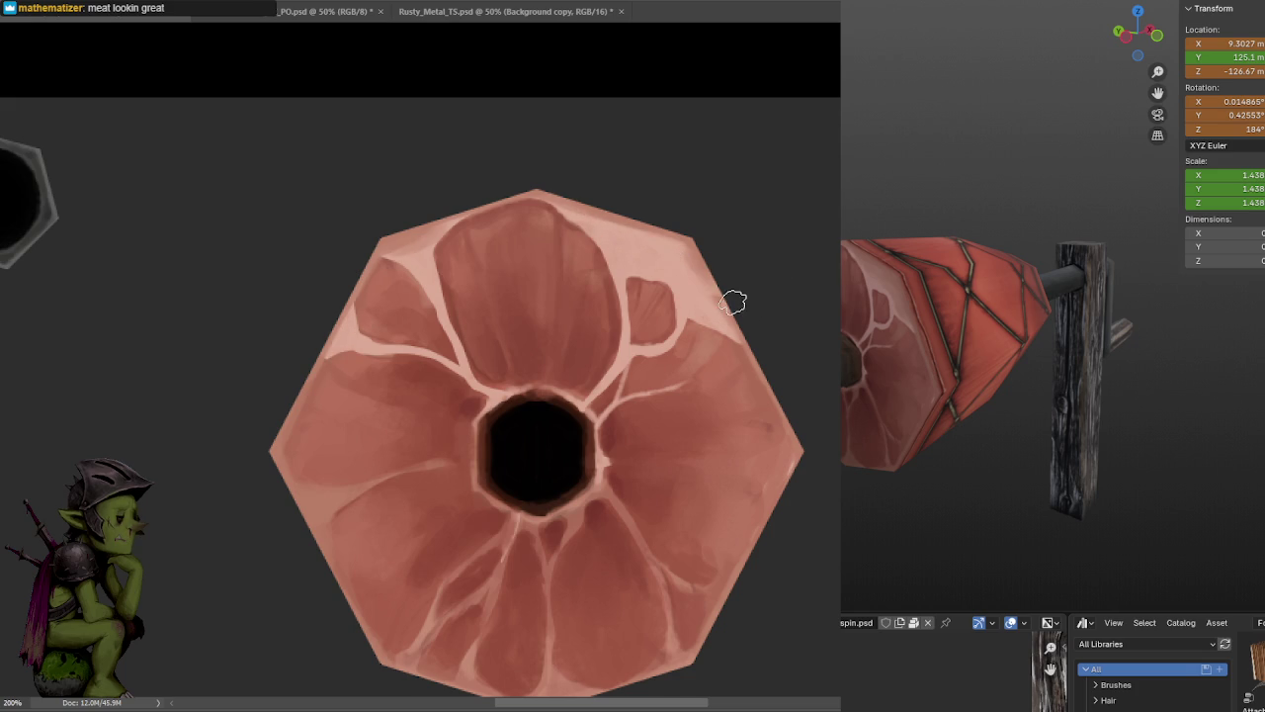
pyautogui.moveTo(748, 330)
pyautogui.mouseDown()
pyautogui.moveTo(660, 229)
pyautogui.moveTo(517, 187)
pyautogui.mouseUp()
# - Highlight the cap's upper-left edge, save, and undo a test stroke on the netted side's top
pyautogui.moveTo(434, 218)
pyautogui.mouseDown()
pyautogui.moveTo(362, 255)
pyautogui.moveTo(309, 350)
pyautogui.mouseUp()
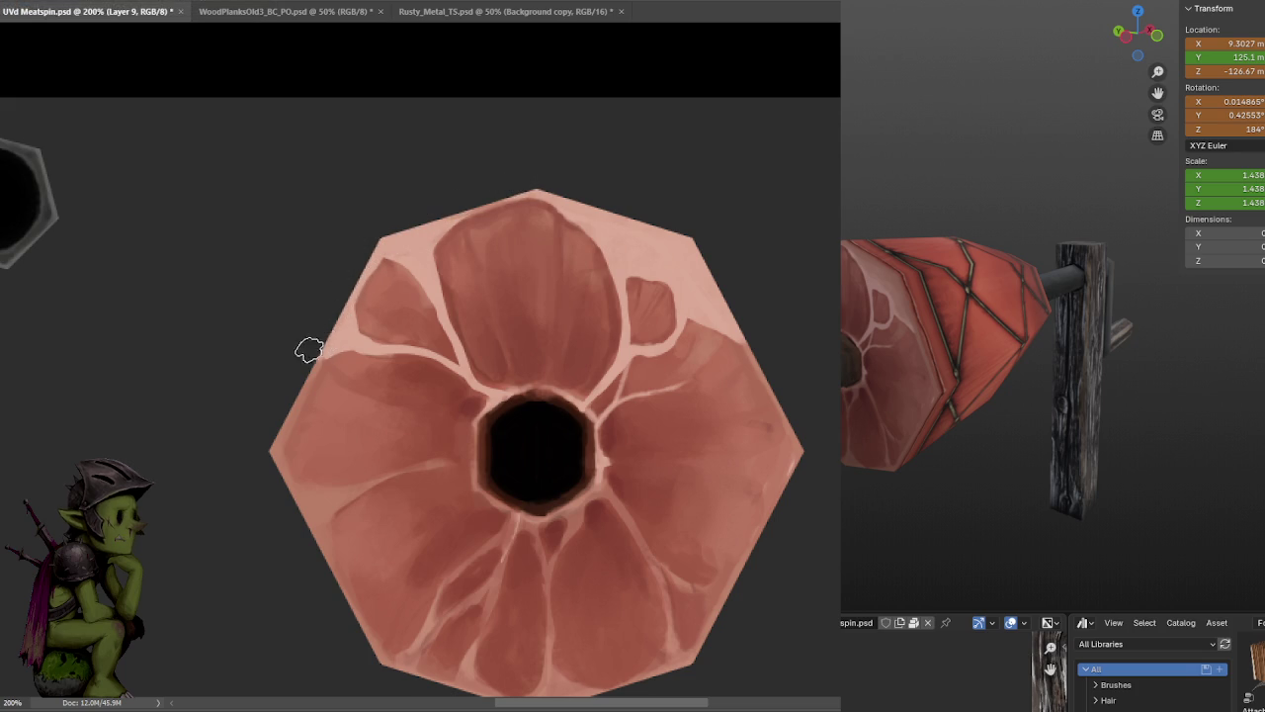
pyautogui.hotkey('ctrl', 's')
pyautogui.moveTo(808, 271); pyautogui.dragTo(573, 243)
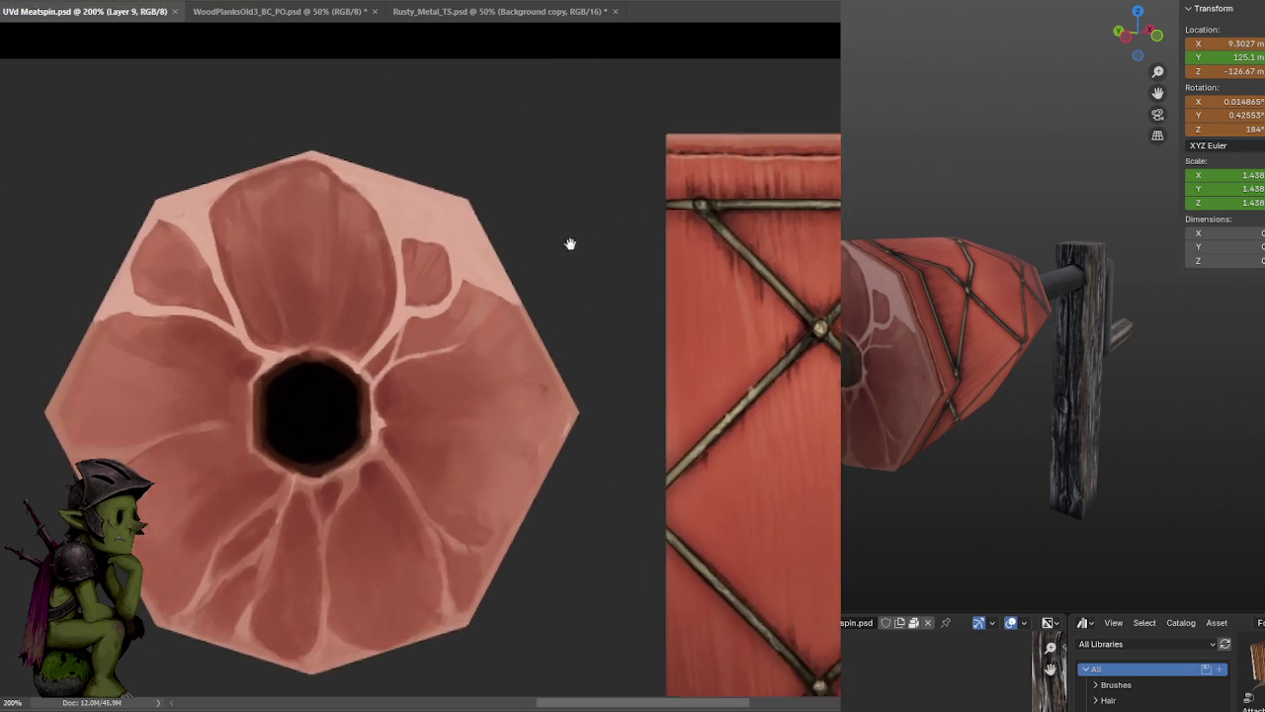
pyautogui.moveTo(742, 155); pyautogui.dragTo(819, 149)
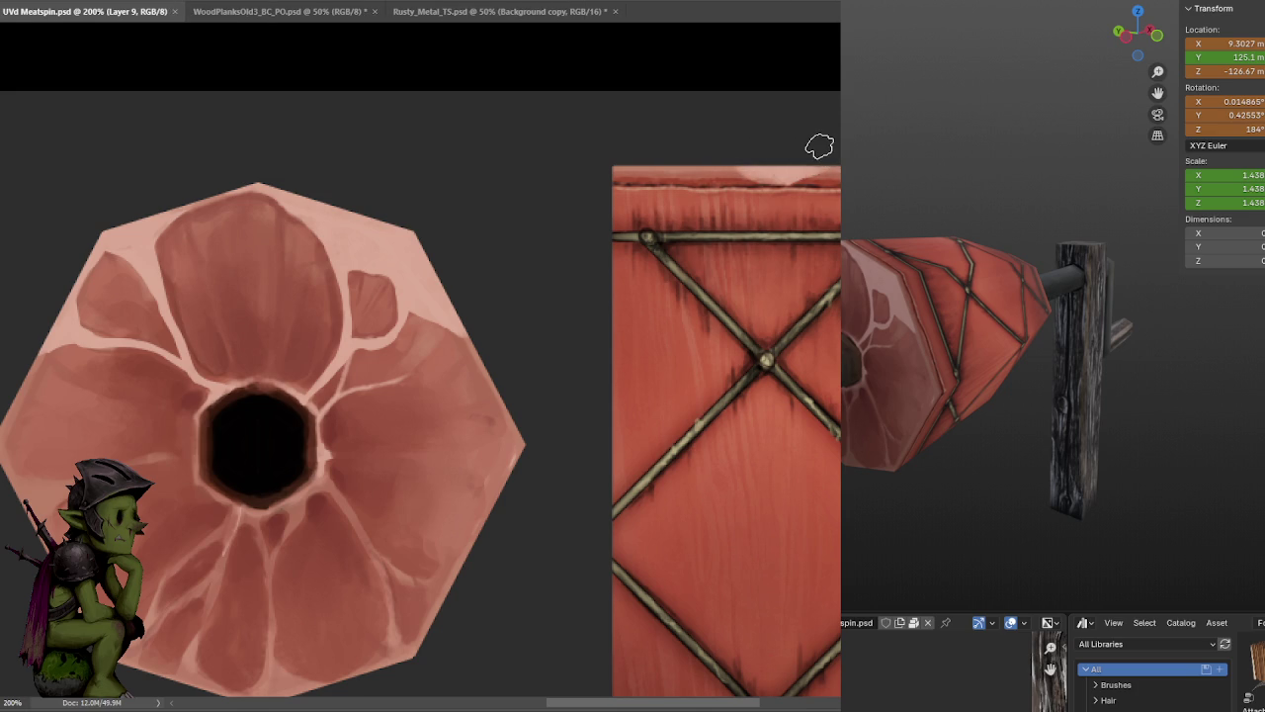
pyautogui.hotkey('ctrl', 'z')
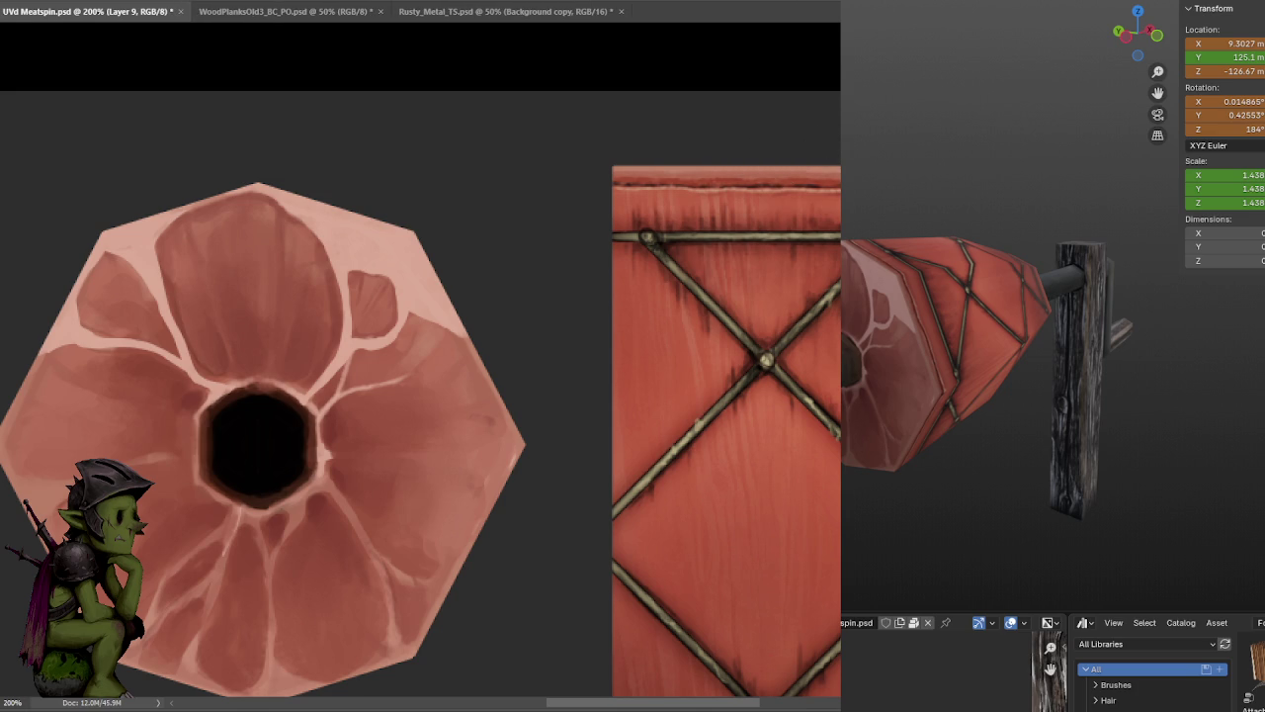
# - Save UVd Meatspin.psd and undo the pale dab on the side texture's top edge
pyautogui.hscroll(5, 580, 158)
pyautogui.hotkey('ctrl', 's')
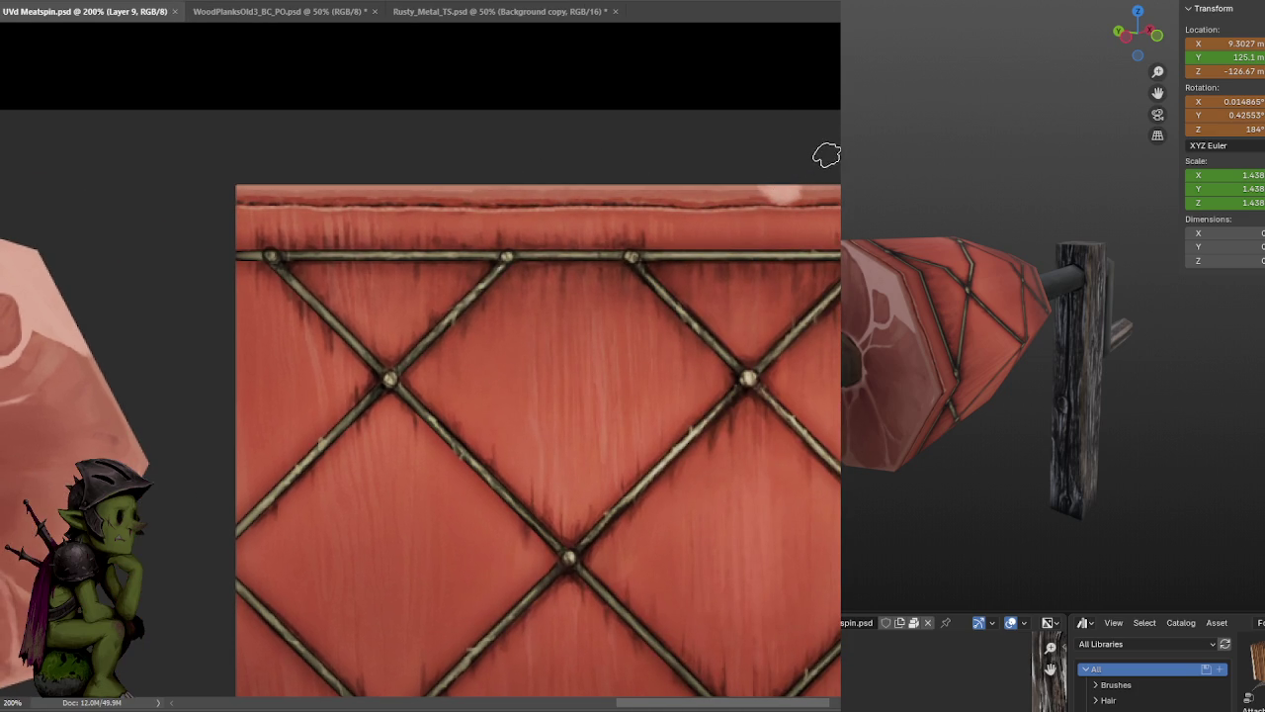
pyautogui.hscroll(4, 826, 154)
pyautogui.hscroll(1, 718, 149)
pyautogui.hotkey('ctrl', 'z')
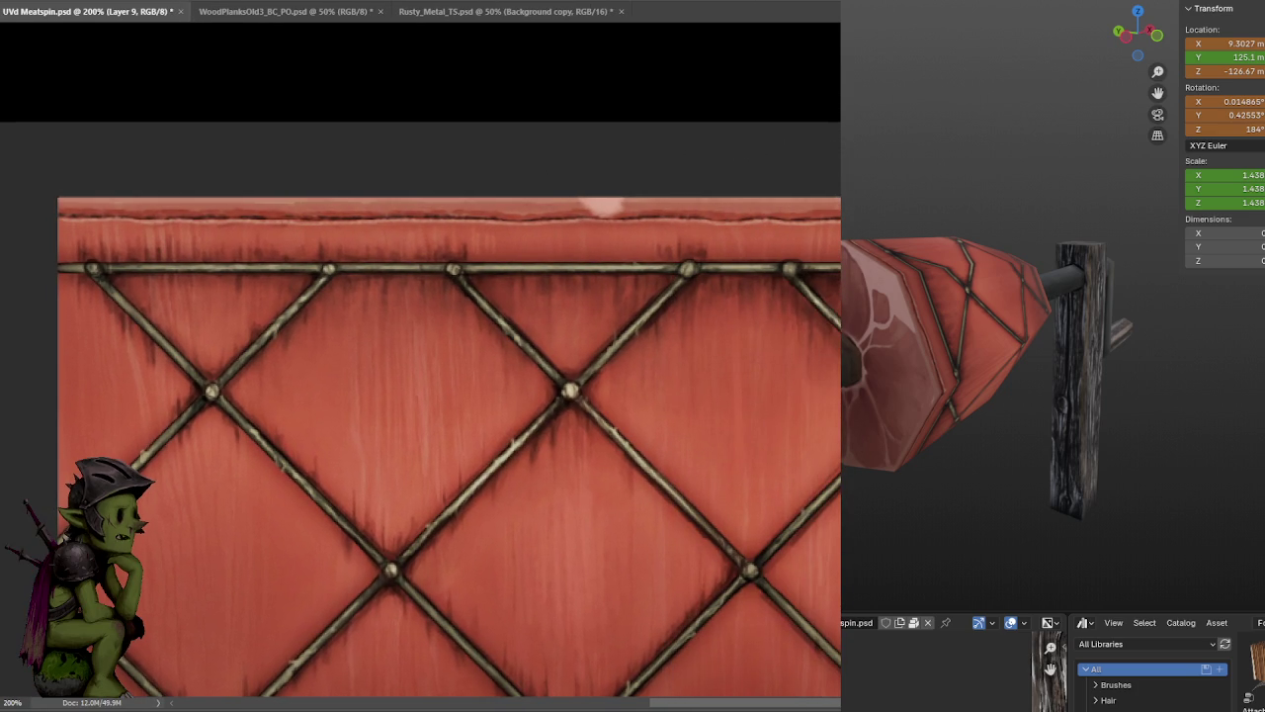
# - Deselect, save, and dab a pale highlight on the netted side's top edge
pyautogui.hotkey('ctrl', 's')
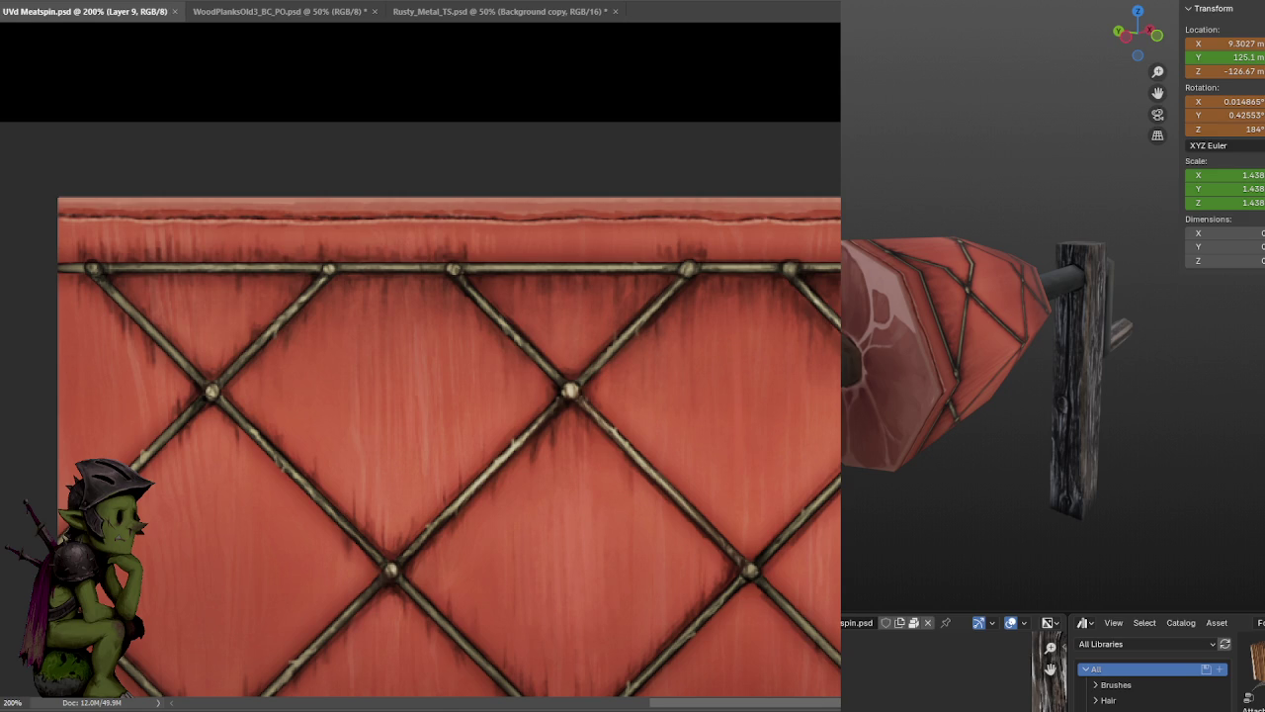
pyautogui.hscroll(2, 686, 147)
pyautogui.hscroll(3, 686, 147)
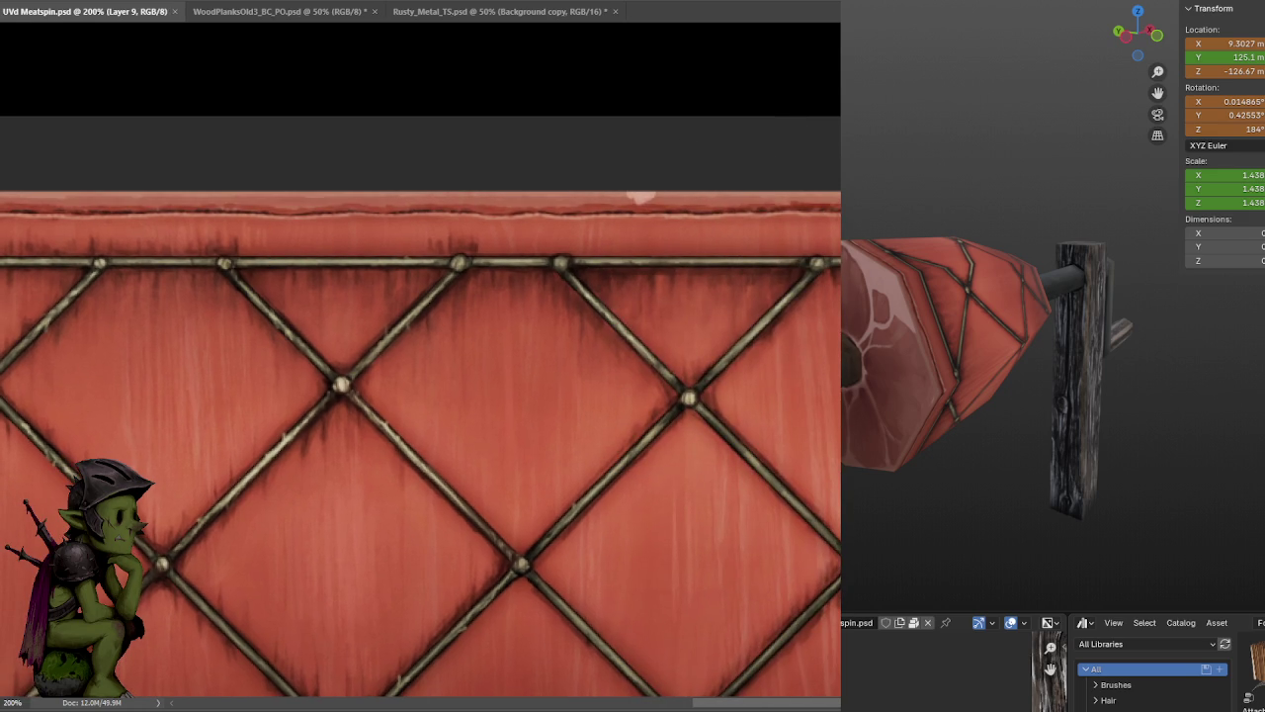
pyautogui.hotkey('ctrl', 'd')
pyautogui.hotkey('ctrl', 's')
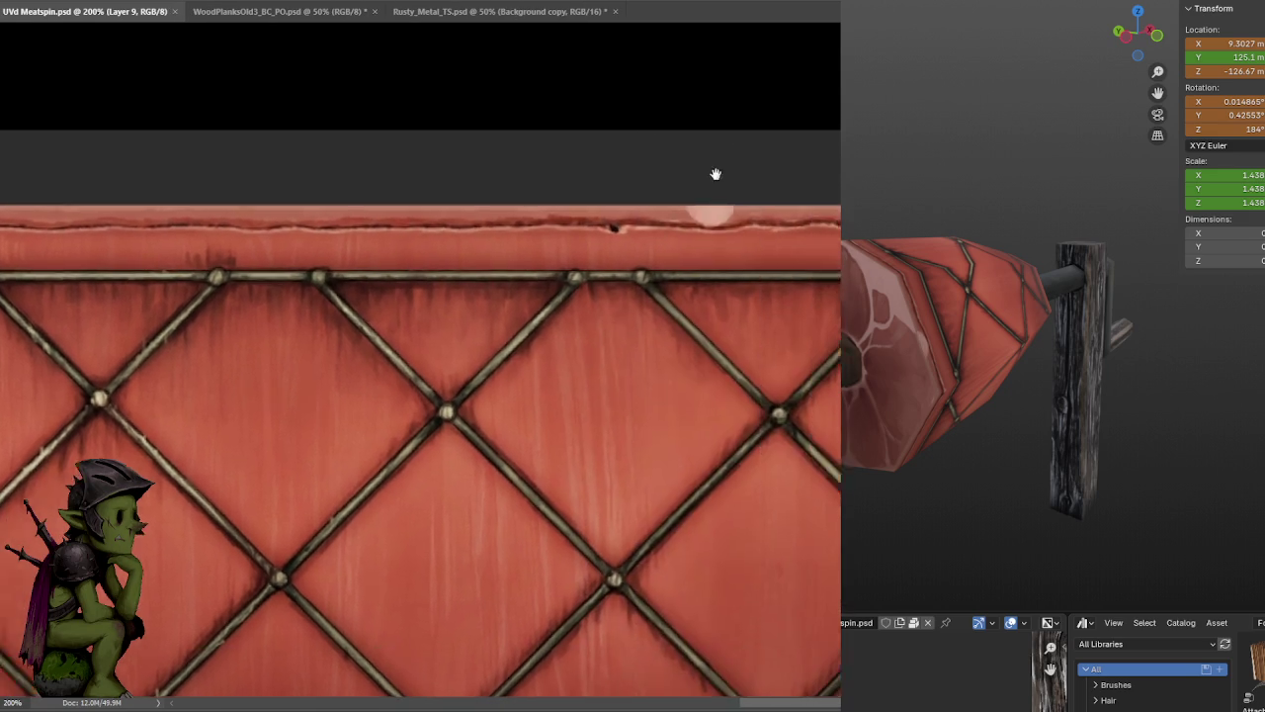
pyautogui.moveTo(715, 175); pyautogui.dragTo(706, 169)
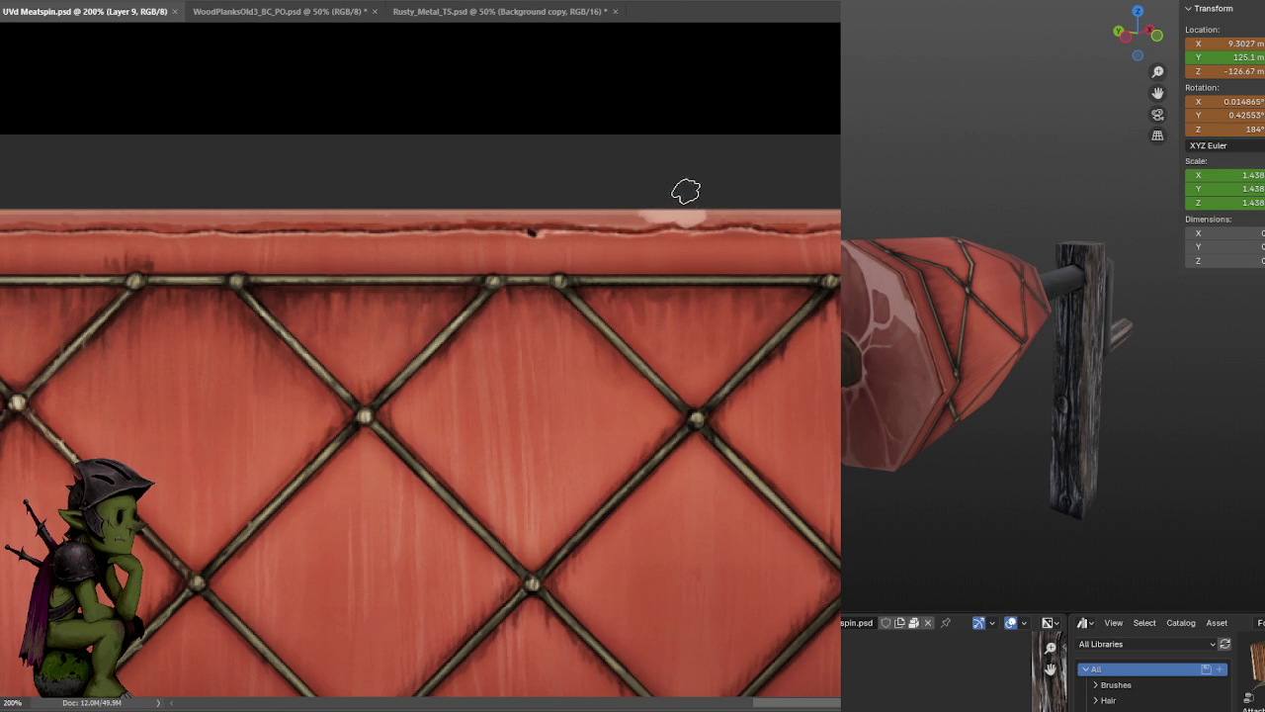
# - With a smaller brush, paint a light pink highlight along the top edge's right-hand portion
pyautogui.keyDown('alt'); pyautogui.scroll(2, 686, 188); pyautogui.keyUp('alt')
pyautogui.press('[')
pyautogui.press('[')
pyautogui.press('[')
pyautogui.hotkey('ctrl', 's')
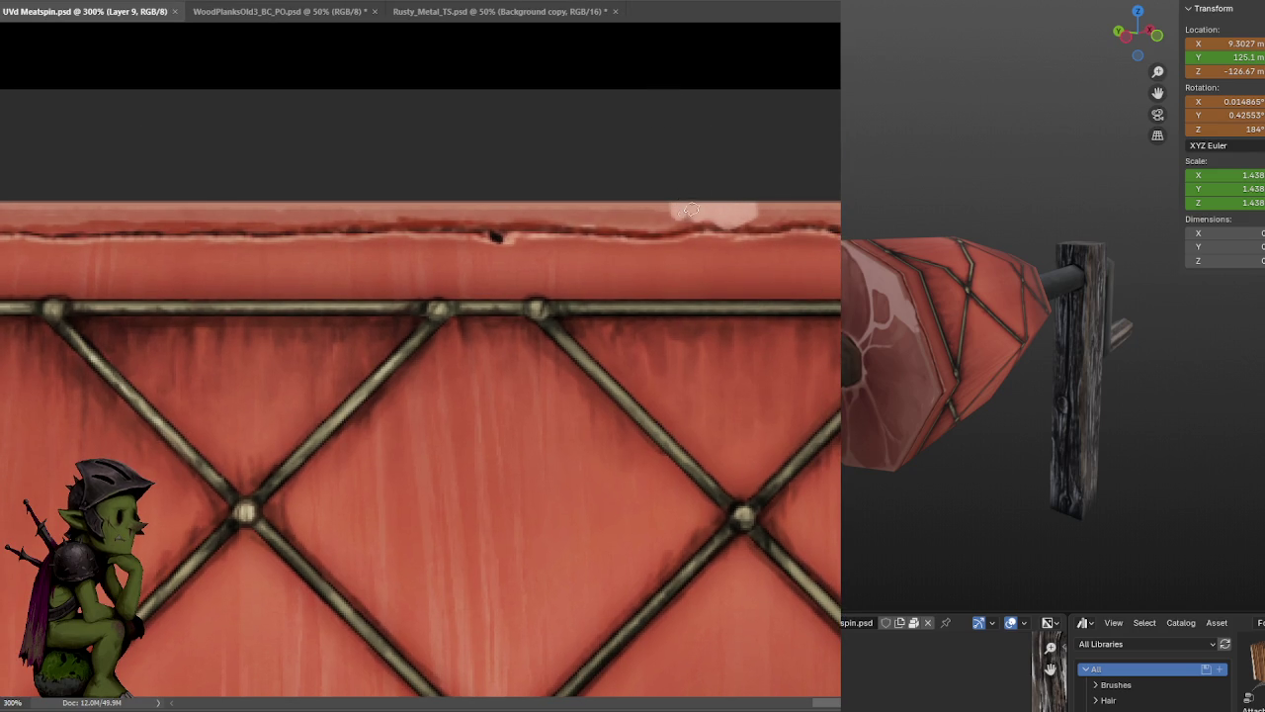
pyautogui.moveTo(679, 223); pyautogui.dragTo(716, 211)
pyautogui.moveTo(772, 206); pyautogui.dragTo(786, 215)
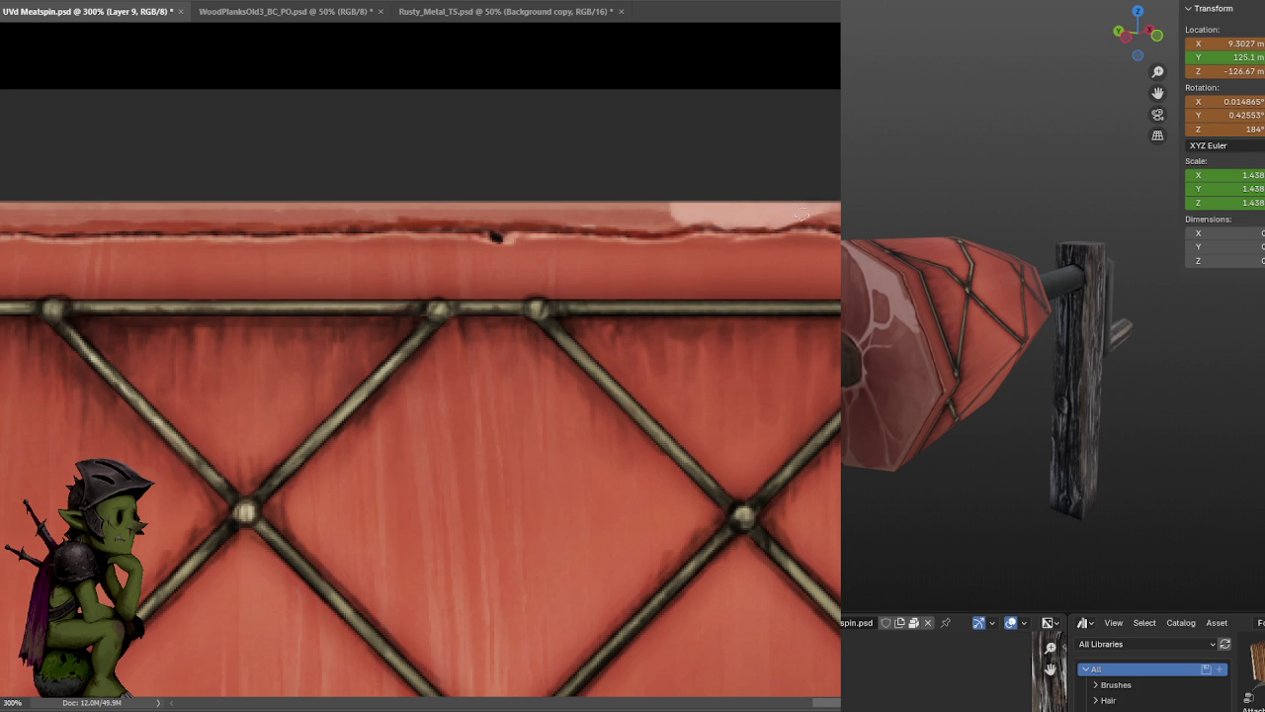
pyautogui.moveTo(824, 212)
pyautogui.mouseDown()
pyautogui.moveTo(675, 211)
pyautogui.moveTo(834, 212)
pyautogui.mouseUp()
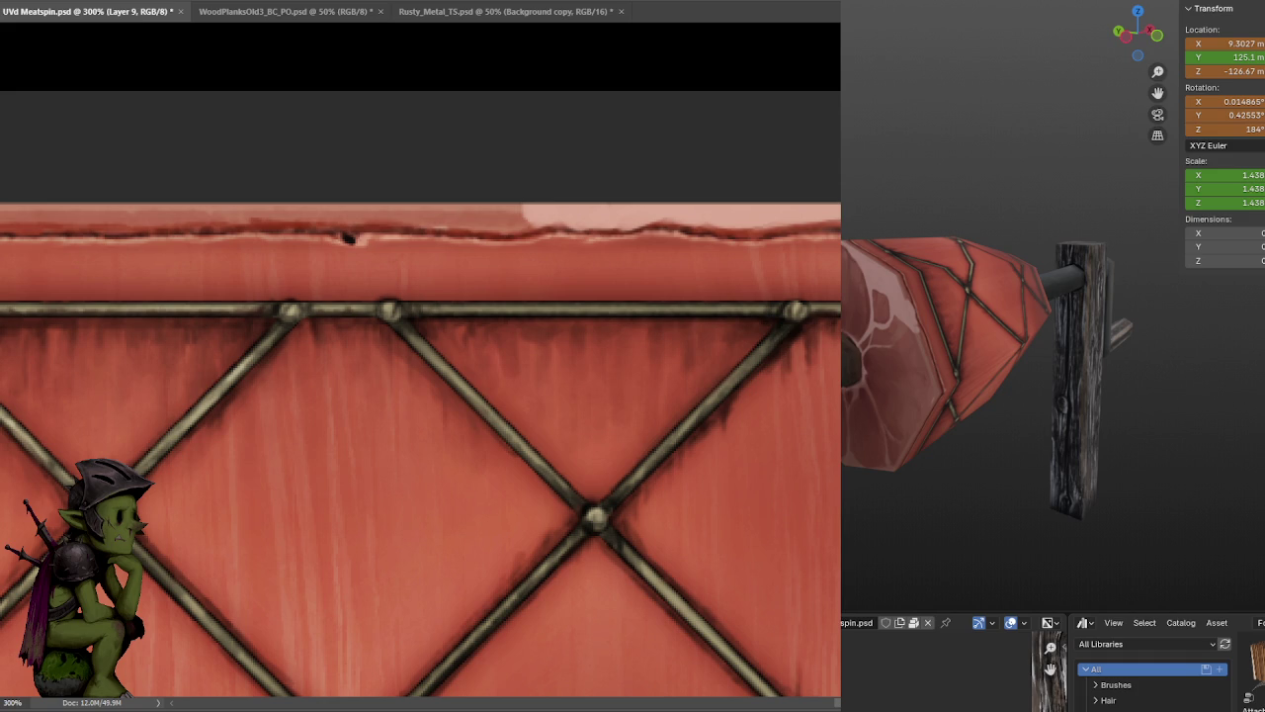
pyautogui.keyDown('alt'); pyautogui.scroll(-2, 647, 211); pyautogui.keyUp('alt')
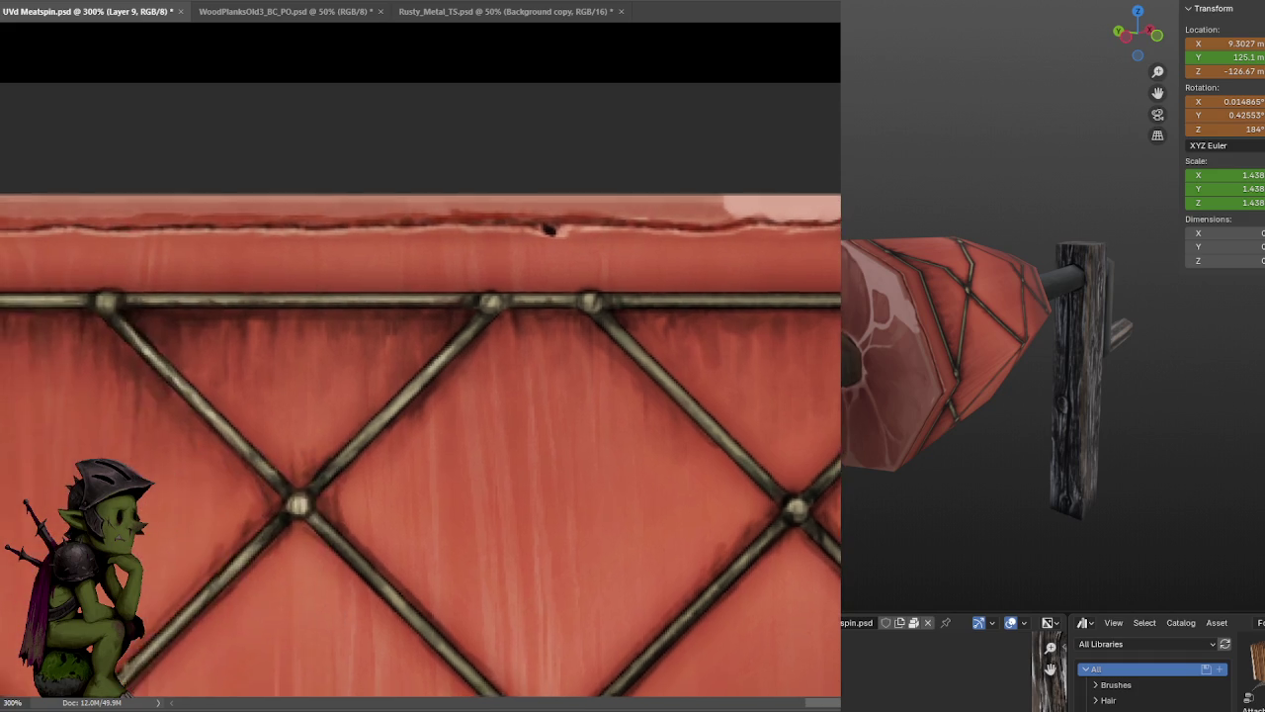
# - Add pale paint at the netted side's top-left corner and save to update the preview
pyautogui.keyDown('alt'); pyautogui.scroll(-2, 647, 211); pyautogui.keyUp('alt')
pyautogui.keyDown('alt'); pyautogui.scroll(-2, 646, 210); pyautogui.keyUp('alt')
pyautogui.keyDown('alt'); pyautogui.scroll(-1, 647, 210); pyautogui.keyUp('alt')
pyautogui.hscroll(-4, 711, 248)
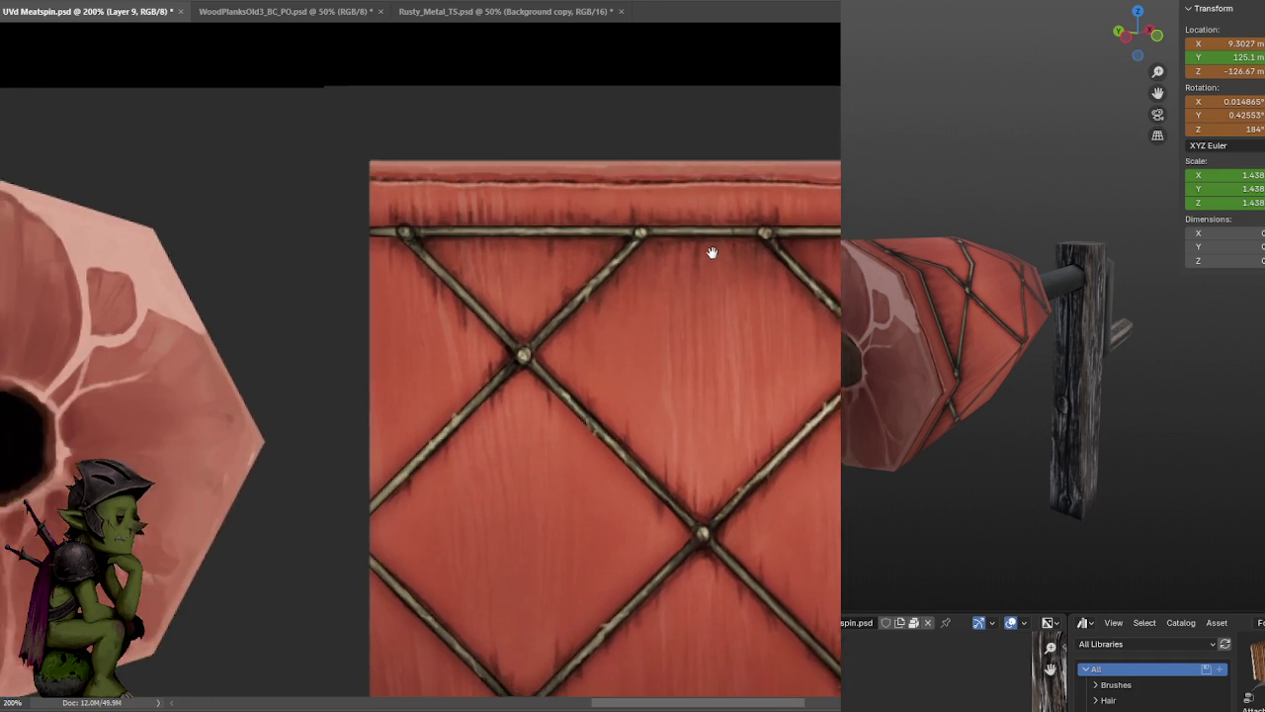
pyautogui.hscroll(-1, 687, 207)
pyautogui.moveTo(401, 160); pyautogui.dragTo(423, 168)
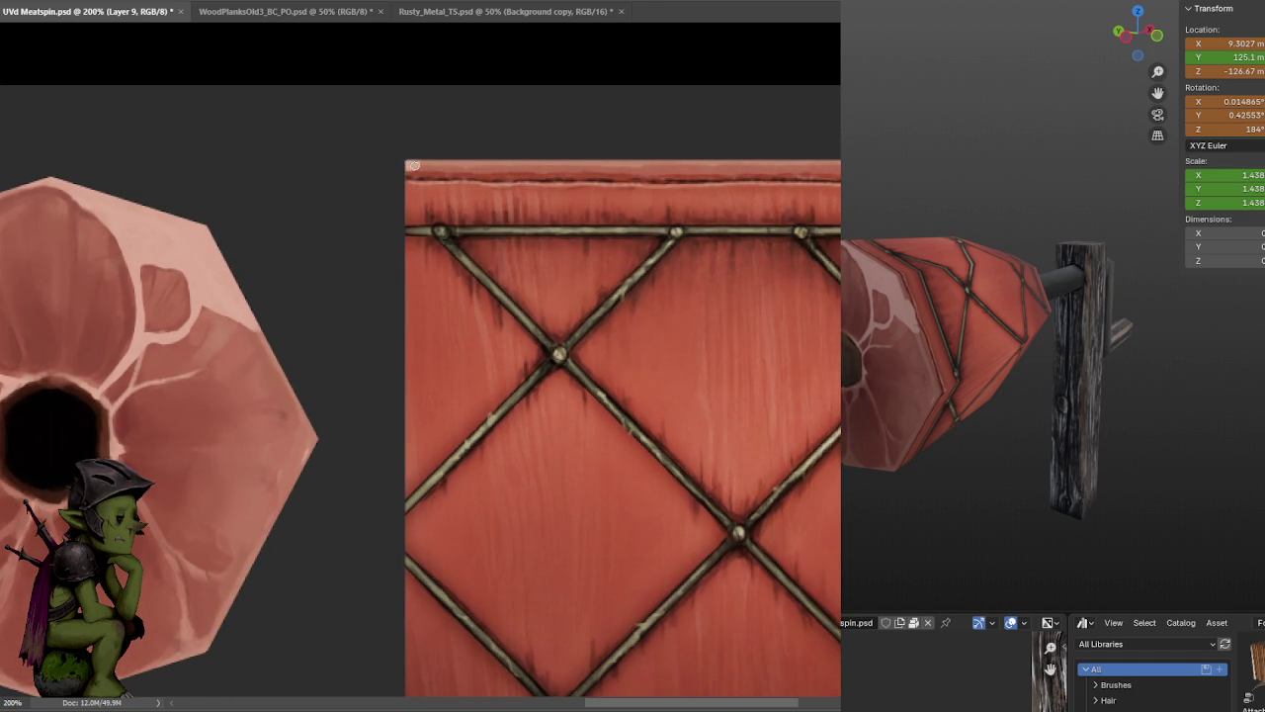
pyautogui.hotkey('ctrl', 's')
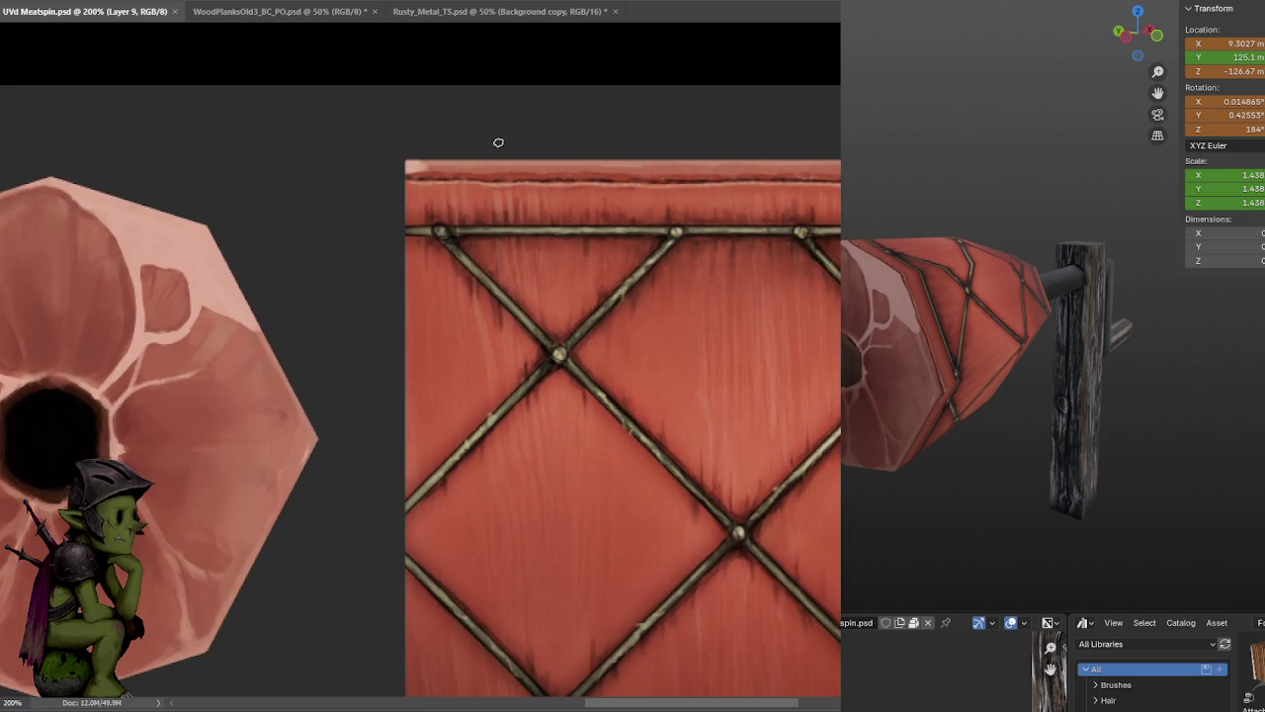
# - Paint and extend a highlight along the side texture's top edge, saving to refresh Blender
pyautogui.moveTo(1151, 351); pyautogui.dragTo(1022, 253, button='middle')
pyautogui.scroll(3, 1145, 344)
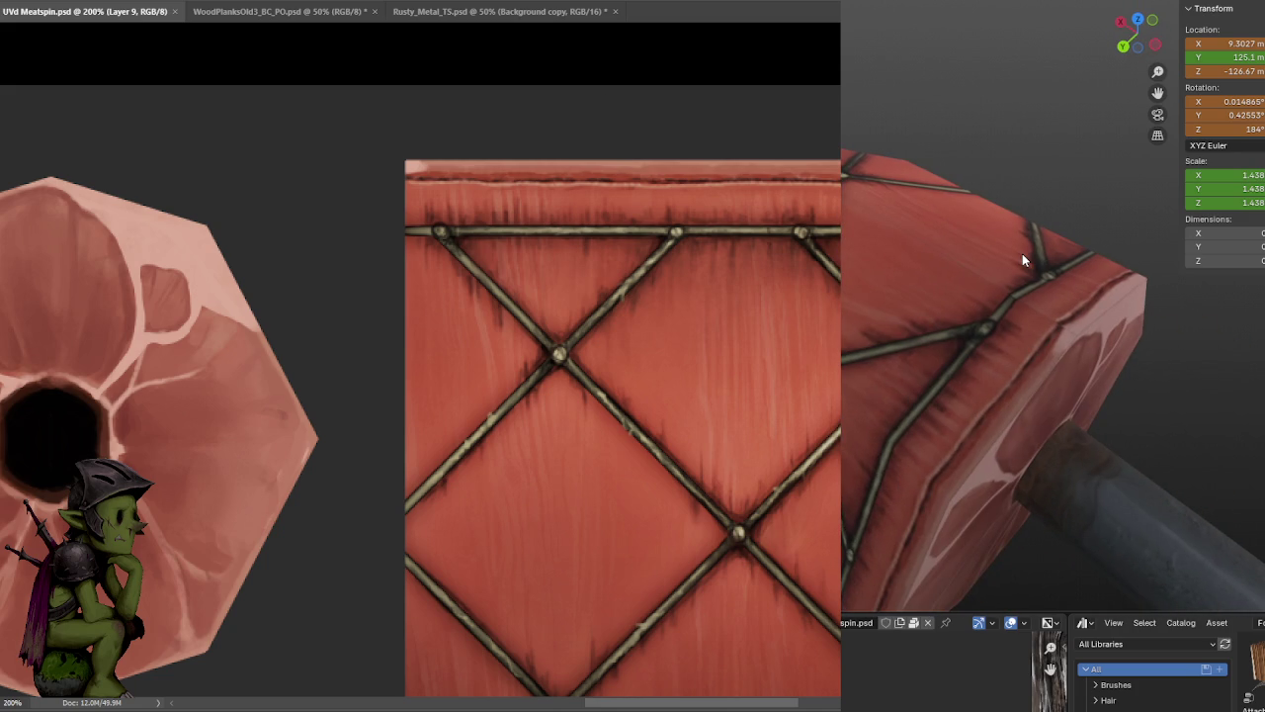
pyautogui.moveTo(443, 164); pyautogui.dragTo(522, 170)
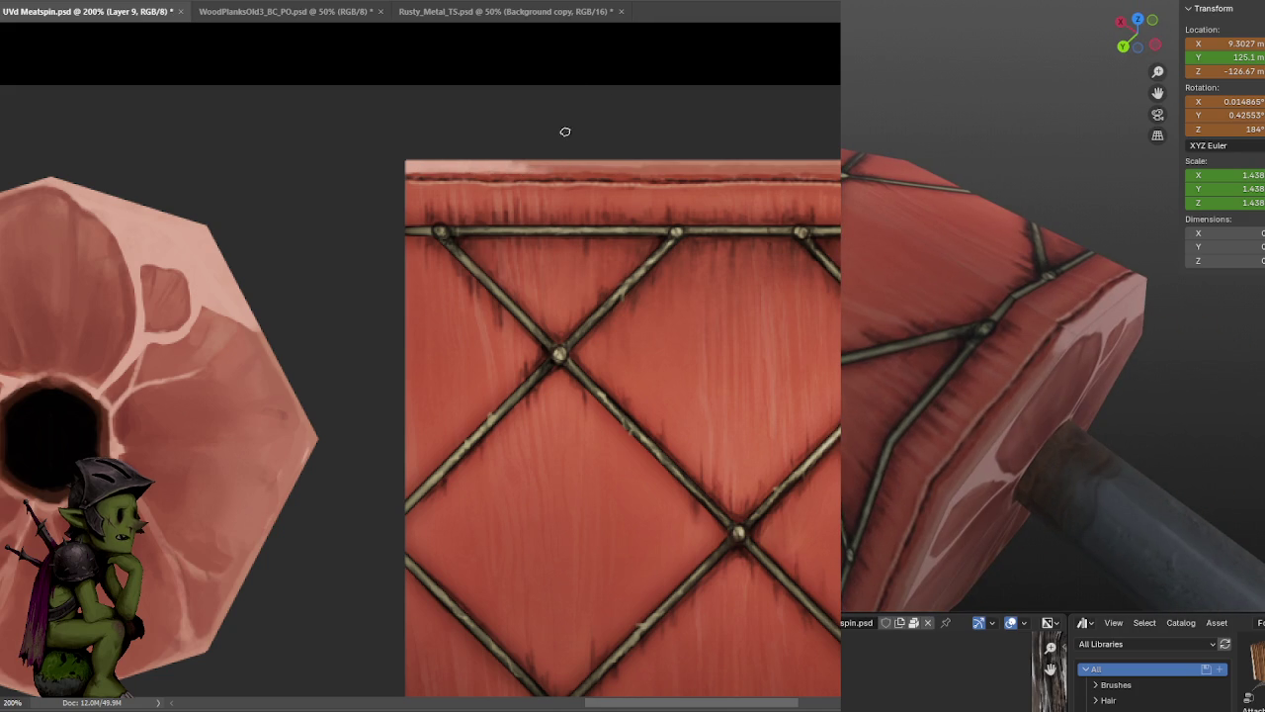
pyautogui.hotkey('ctrl', 's')
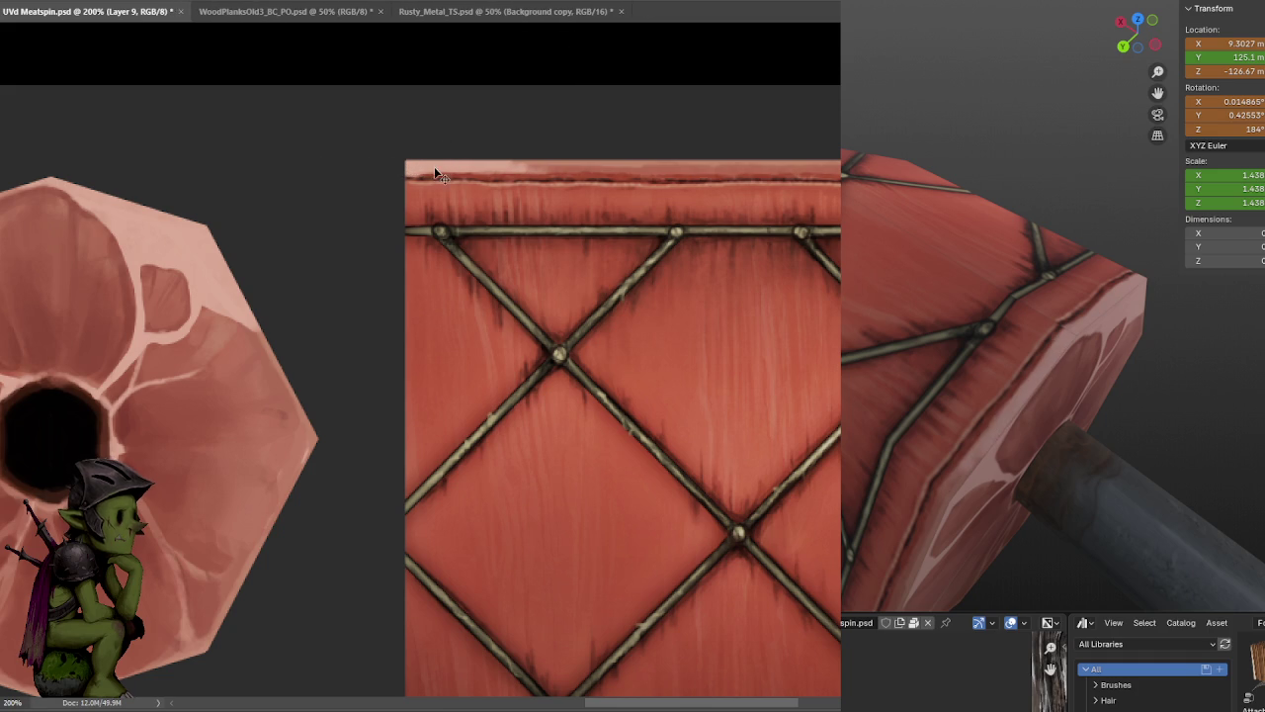
pyautogui.moveTo(438, 160); pyautogui.dragTo(527, 166)
pyautogui.moveTo(616, 180)
pyautogui.mouseDown()
pyautogui.moveTo(586, 67)
pyautogui.moveTo(712, 49)
pyautogui.mouseUp()
pyautogui.hotkey('ctrl', 's')
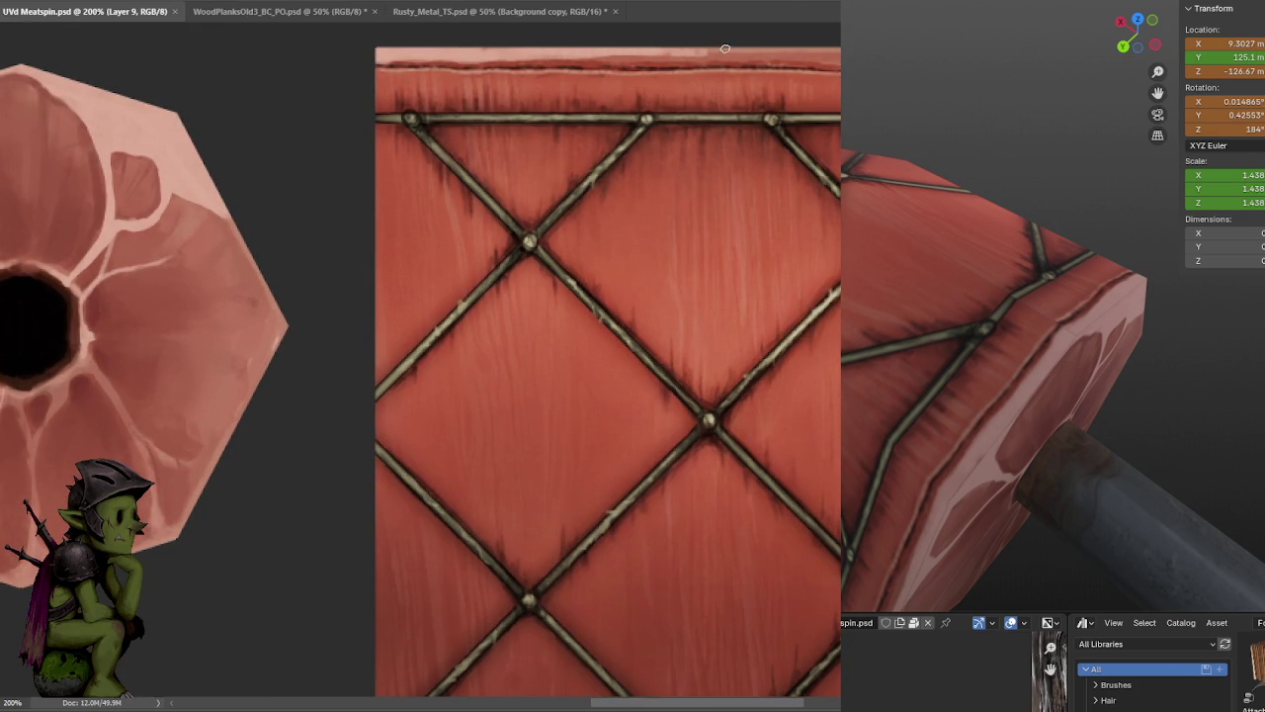
# - Undo and repaint the light pink top-edge highlight, touch it up, and save
pyautogui.hotkey('ctrl', 'z')
pyautogui.moveTo(512, 51); pyautogui.dragTo(693, 49)
pyautogui.hotkey('ctrl', 's')
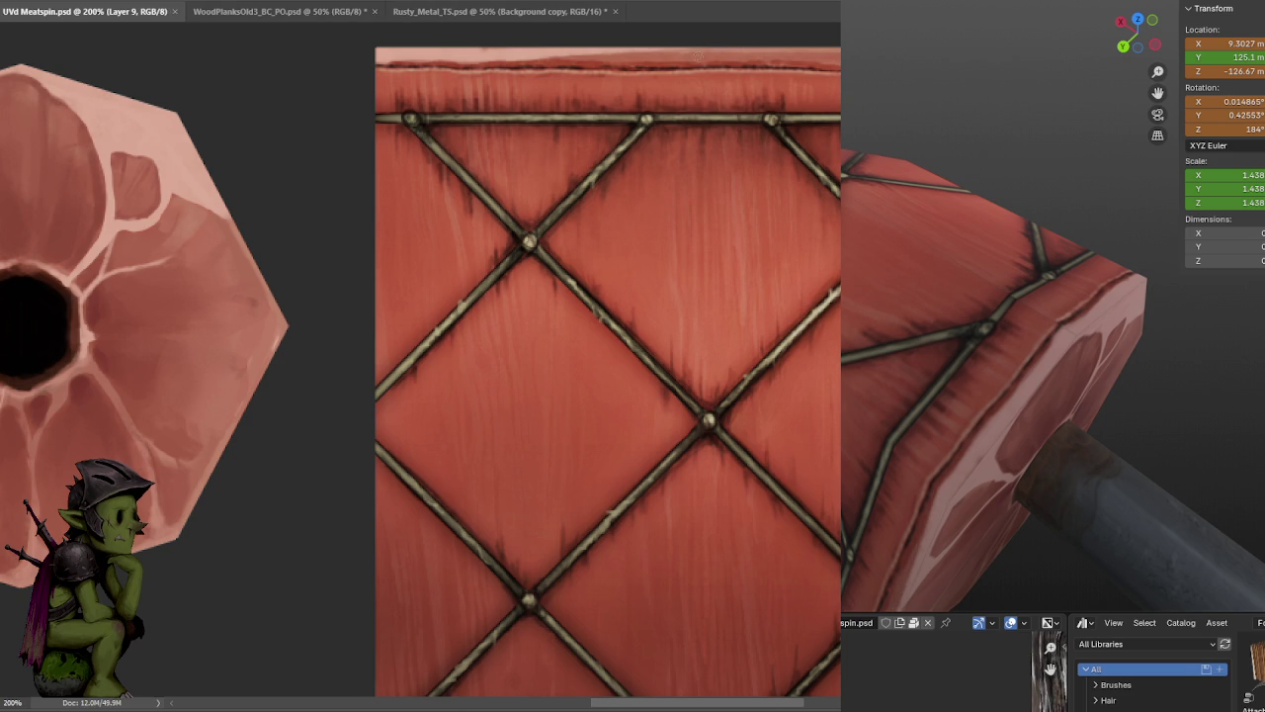
pyautogui.keyDown('alt'); pyautogui.scroll(-1, 647, 88); pyautogui.keyUp('alt')
pyautogui.keyDown('alt'); pyautogui.scroll(1, 656, 93); pyautogui.keyUp('alt')
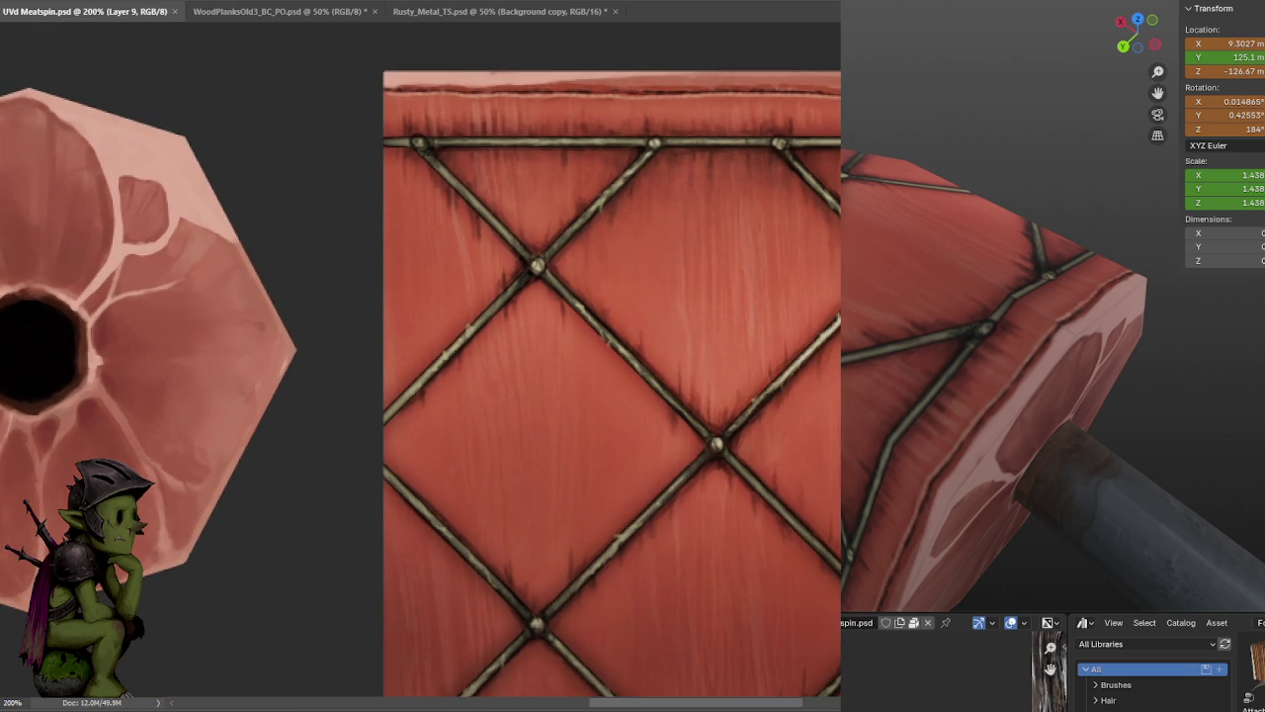
pyautogui.moveTo(1008, 379); pyautogui.dragTo(1019, 381, button='middle')
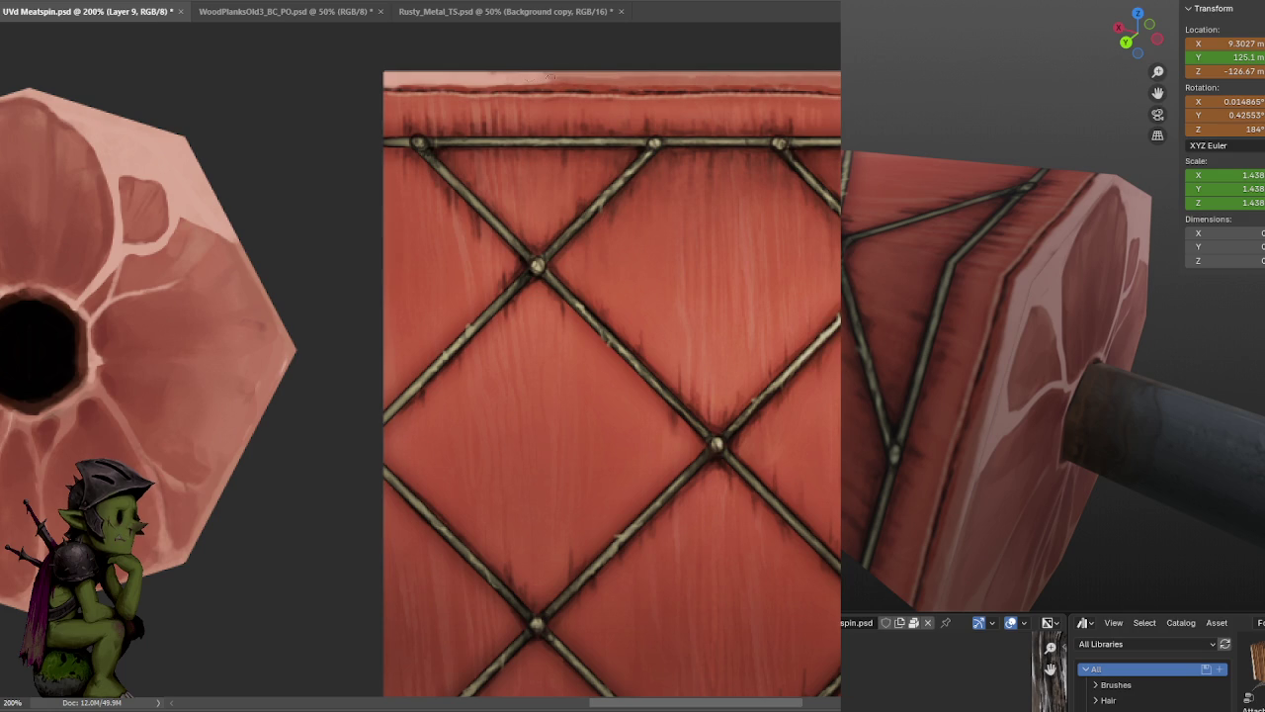
pyautogui.hotkey('ctrl', 's')
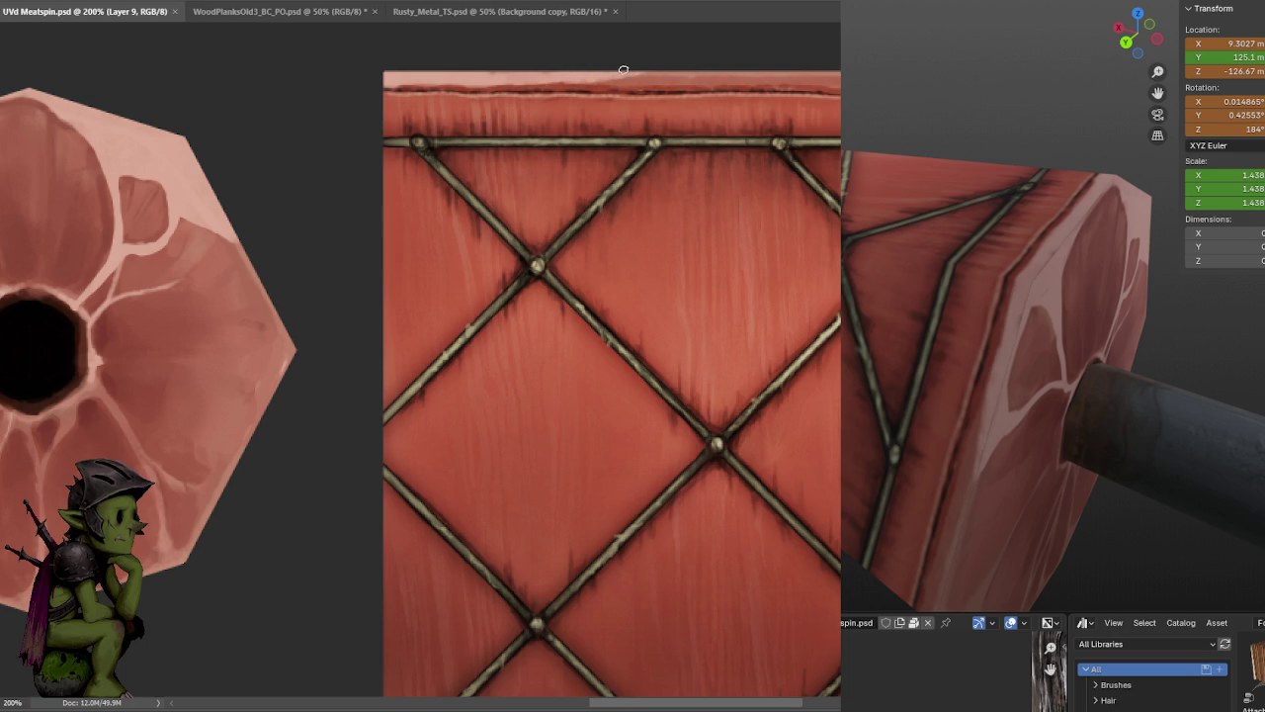
pyautogui.click(608, 82)
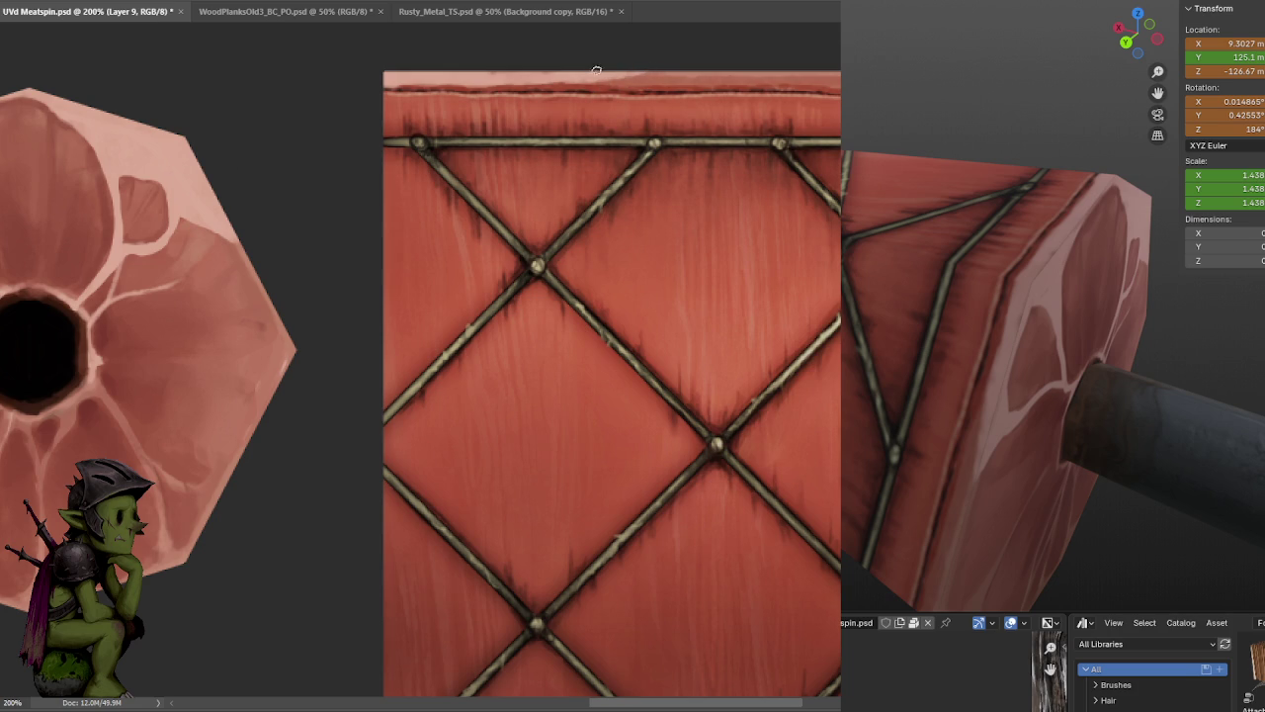
pyautogui.hotkey('ctrl', 's')
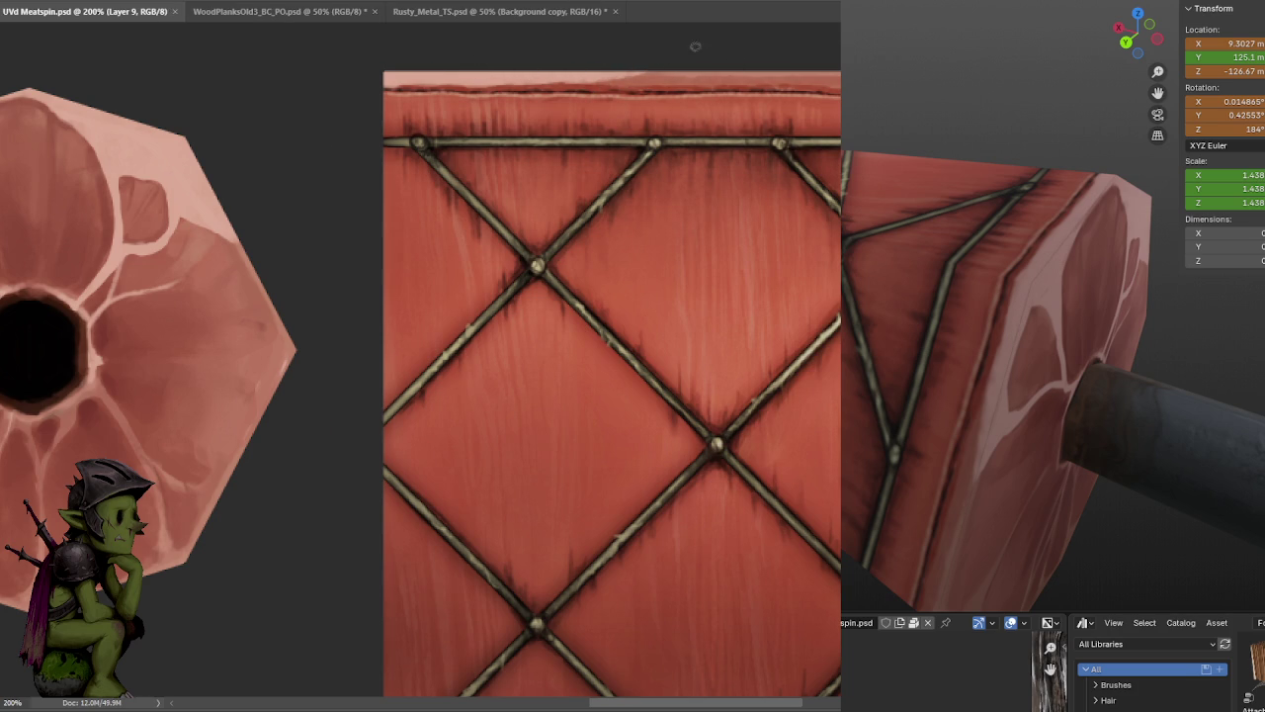
pyautogui.scroll(3, 1053, 347)
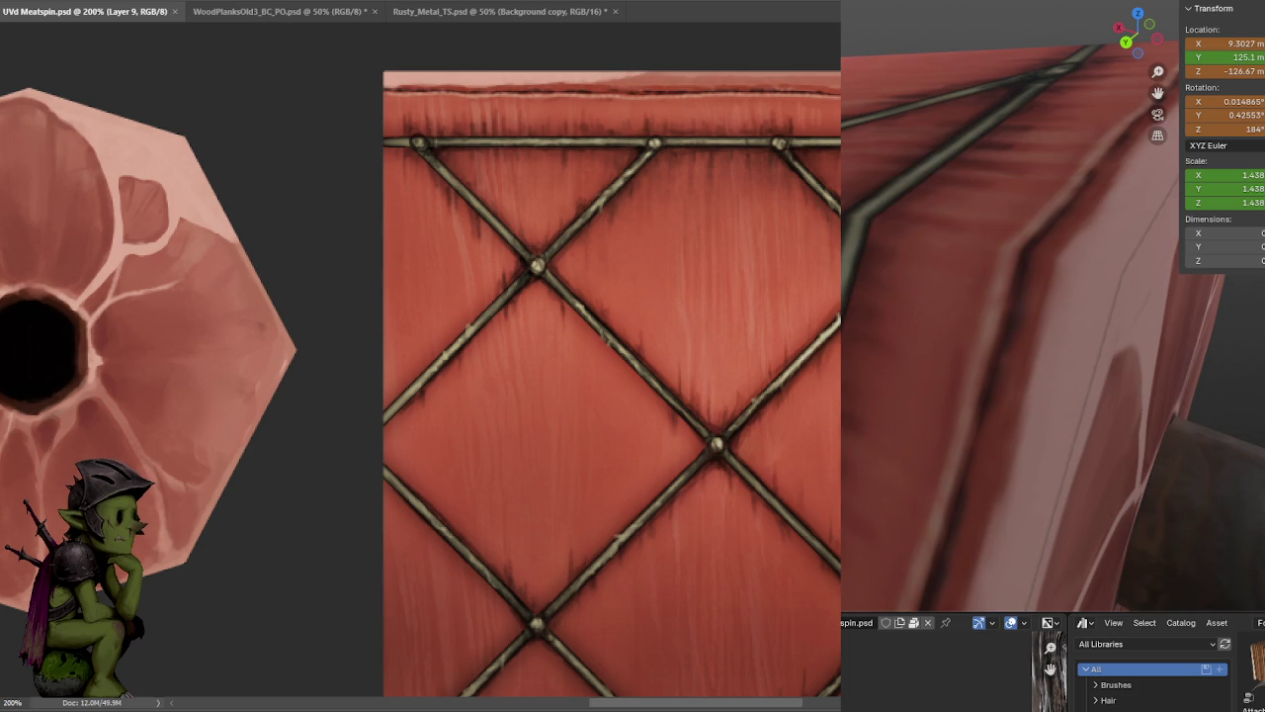
# - Paint the side texture's top strip lighter, strengthen it by duplicating and merging the layer, and save
pyautogui.moveTo(665, 158); pyautogui.dragTo(614, 156)
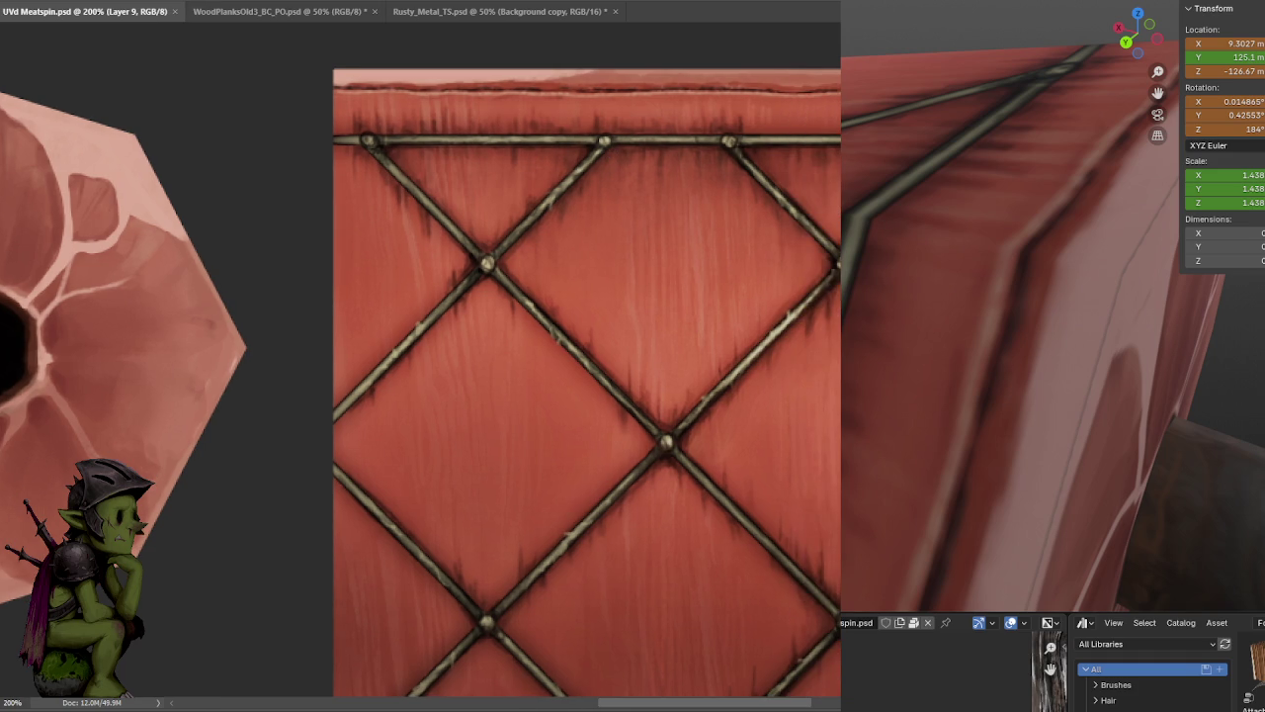
pyautogui.moveTo(336, 78); pyautogui.dragTo(593, 77)
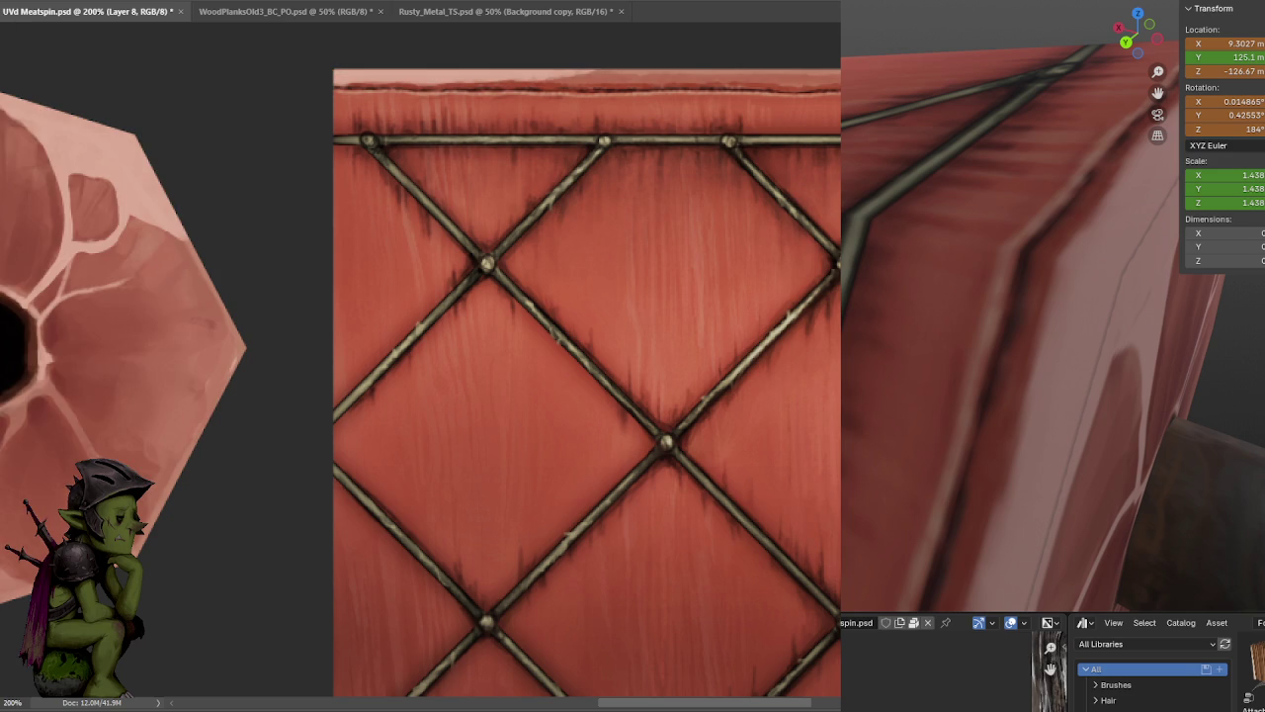
pyautogui.hotkey('ctrl', 'j')
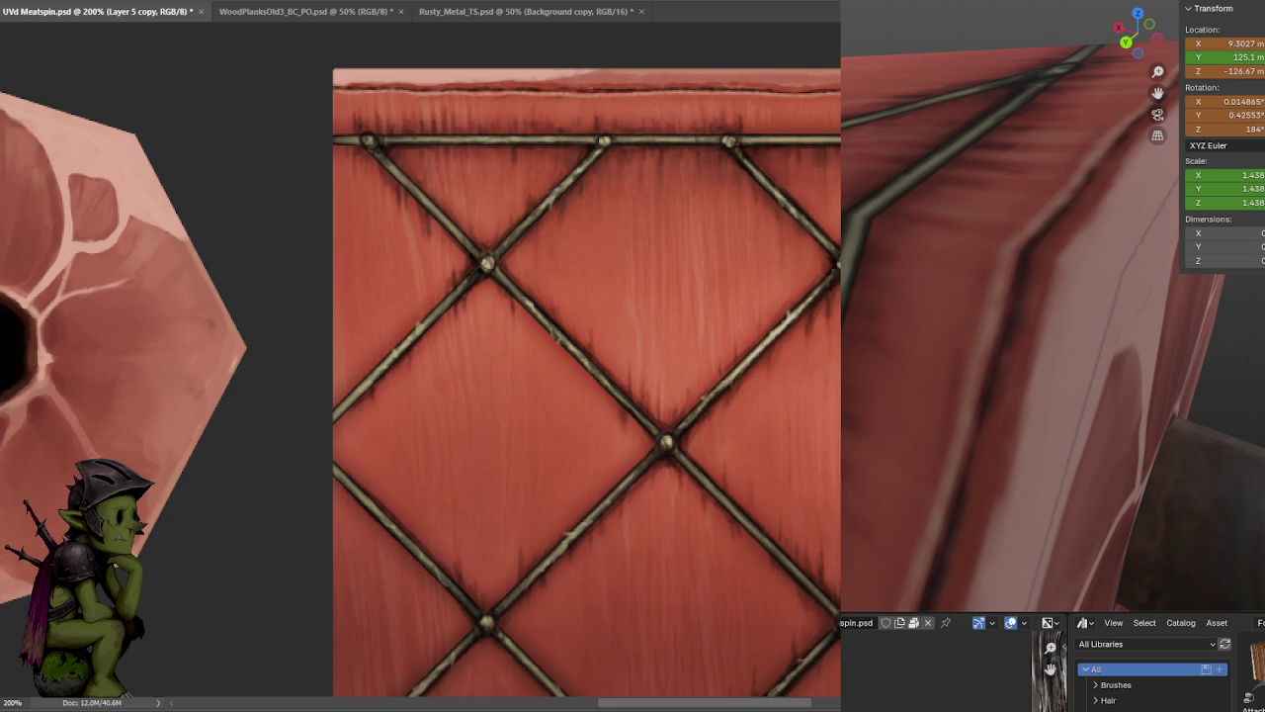
pyautogui.hotkey('ctrl', 'e')
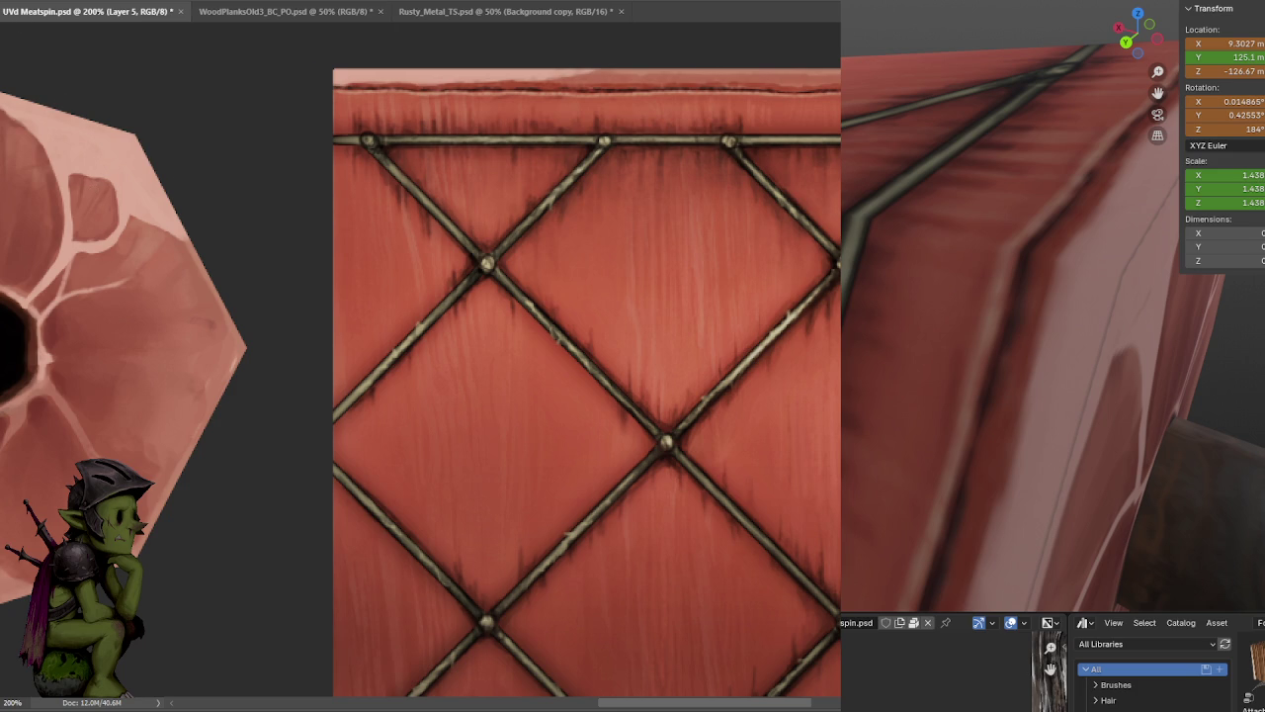
pyautogui.hotkey('ctrl', 's')
# - Orbit the Blender preview to show the marbled meat cap end
pyautogui.scroll(-5, 1077, 325)
pyautogui.moveTo(1008, 317); pyautogui.dragTo(1106, 337, button='middle')
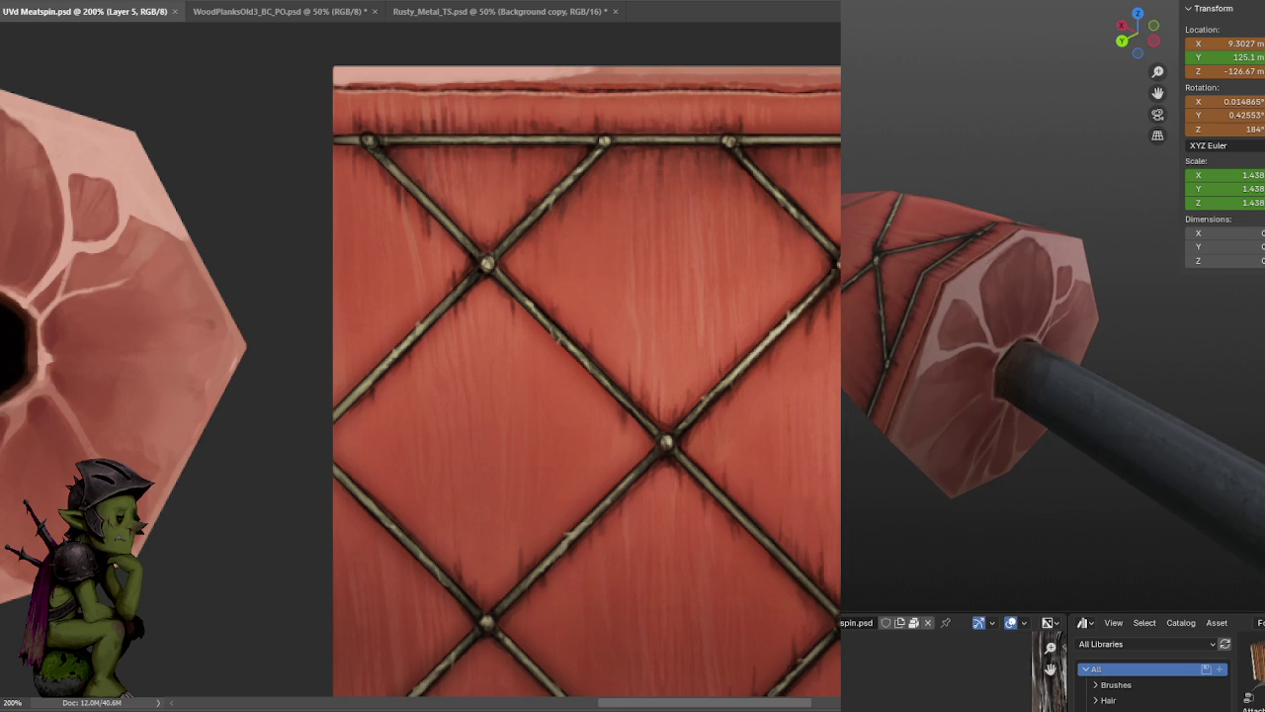
pyautogui.moveTo(284, 132); pyautogui.dragTo(339, 172)
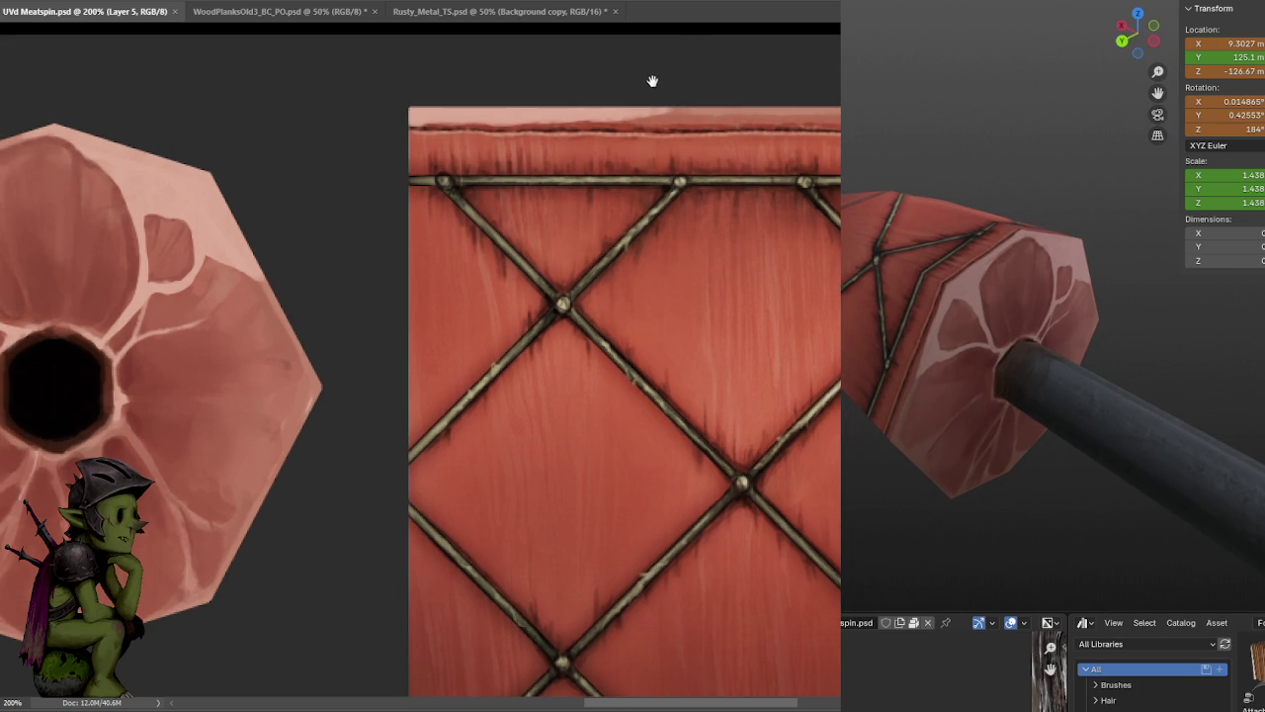
# - Zoom in and reinforce the top-rim highlight by duplicating and merging the paint layer, then save
pyautogui.hotkey('ctrl', '+')
pyautogui.moveTo(742, 105); pyautogui.dragTo(811, 234)
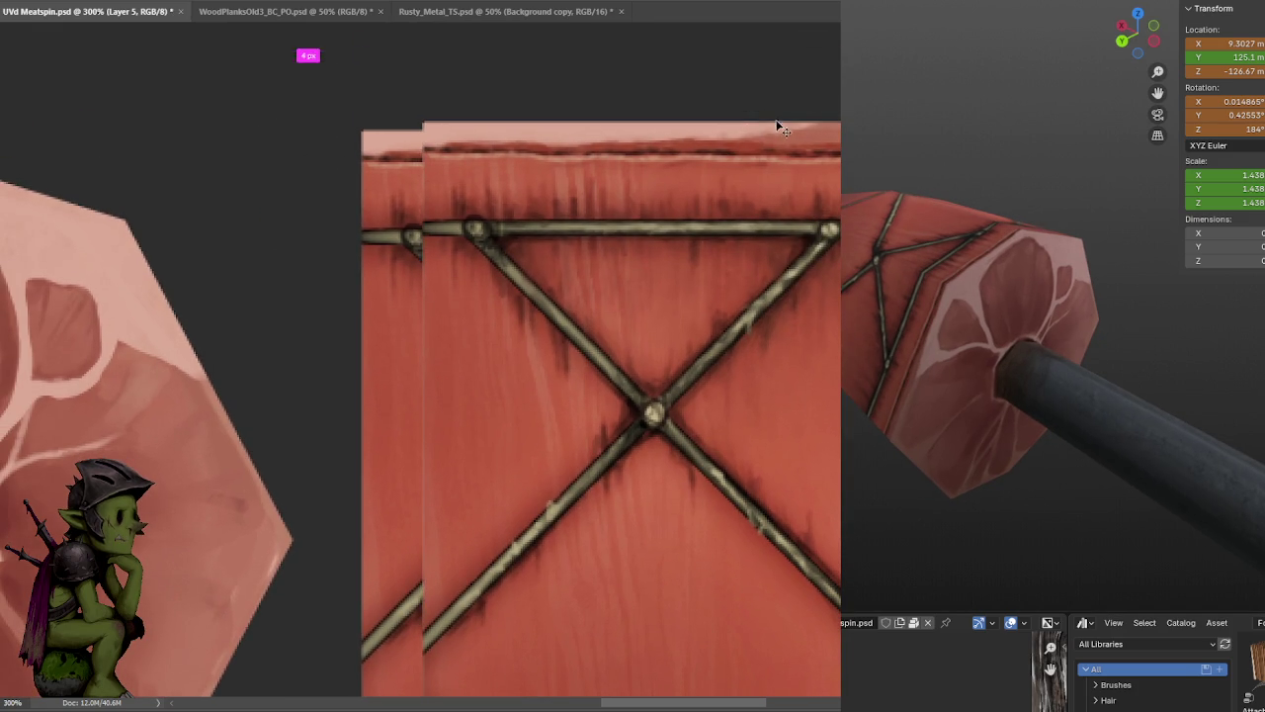
pyautogui.hotkey('ctrl', 'j')
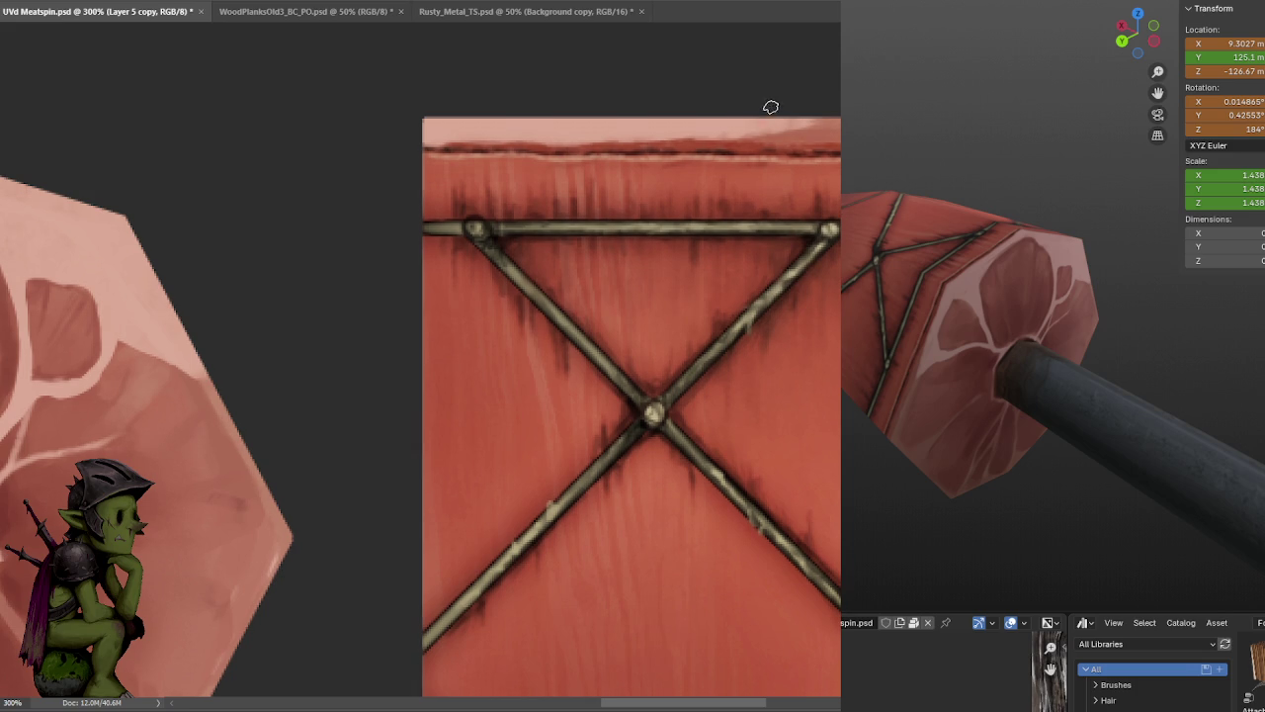
pyautogui.moveTo(765, 122); pyautogui.dragTo(751, 116)
pyautogui.hotkey('ctrl', 'z')
pyautogui.hotkey('ctrl', 'e')
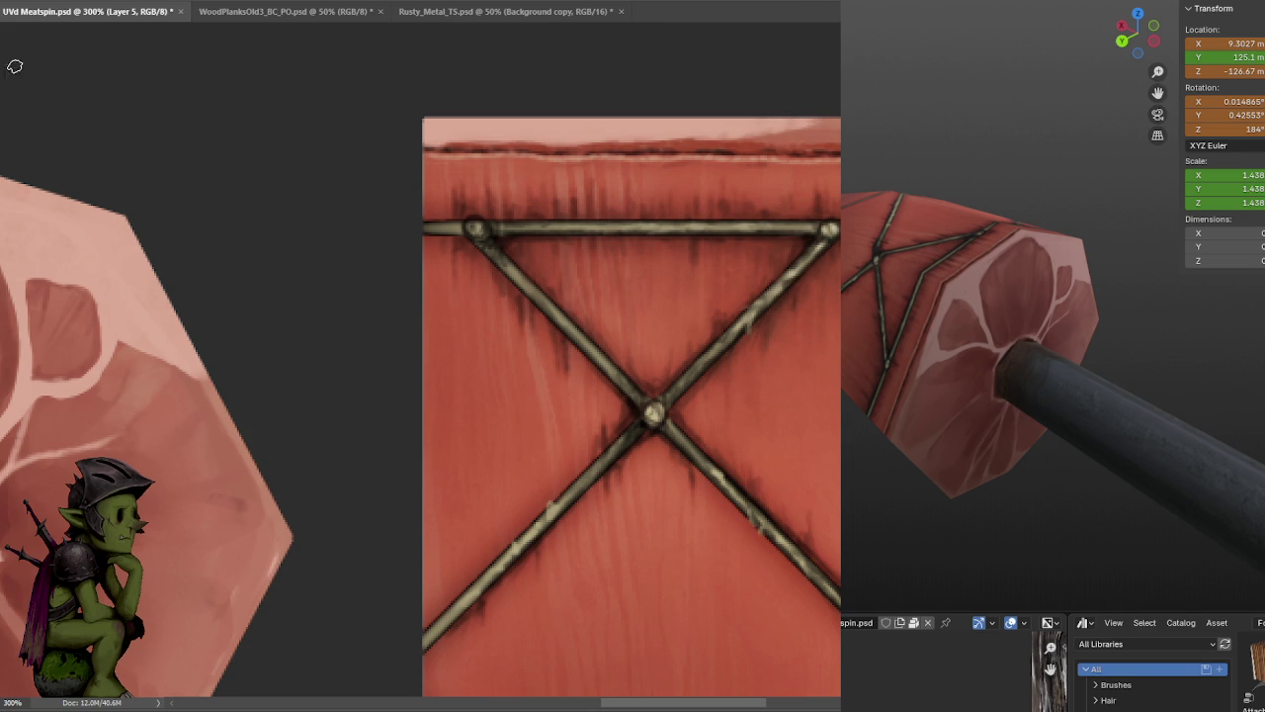
pyautogui.hotkey('ctrl', 's')
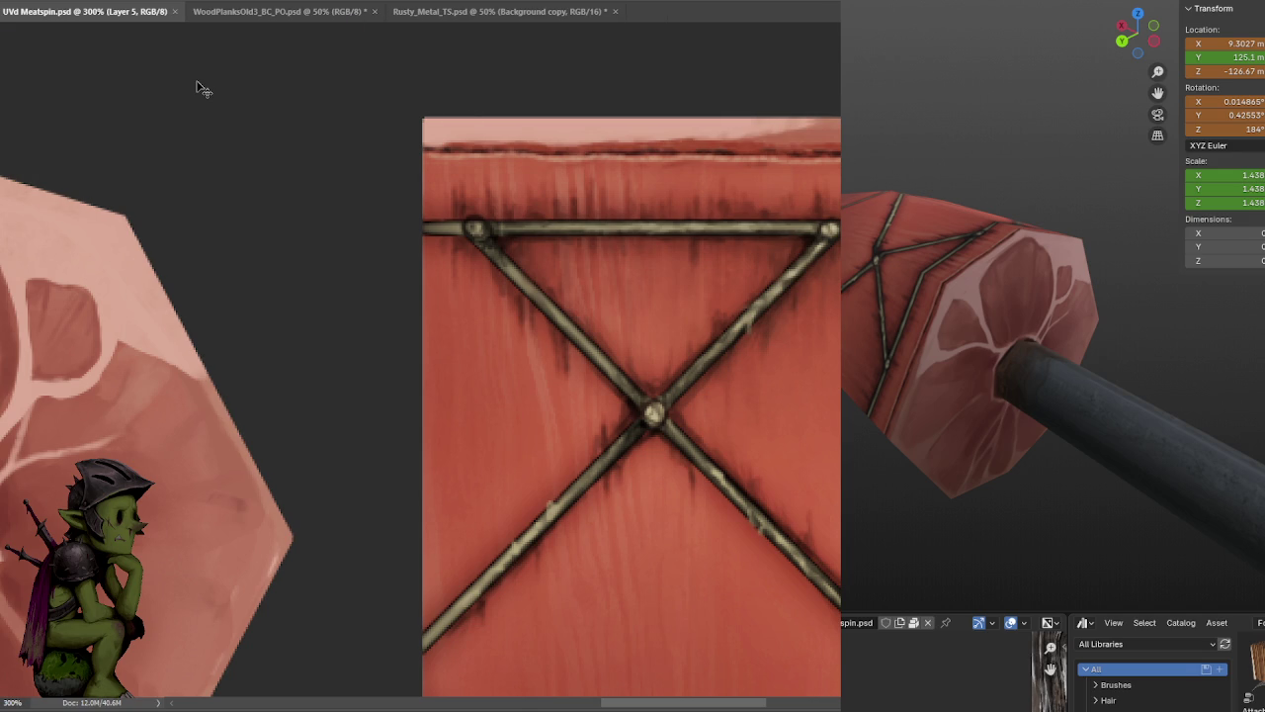
# - Duplicate the paint layer again and switch to the freehand Lasso tool
pyautogui.hotkey('ctrl', 'j')
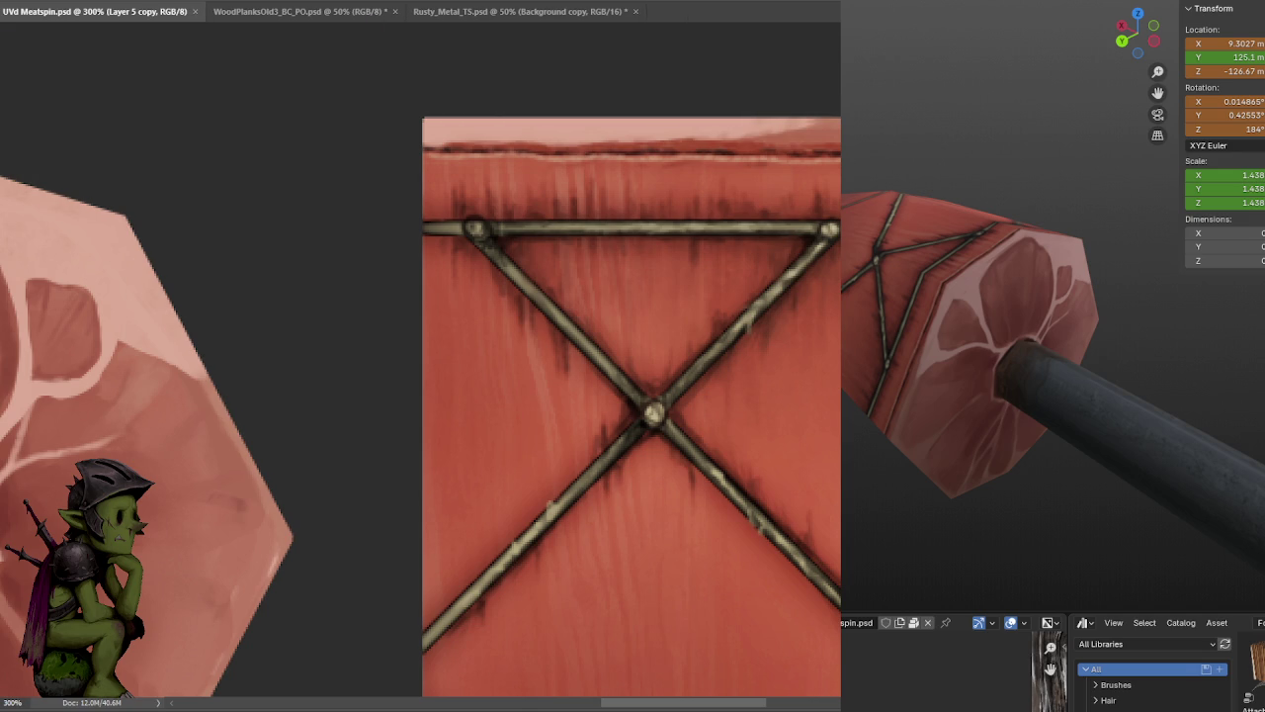
pyautogui.hotkey('ctrl', 'z')
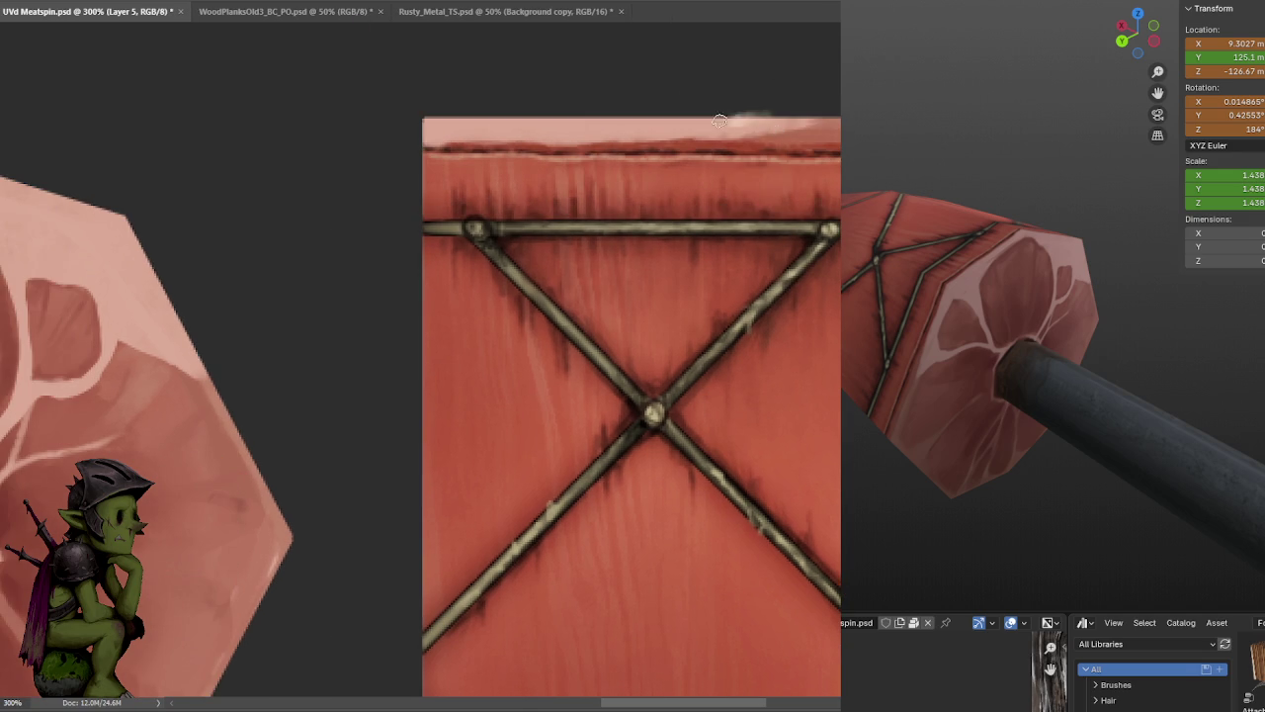
pyautogui.press('l')
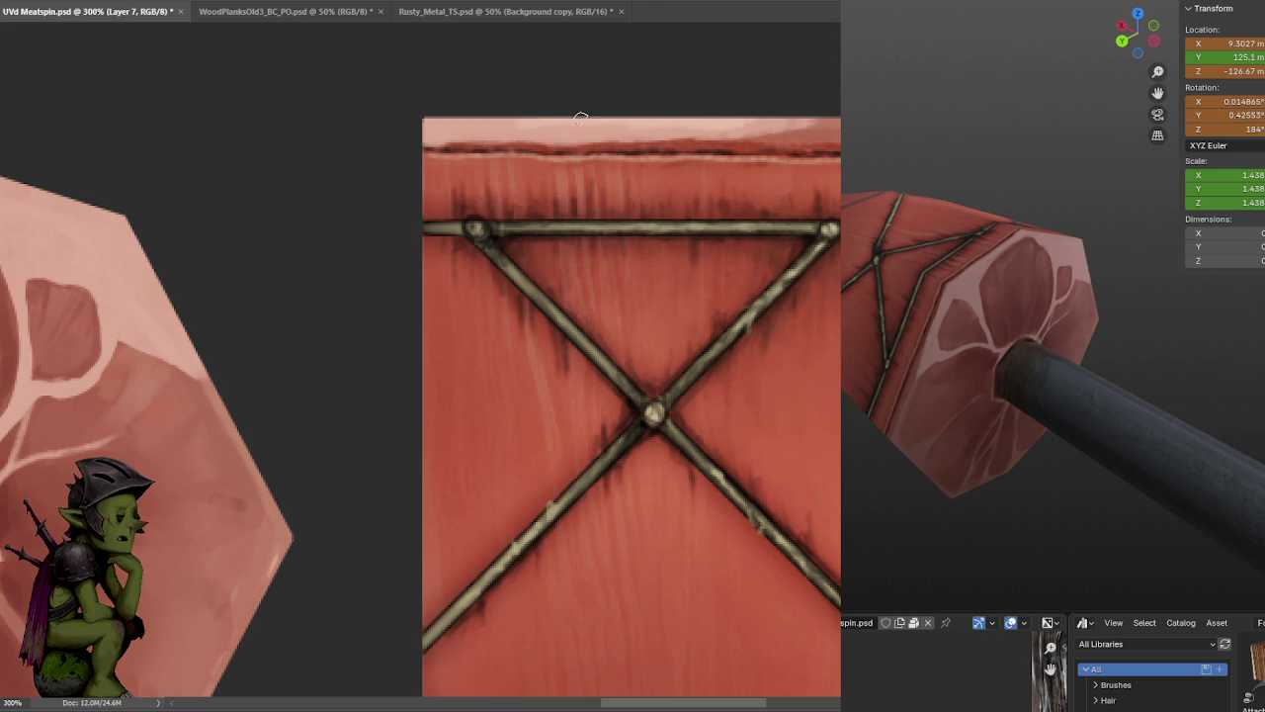
pyautogui.moveTo(812, 115); pyautogui.dragTo(688, 110)
pyautogui.keyDown('alt'); pyautogui.scroll(-3, 688, 111); pyautogui.keyUp('alt')
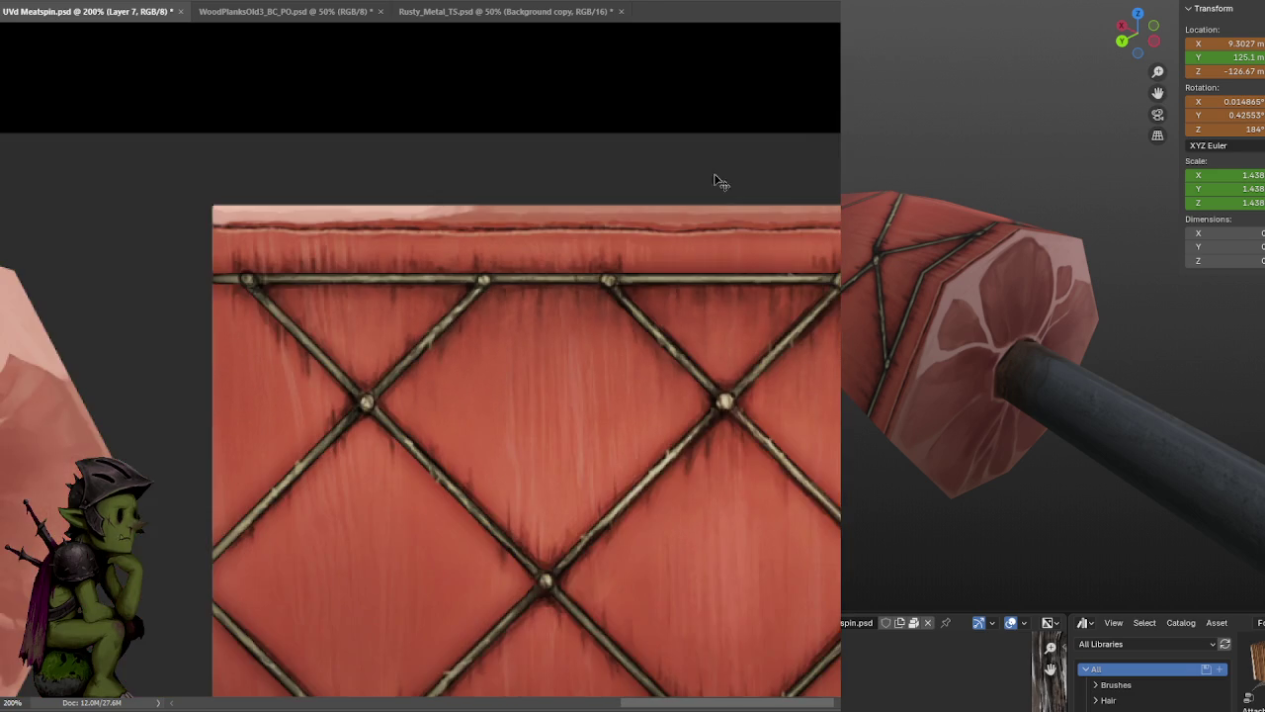
# - Save UVd Meatspin.psd at 200% zoom and pan to show the whole hexagonal meat cap
pyautogui.keyDown('alt'); pyautogui.scroll(2, 805, 127); pyautogui.keyUp('alt')
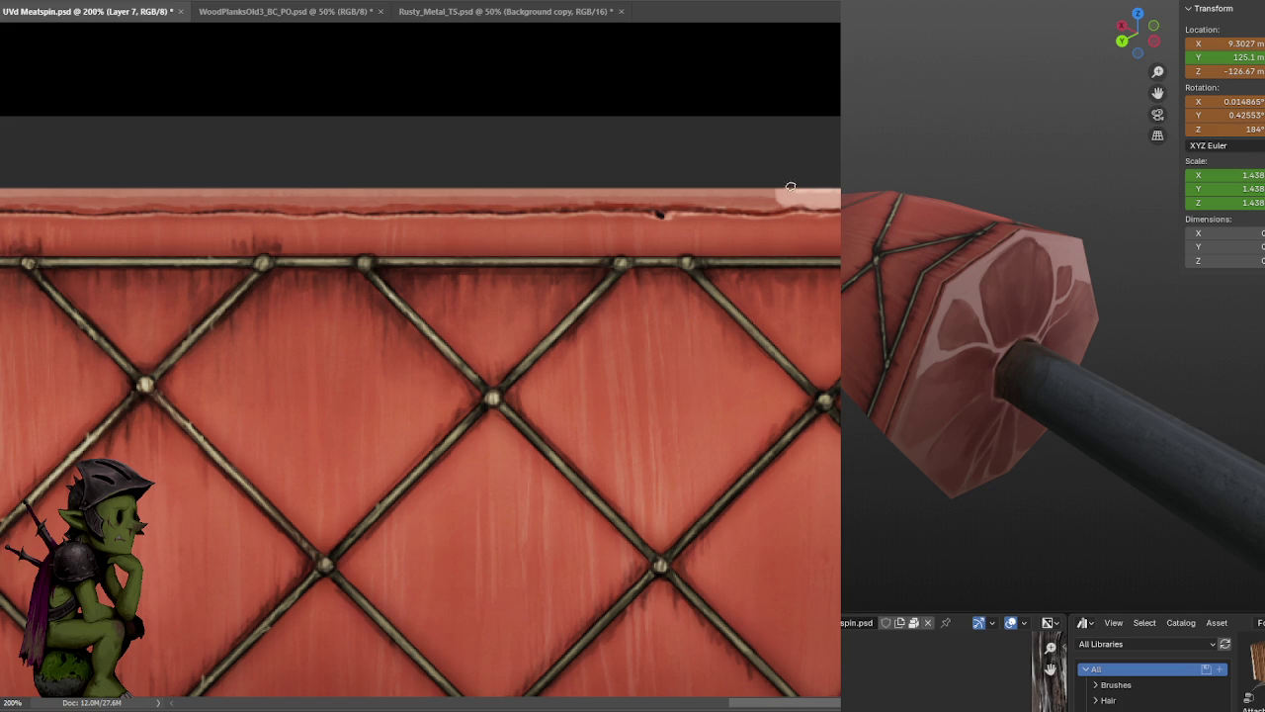
pyautogui.hotkey('ctrl', 's')
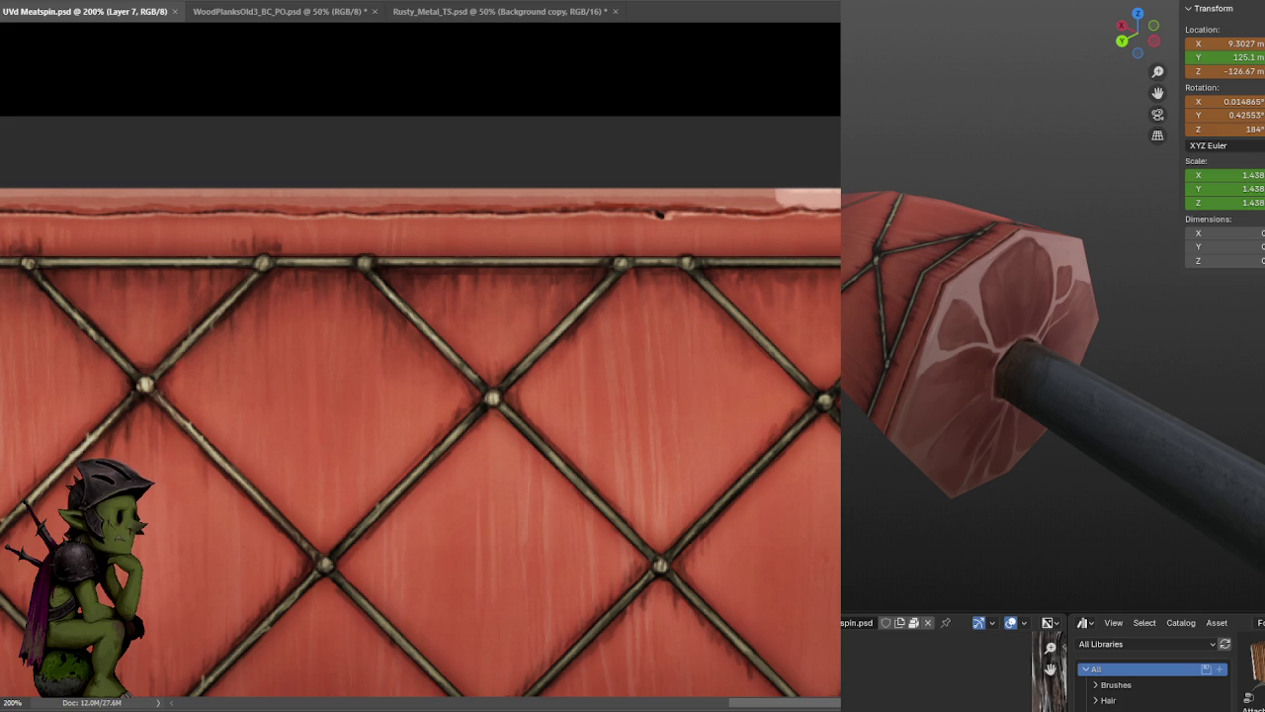
pyautogui.moveTo(623, 247)
pyautogui.mouseDown()
pyautogui.moveTo(623, 217)
pyautogui.moveTo(997, 197)
pyautogui.mouseUp()
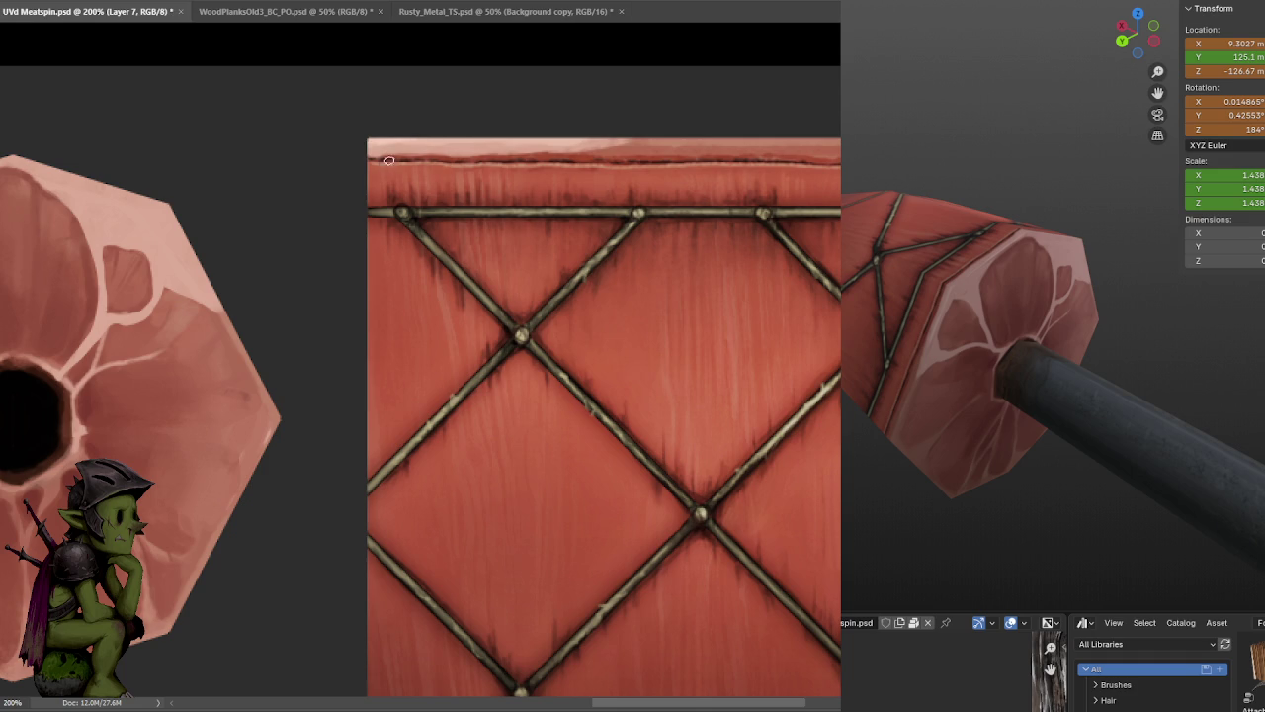
pyautogui.moveTo(456, 219)
pyautogui.mouseDown()
pyautogui.moveTo(787, 175)
pyautogui.moveTo(868, 179)
pyautogui.mouseUp()
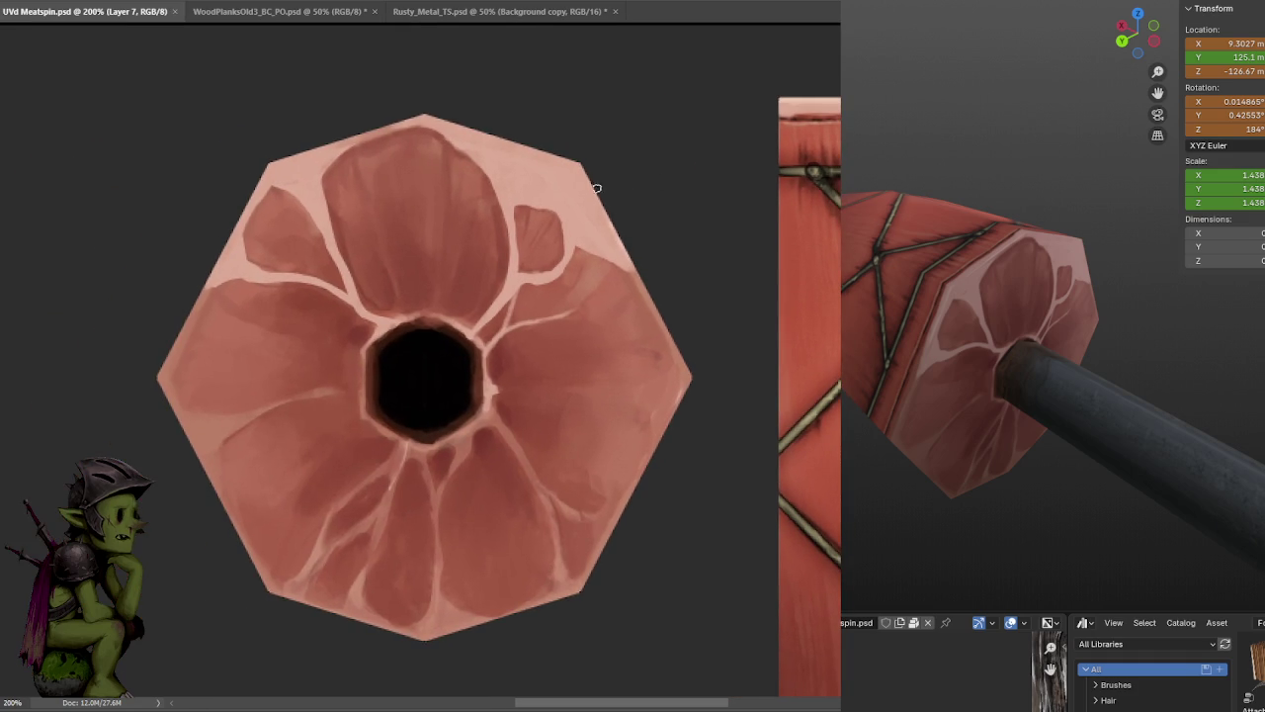
# - Paint pale highlights along the hexagon's top-right and upper-left edges, then save
pyautogui.moveTo(565, 158); pyautogui.dragTo(564, 133)
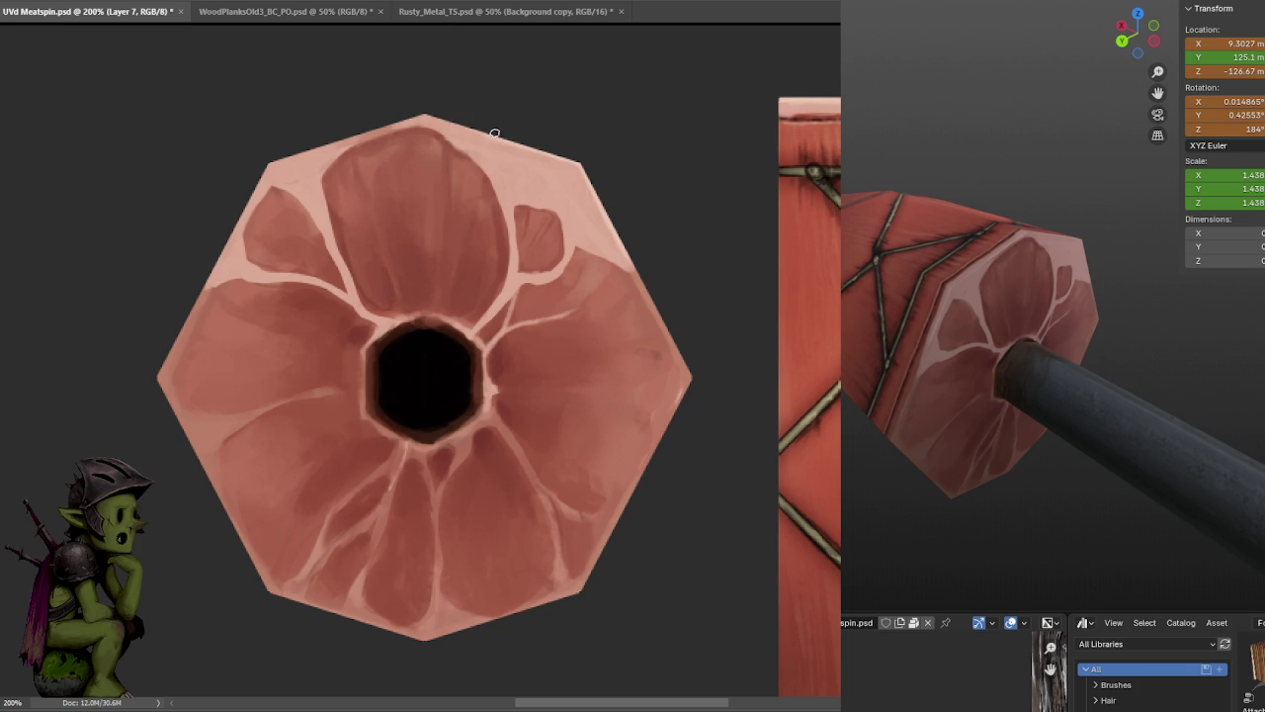
pyautogui.moveTo(538, 126)
pyautogui.mouseDown()
pyautogui.moveTo(696, 88)
pyautogui.moveTo(933, 85)
pyautogui.mouseUp()
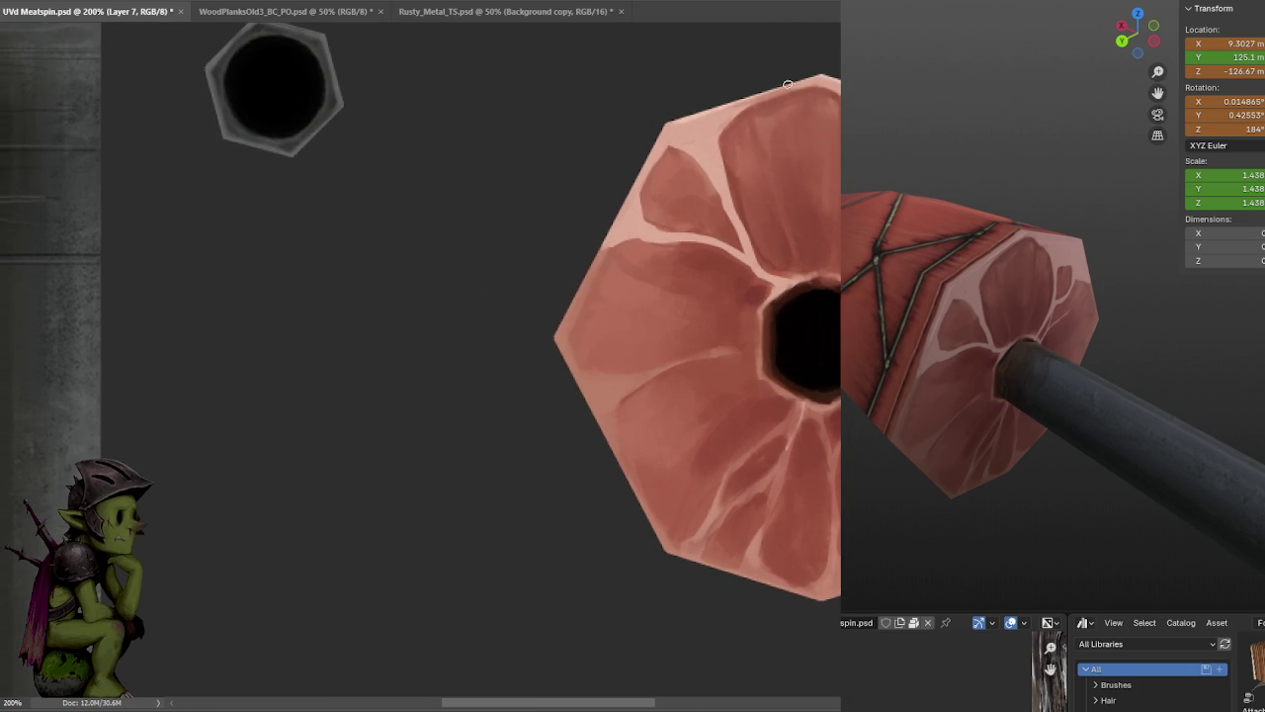
pyautogui.moveTo(677, 107); pyautogui.dragTo(596, 226)
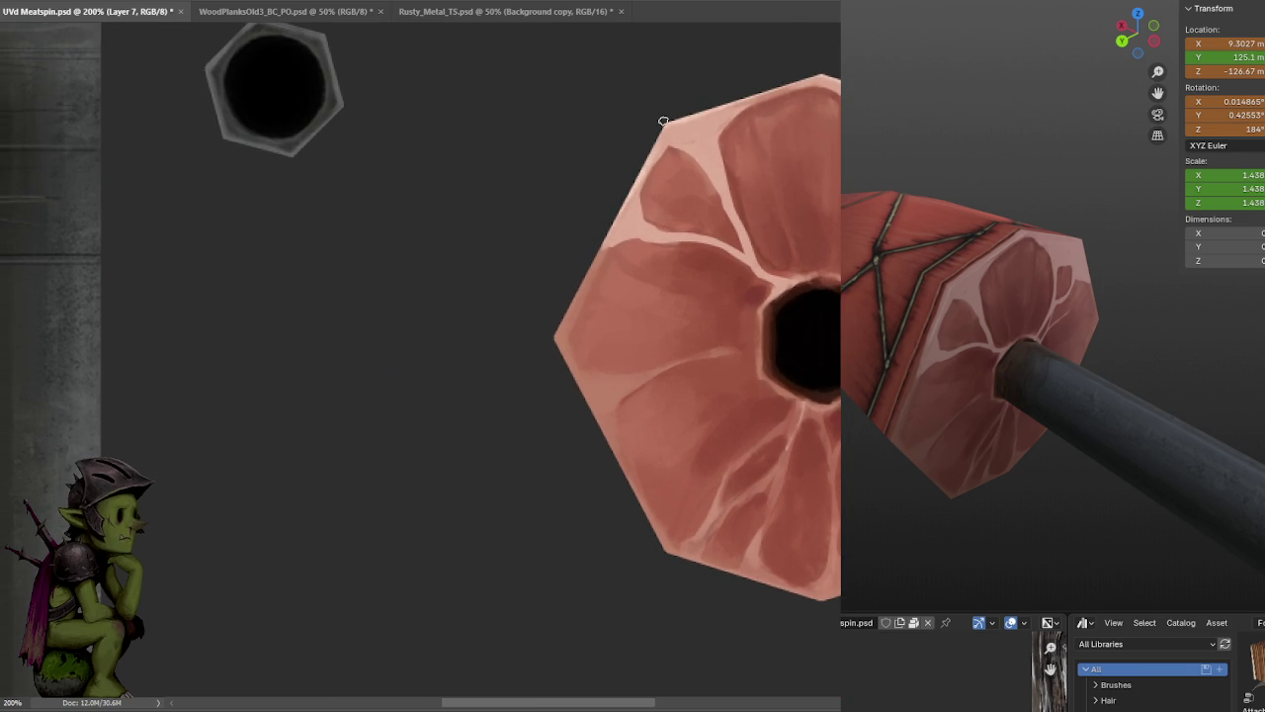
pyautogui.hotkey('ctrl', 's')
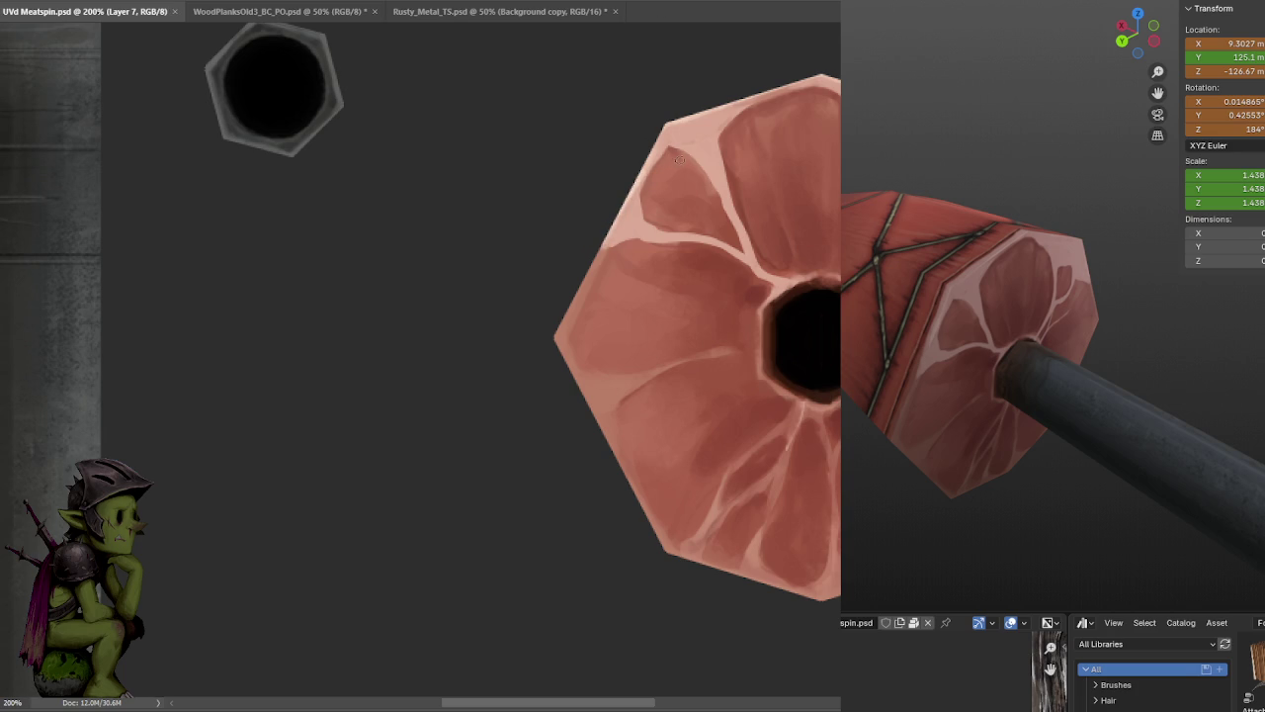
# - Touch up the light rim along the hexagon's upper and top-right edge, saving after each pass
pyautogui.moveTo(663, 135); pyautogui.dragTo(672, 128)
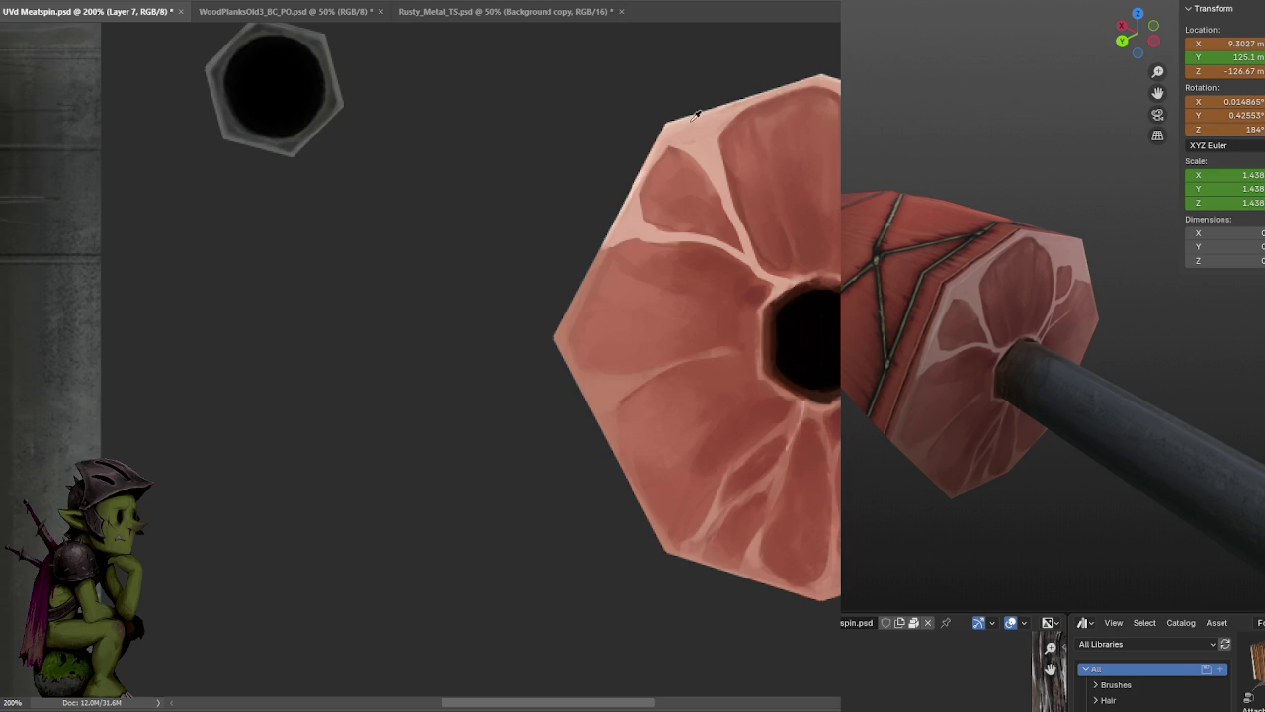
pyautogui.hscroll(5, 692, 116)
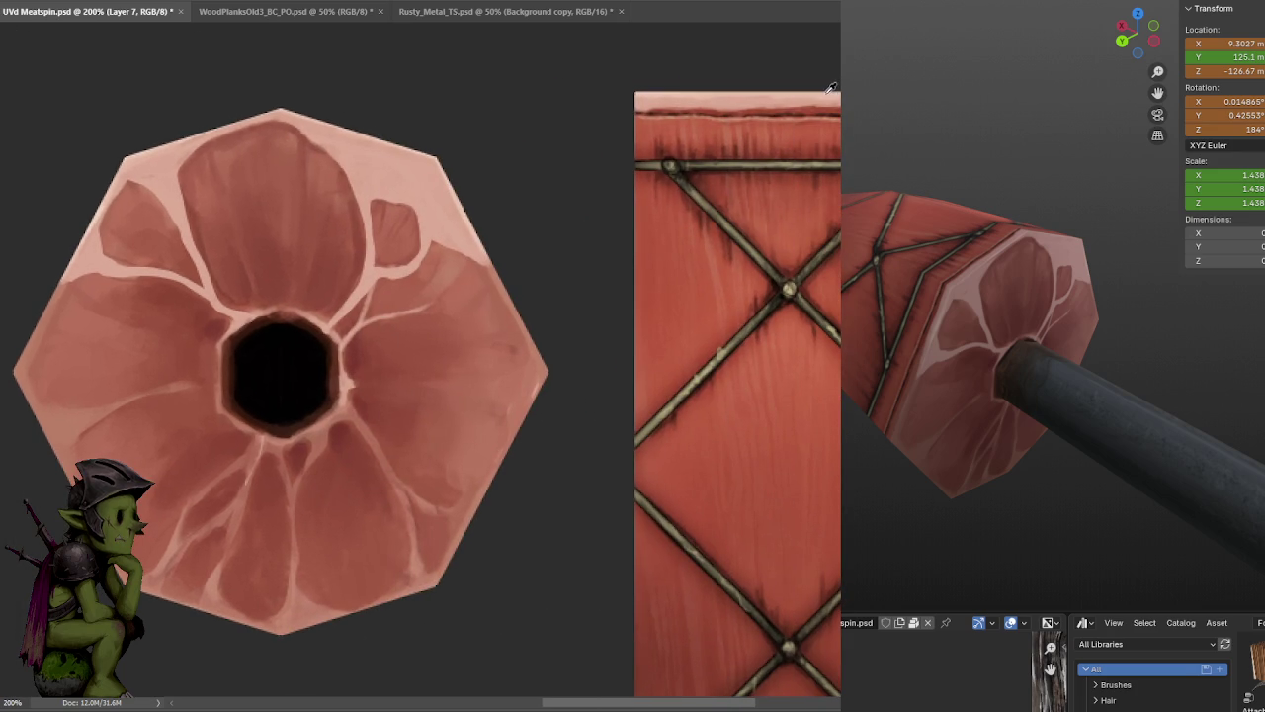
pyautogui.moveTo(525, 148); pyautogui.dragTo(745, 117)
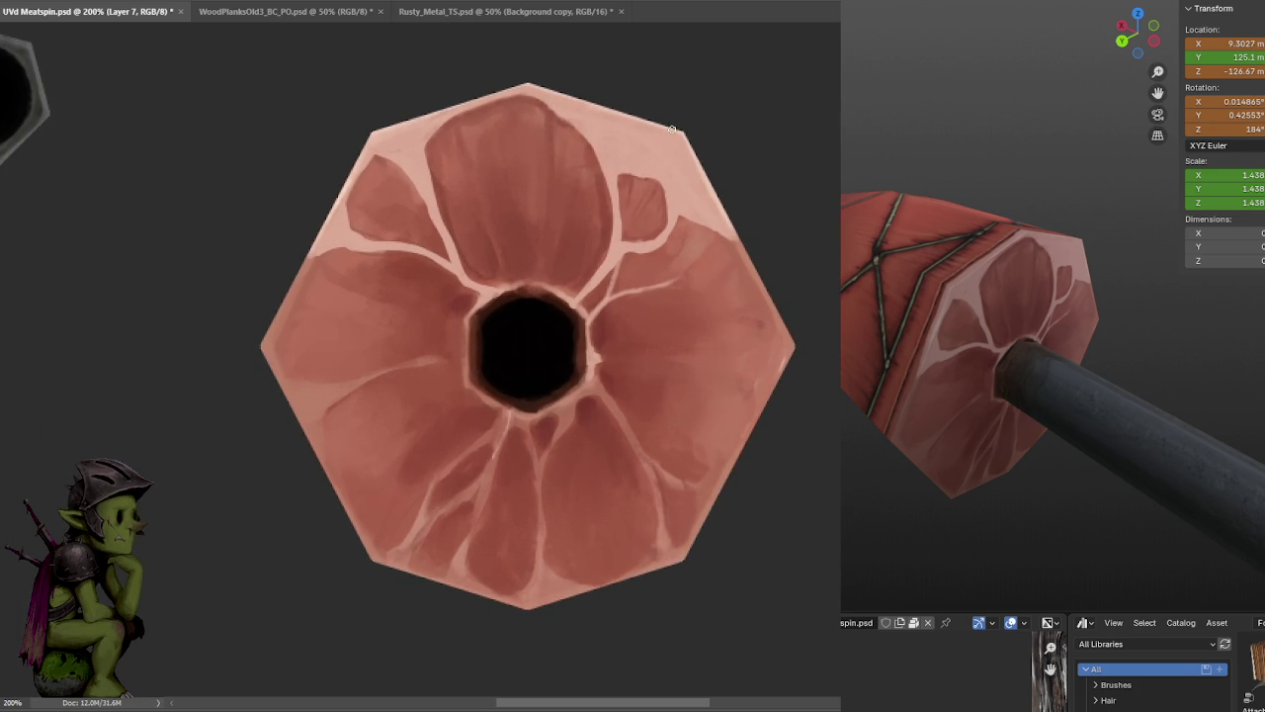
pyautogui.hotkey('ctrl', 's')
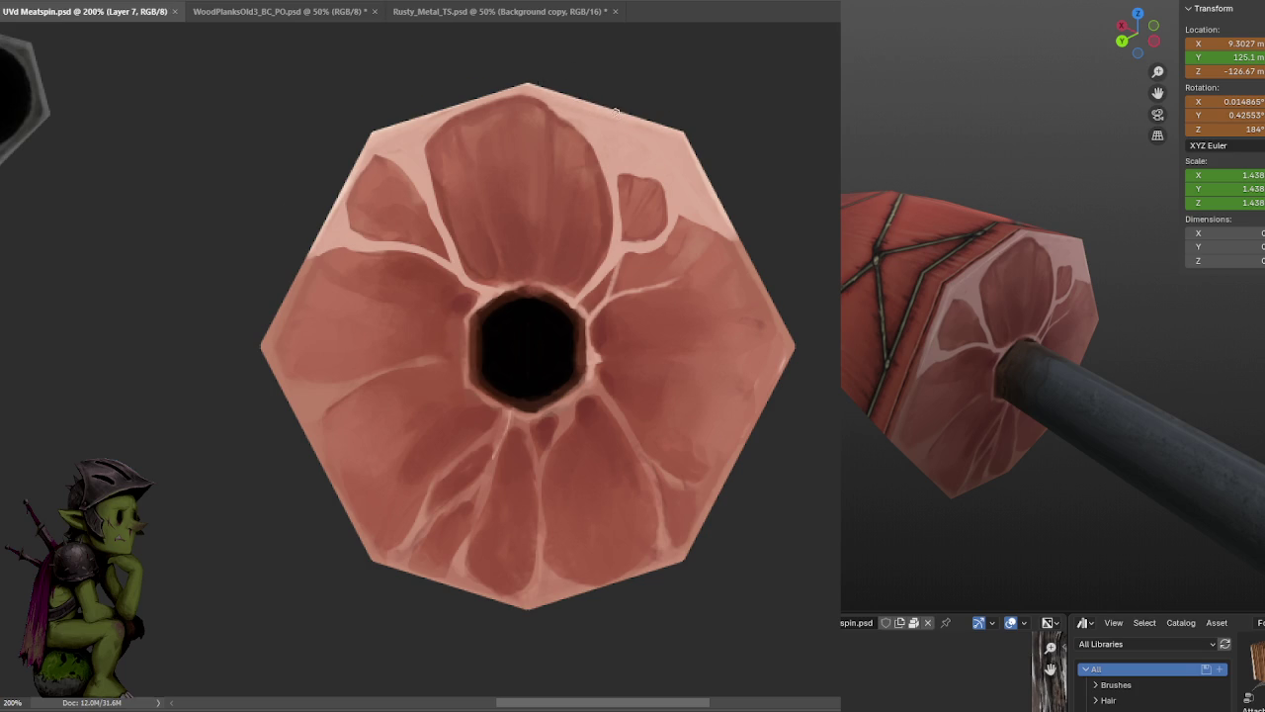
pyautogui.click(694, 145)
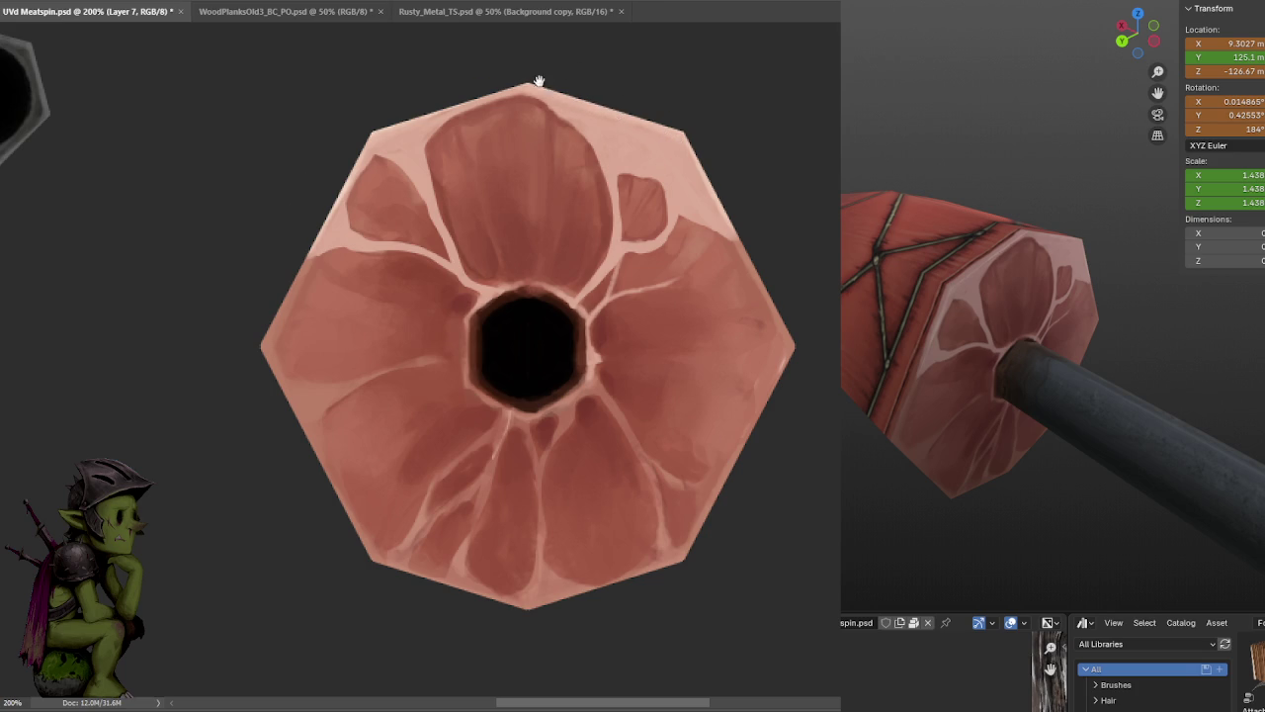
pyautogui.moveTo(540, 83); pyautogui.dragTo(838, 97)
pyautogui.moveTo(689, 94); pyautogui.dragTo(810, 57)
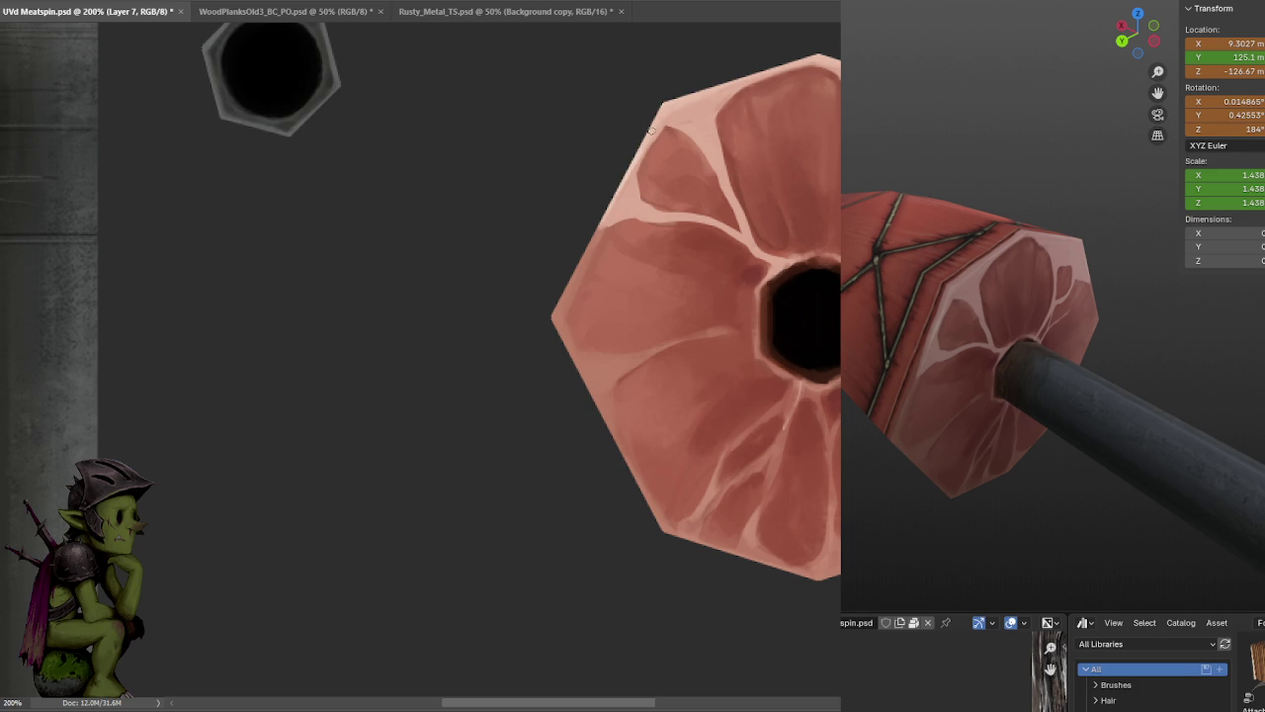
pyautogui.hotkey('ctrl', 's')
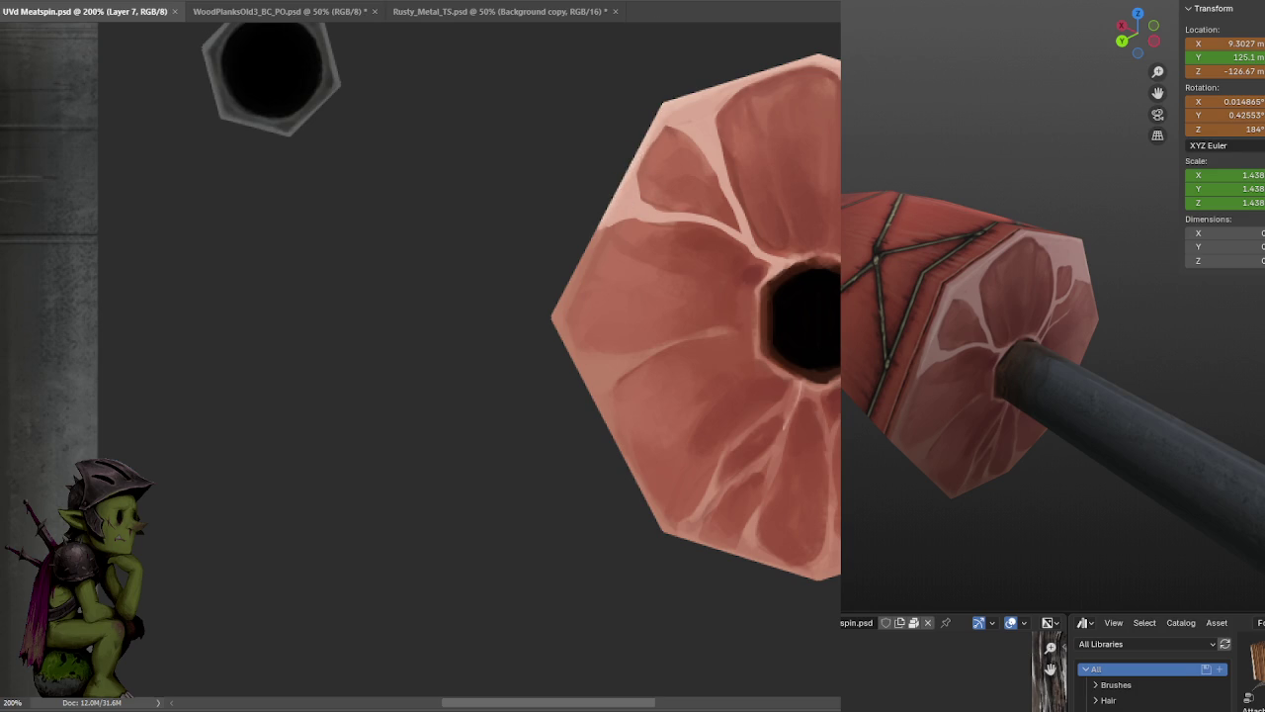
# - Repaint the vein beside the centre hole lighter and wider
pyautogui.moveTo(979, 359)
pyautogui.mouseDown(button='middle')
pyautogui.moveTo(956, 358)
pyautogui.moveTo(1018, 369)
pyautogui.mouseUp(button='middle')
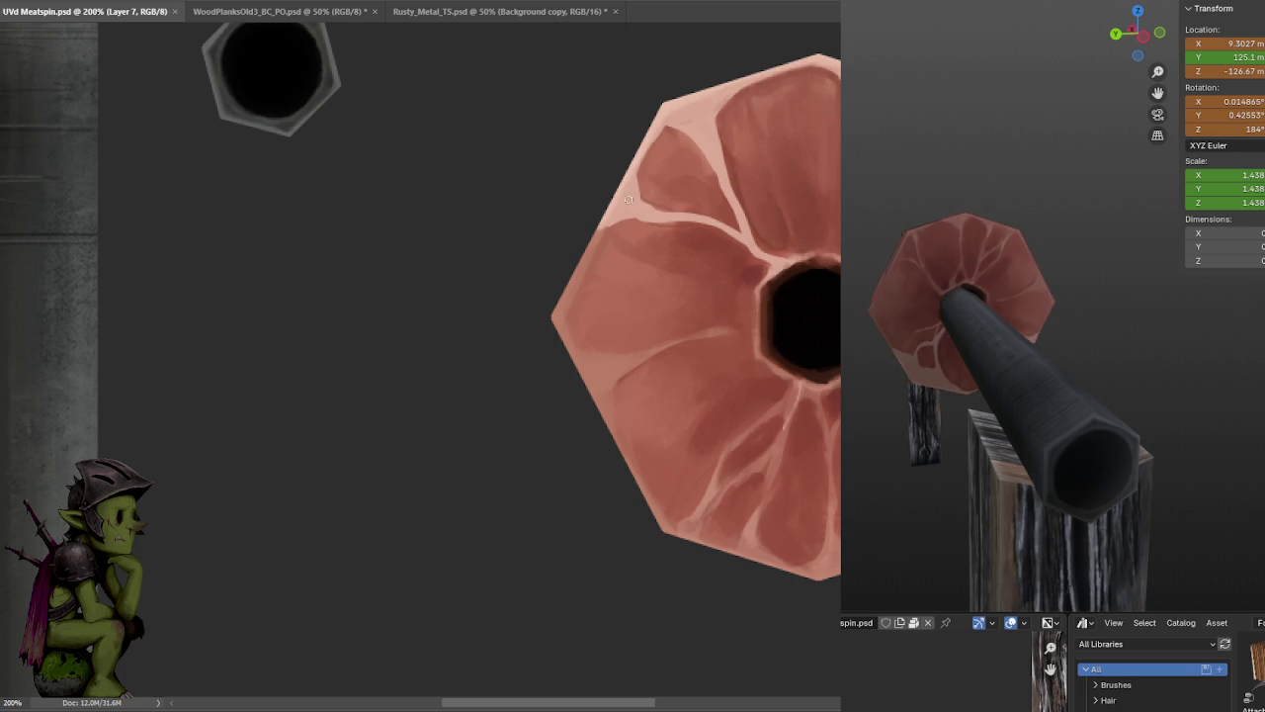
pyautogui.moveTo(676, 195); pyautogui.dragTo(524, 211)
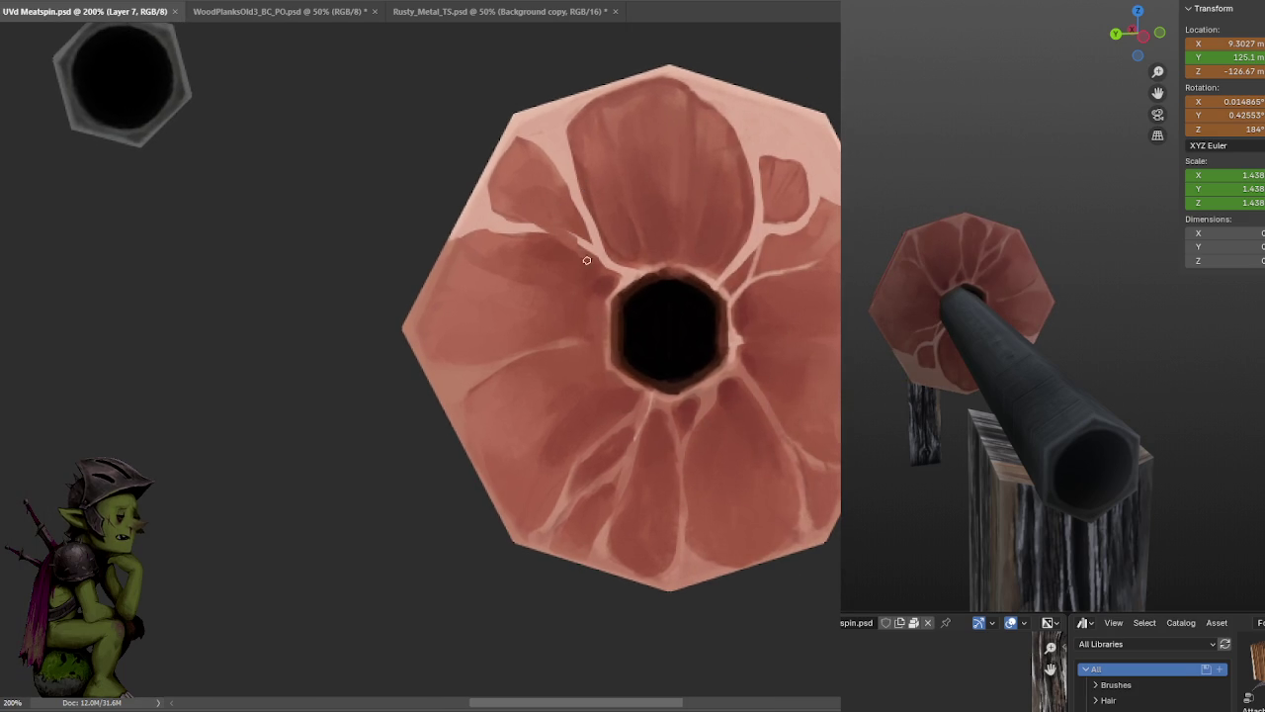
pyautogui.moveTo(532, 227)
pyautogui.mouseDown()
pyautogui.moveTo(593, 261)
pyautogui.moveTo(584, 248)
pyautogui.moveTo(594, 269)
pyautogui.mouseUp()
pyautogui.moveTo(534, 230)
pyautogui.mouseDown()
pyautogui.moveTo(595, 284)
pyautogui.moveTo(617, 287)
pyautogui.mouseUp()
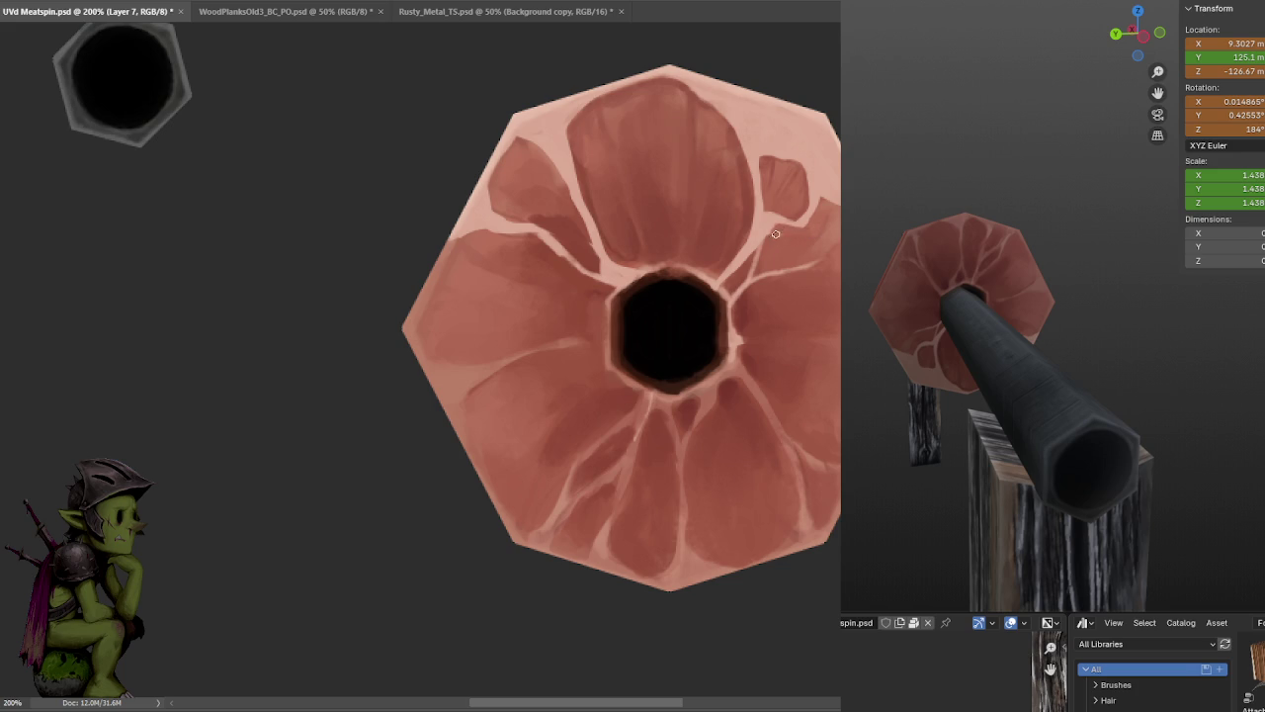
# - Save the texture to refresh Blender, orbit the model, and toggle Edit Mode in and out
pyautogui.hotkey('ctrl', 's')
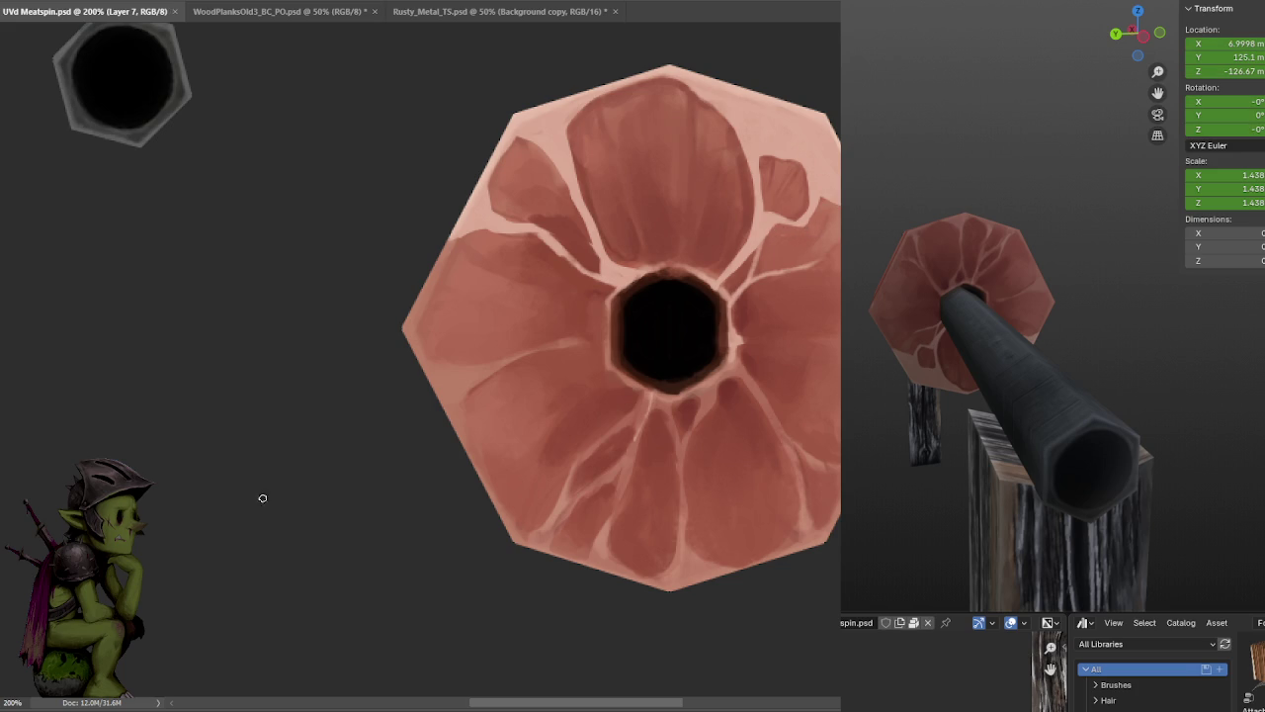
pyautogui.moveTo(1028, 356)
pyautogui.mouseDown(button='middle')
pyautogui.moveTo(994, 362)
pyautogui.moveTo(1010, 388)
pyautogui.moveTo(1098, 393)
pyautogui.moveTo(1027, 392)
pyautogui.moveTo(1054, 395)
pyautogui.moveTo(1102, 348)
pyautogui.mouseUp(button='middle')
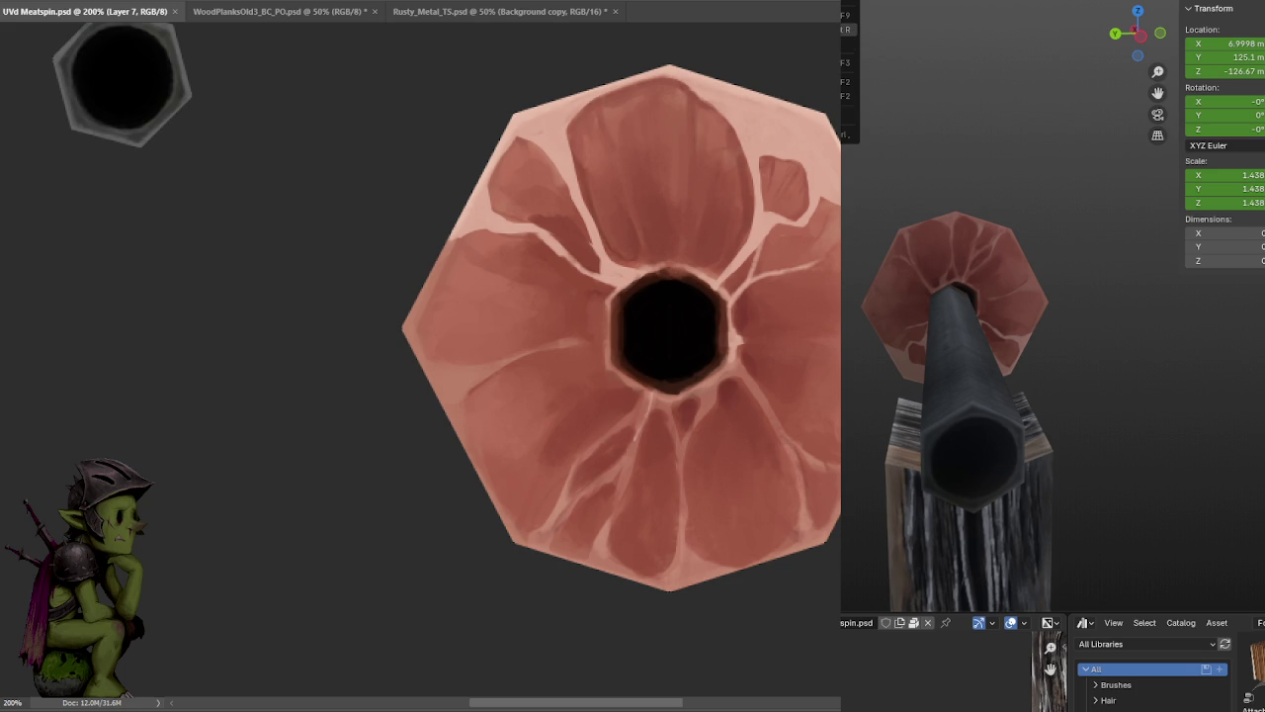
pyautogui.press('Escape')
pyautogui.press('Tab')
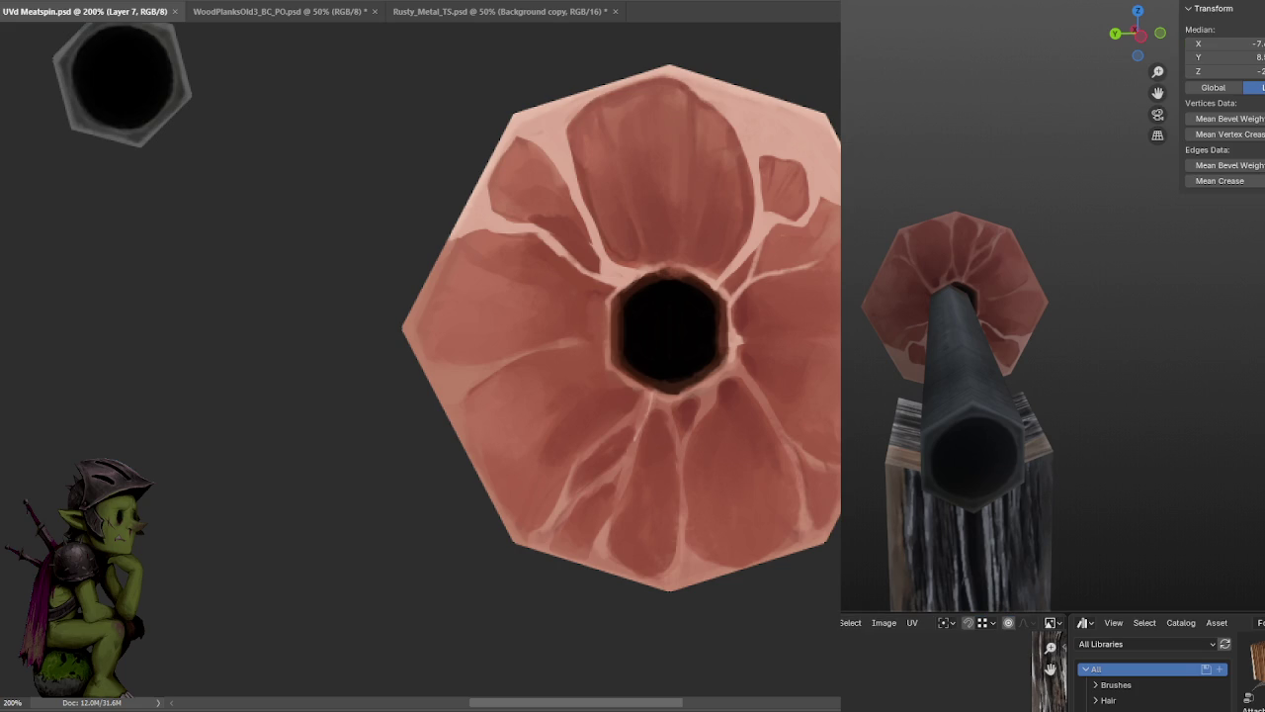
pyautogui.press('Tab')
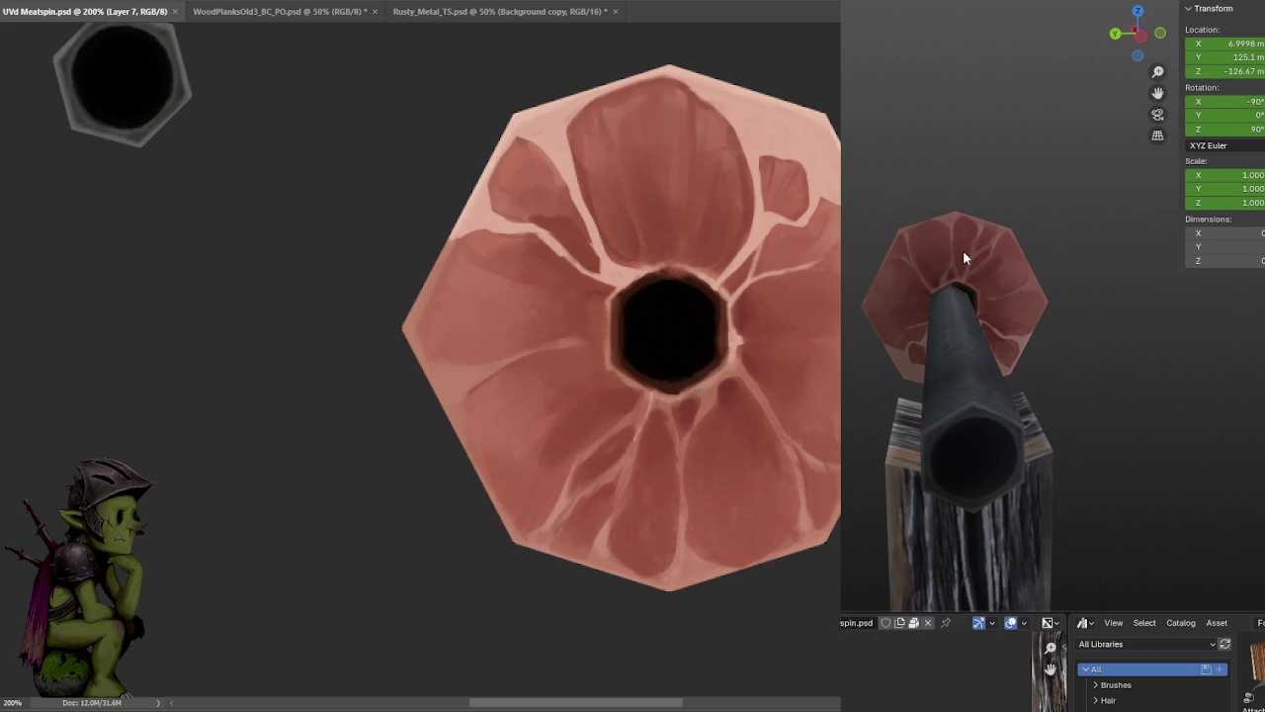
# - Try moving the meat cap along Y, then cancel to keep its original position
pyautogui.press('g')
pyautogui.press('x')
pyautogui.press('y')
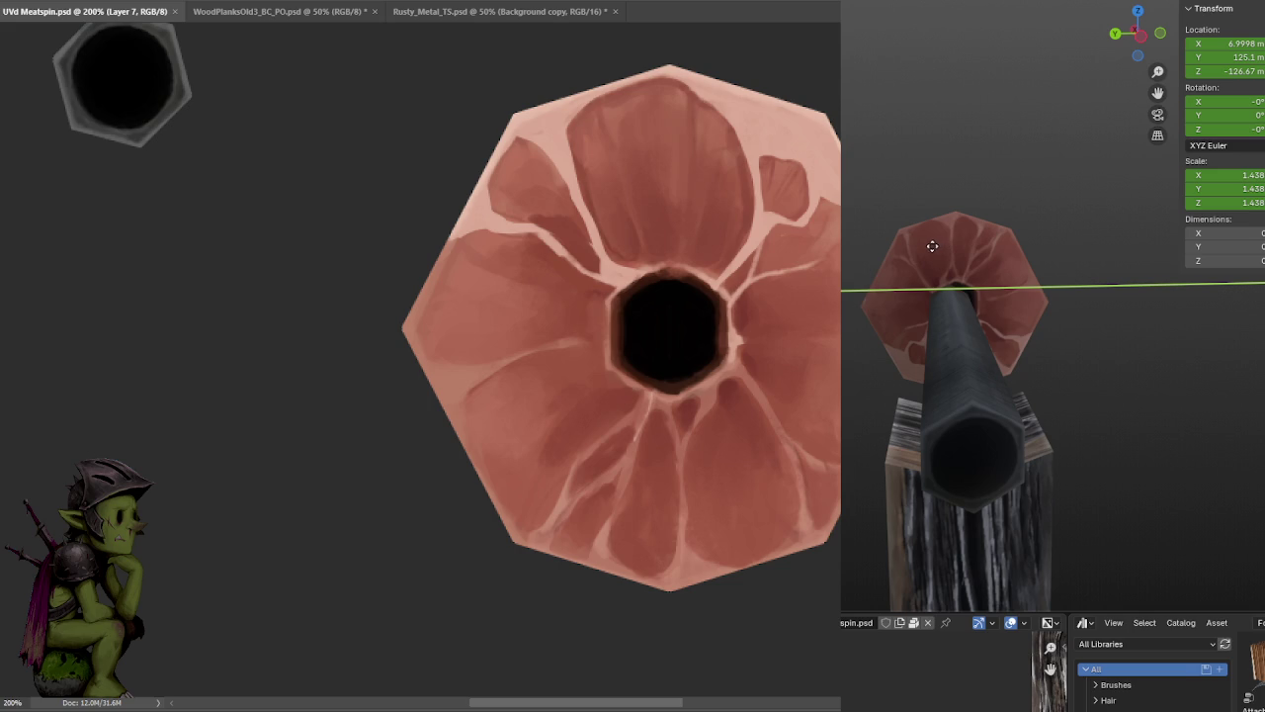
pyautogui.click(967, 242)
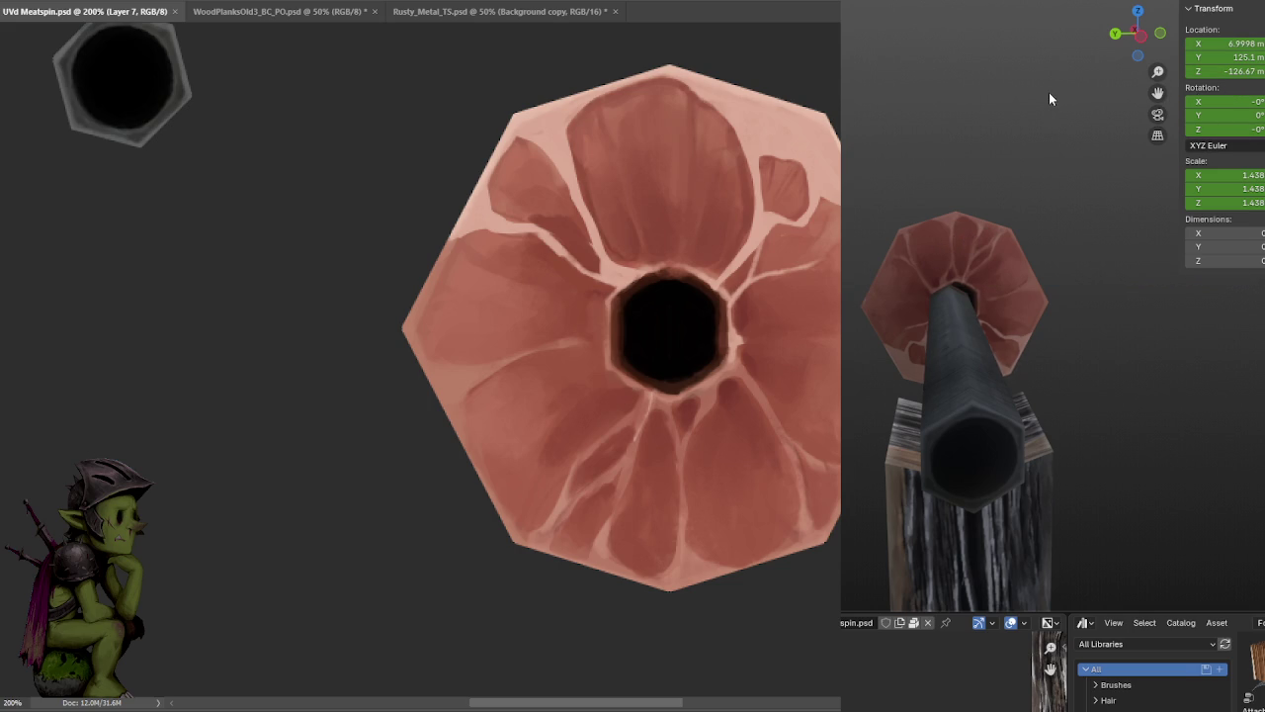
pyautogui.press('g')
pyautogui.press('y')
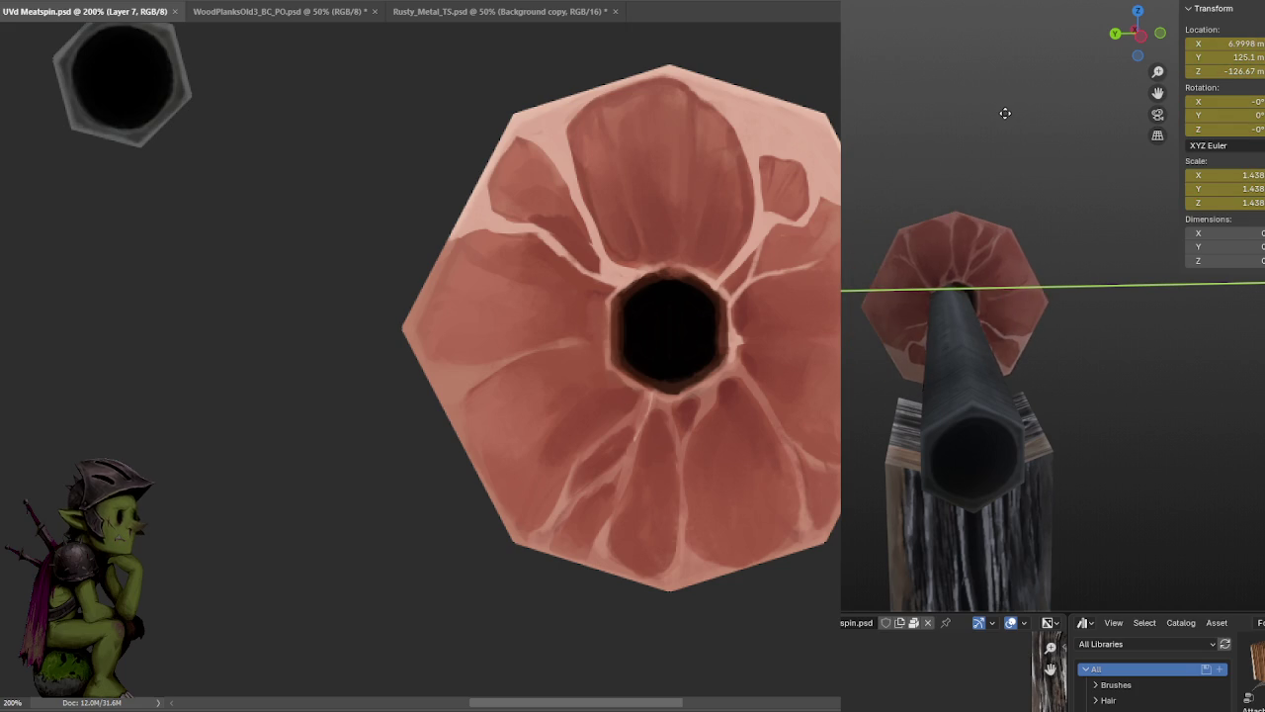
pyautogui.rightClick(997, 109)
# - Zoom the view, undo the last change, and cancel another Y move of the cap
pyautogui.scroll(-2, 999, 211)
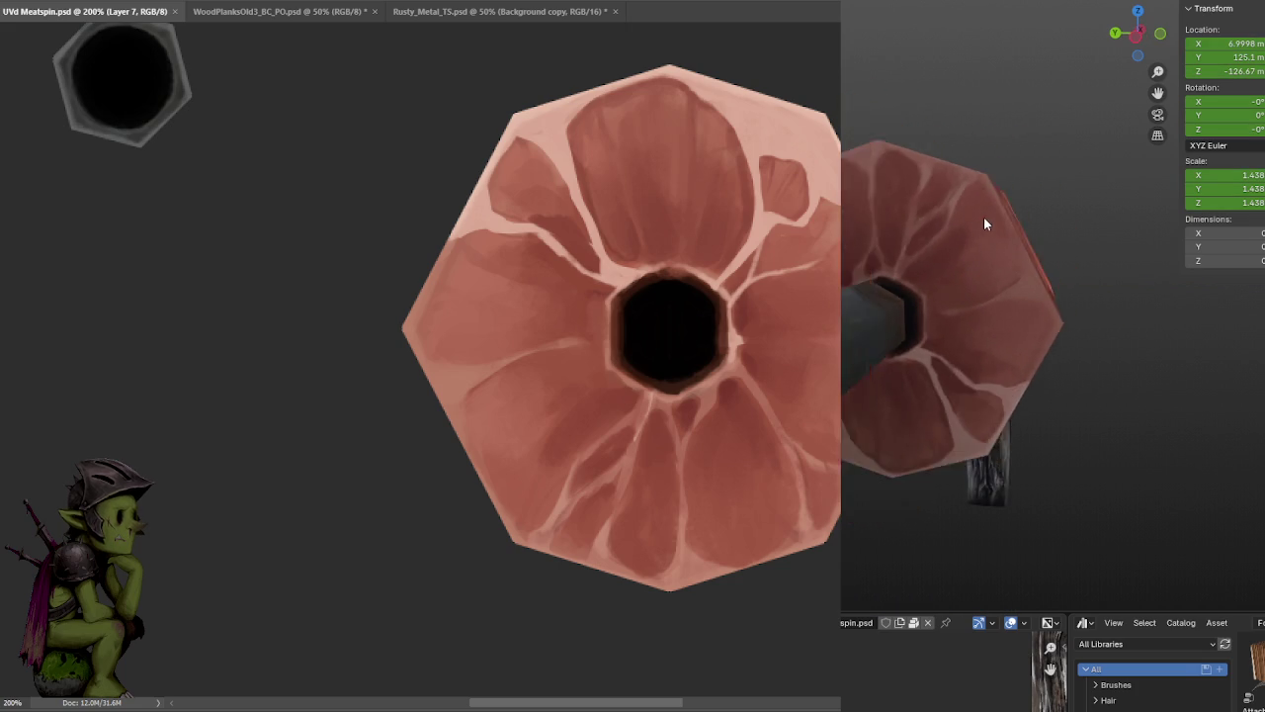
pyautogui.scroll(-1, 979, 222)
pyautogui.scroll(-1, 974, 225)
pyautogui.scroll(-1, 984, 226)
pyautogui.scroll(1, 985, 226)
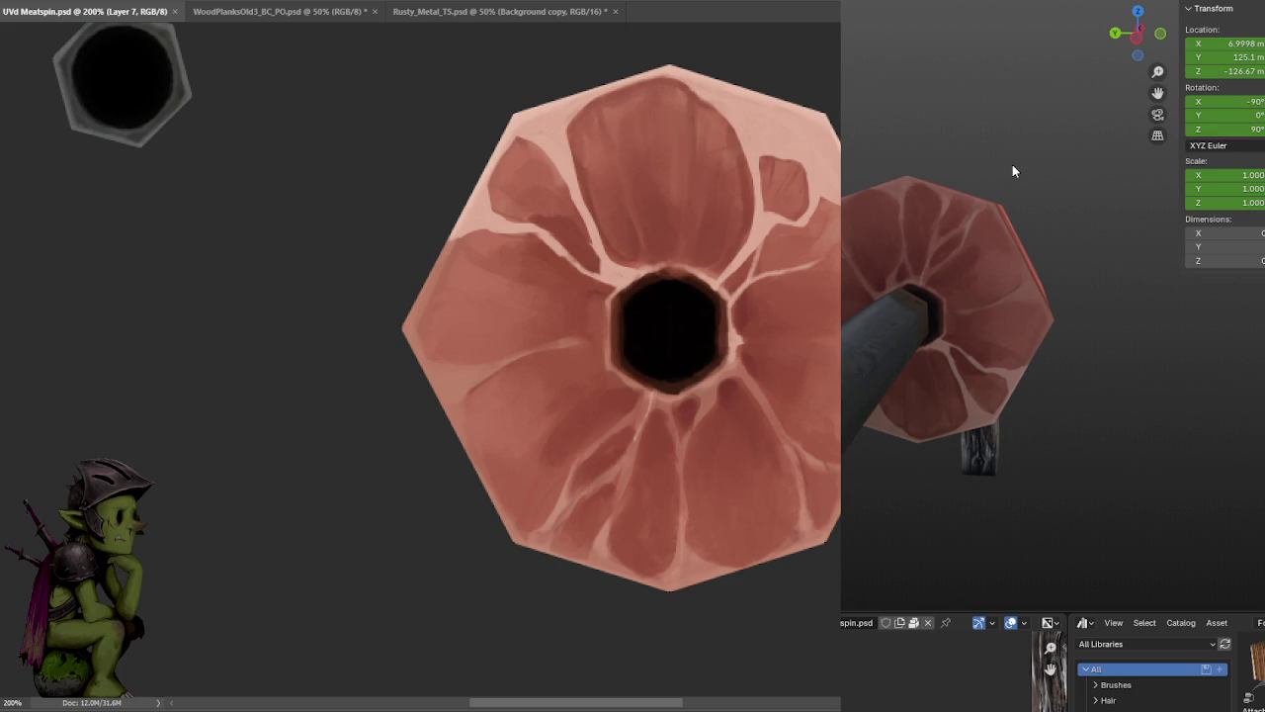
pyautogui.hotkey('ctrl', 'z')
pyautogui.moveTo(966, 234); pyautogui.dragTo(1011, 261, button='middle')
pyautogui.press('g')
pyautogui.press('y')
pyautogui.press('Escape')
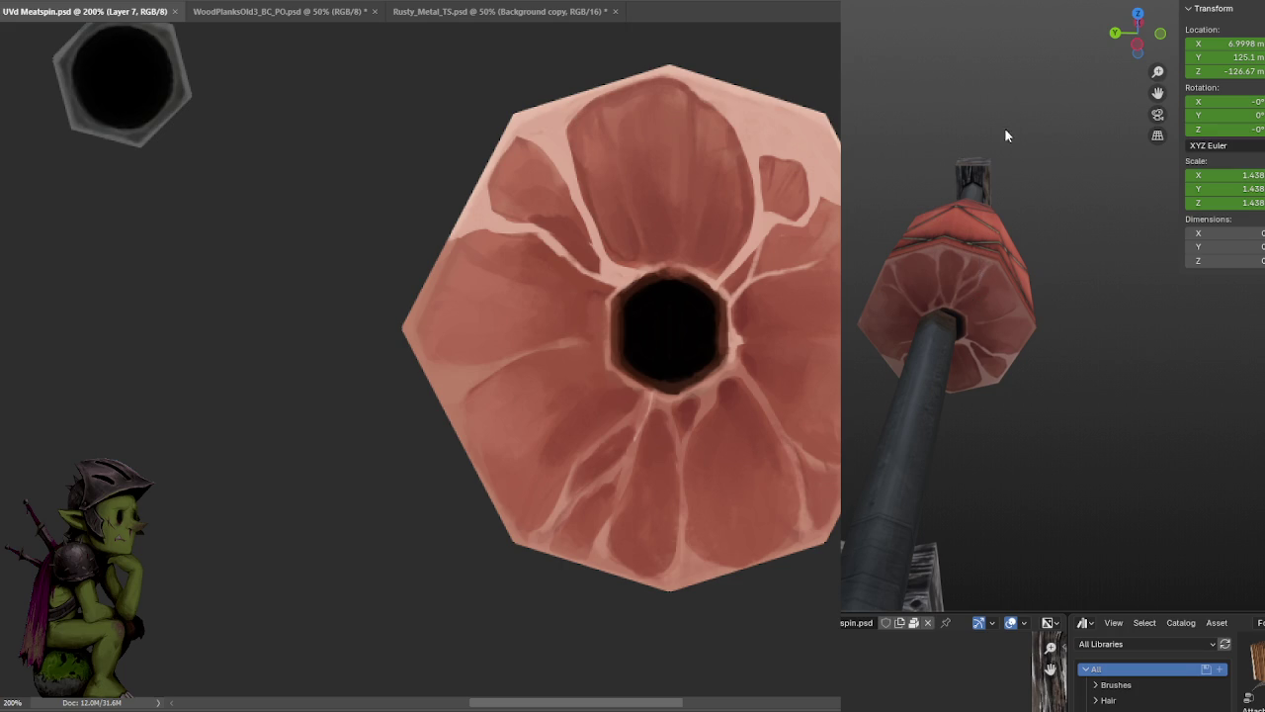
# - Turn viewport grid and axis overlays back on, leaving the cap at X 6.9998
pyautogui.hotkey('shift', 'alt', 'z')
pyautogui.press('g')
pyautogui.press('y')
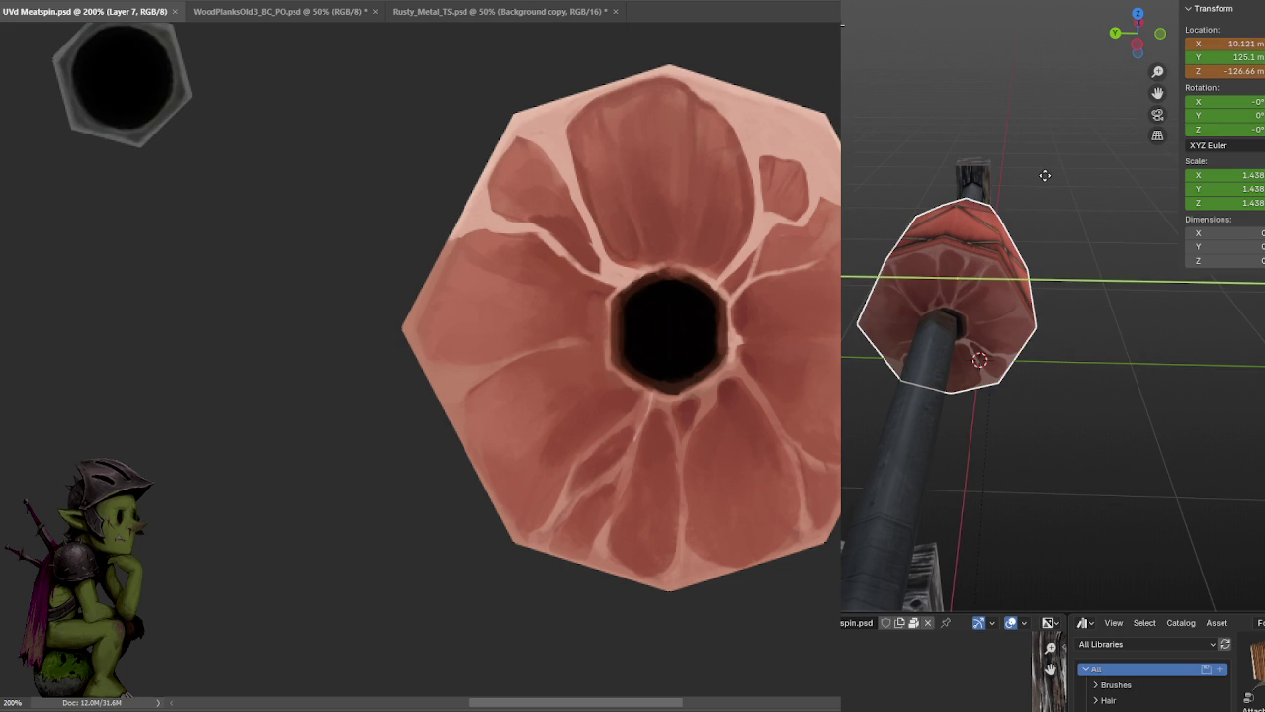
pyautogui.click(1044, 175)
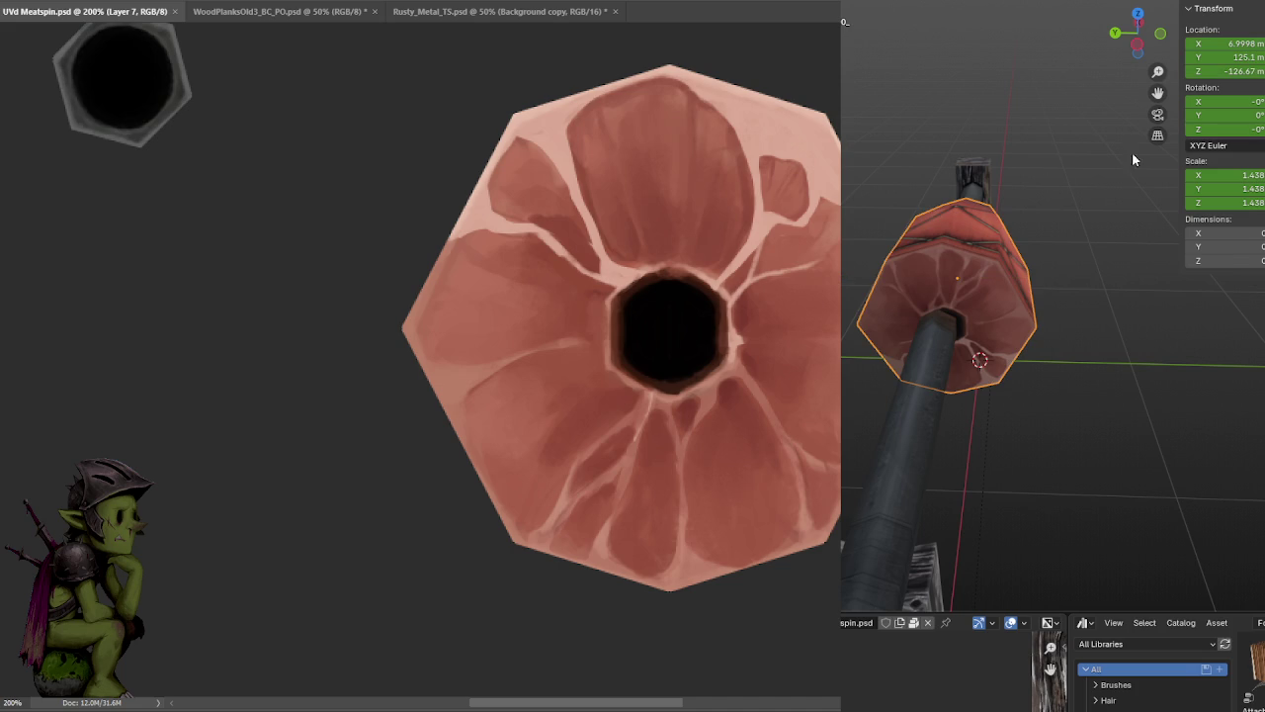
# - Adjust the cap's X location field, settling at 6.8298 m
pyautogui.scroll(3, 969, 240)
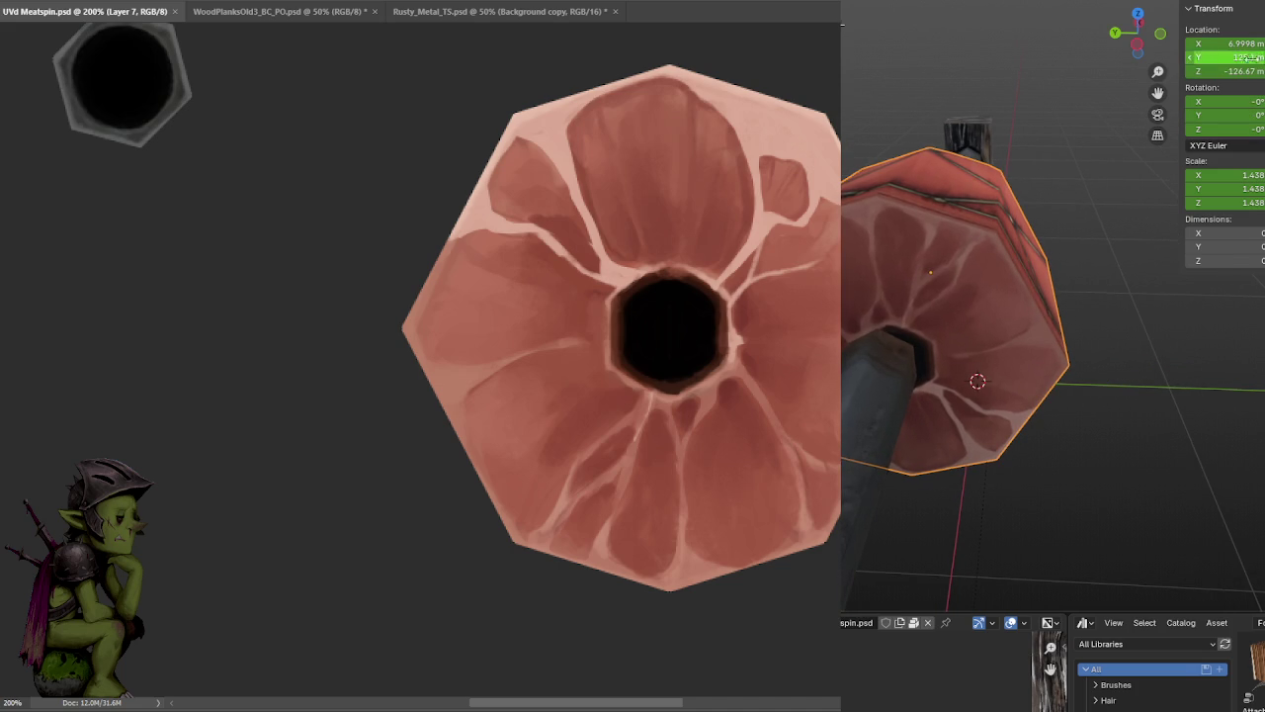
pyautogui.moveTo(1239, 43); pyautogui.dragTo(1261, 43)
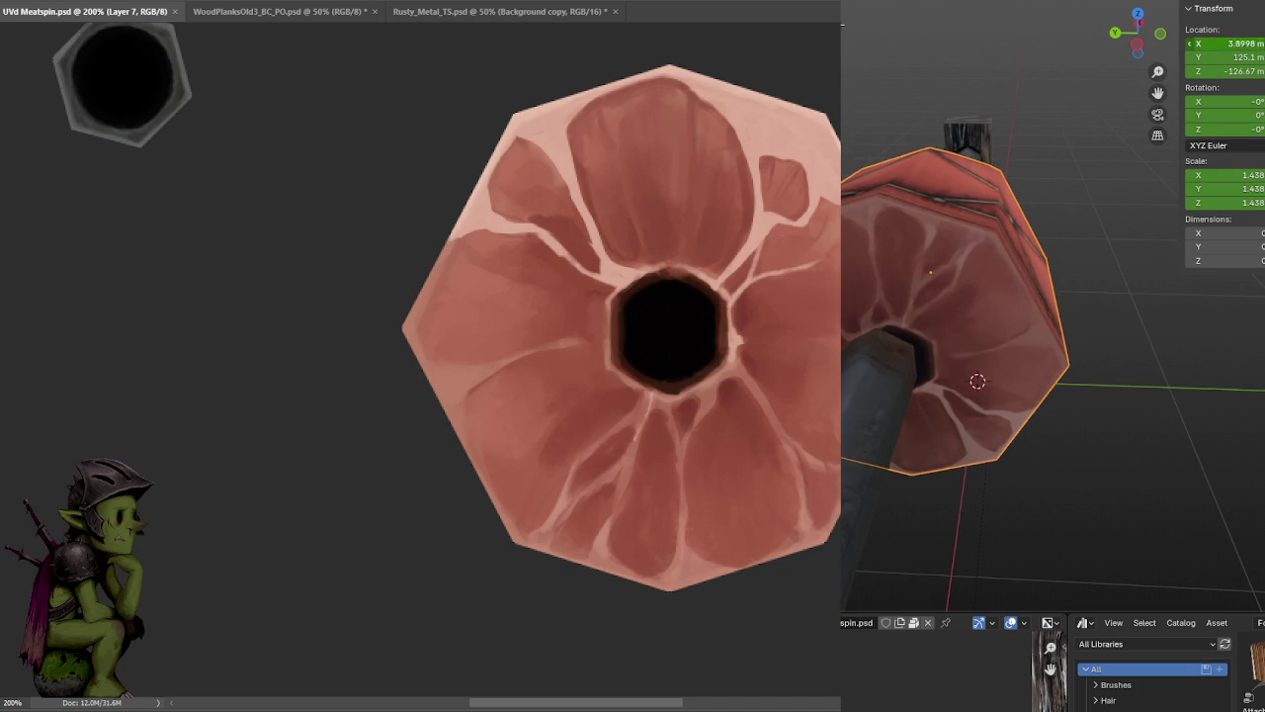
pyautogui.press('Escape')
pyautogui.moveTo(1230, 43); pyautogui.dragTo(1244, 44)
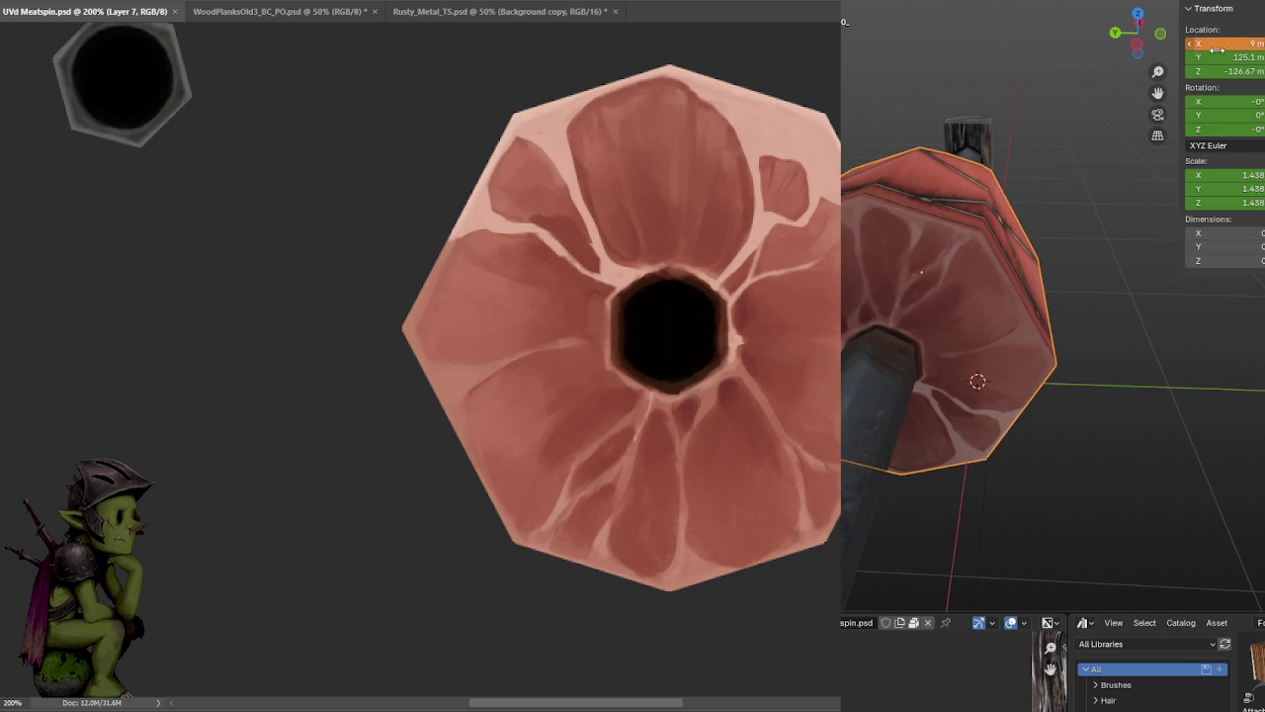
# - Move the meat cap along X and confirm its new position
pyautogui.moveTo(965, 117)
pyautogui.mouseDown(button='middle')
pyautogui.moveTo(998, 81)
pyautogui.moveTo(948, 91)
pyautogui.mouseUp(button='middle')
pyautogui.press('g')
pyautogui.press('x')
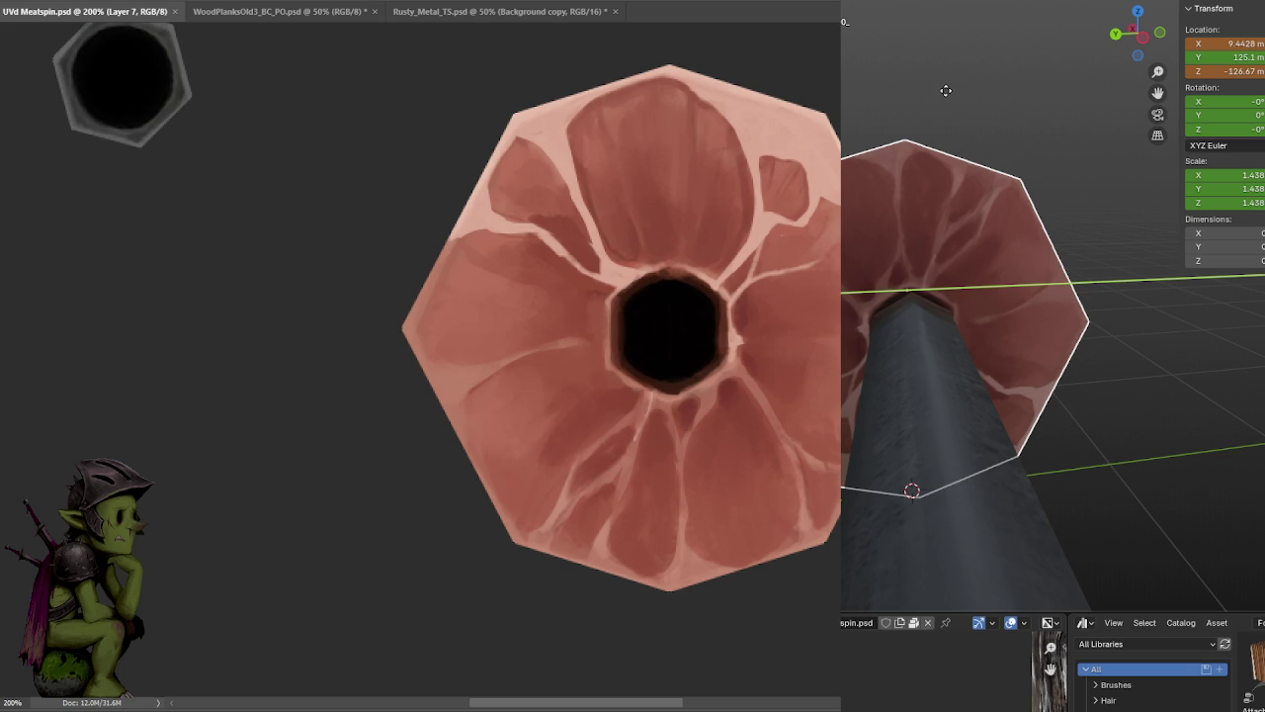
pyautogui.click(946, 90)
pyautogui.moveTo(1080, 102)
pyautogui.mouseDown(button='middle')
pyautogui.moveTo(1044, 106)
pyautogui.moveTo(1041, 65)
pyautogui.moveTo(1050, 101)
pyautogui.mouseUp(button='middle')
# - Select the meat disc and try rotating it around the Z, Y and X axes
pyautogui.click(1012, 214)
pyautogui.press('r')
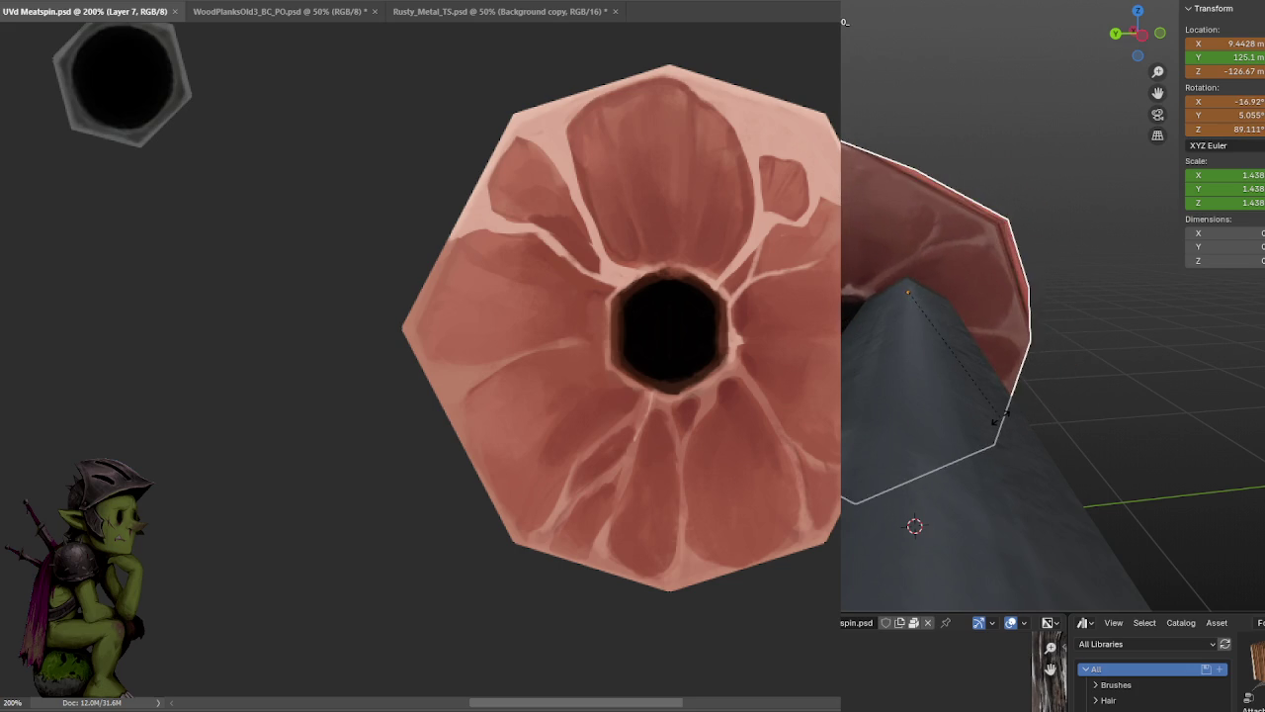
pyautogui.press('z')
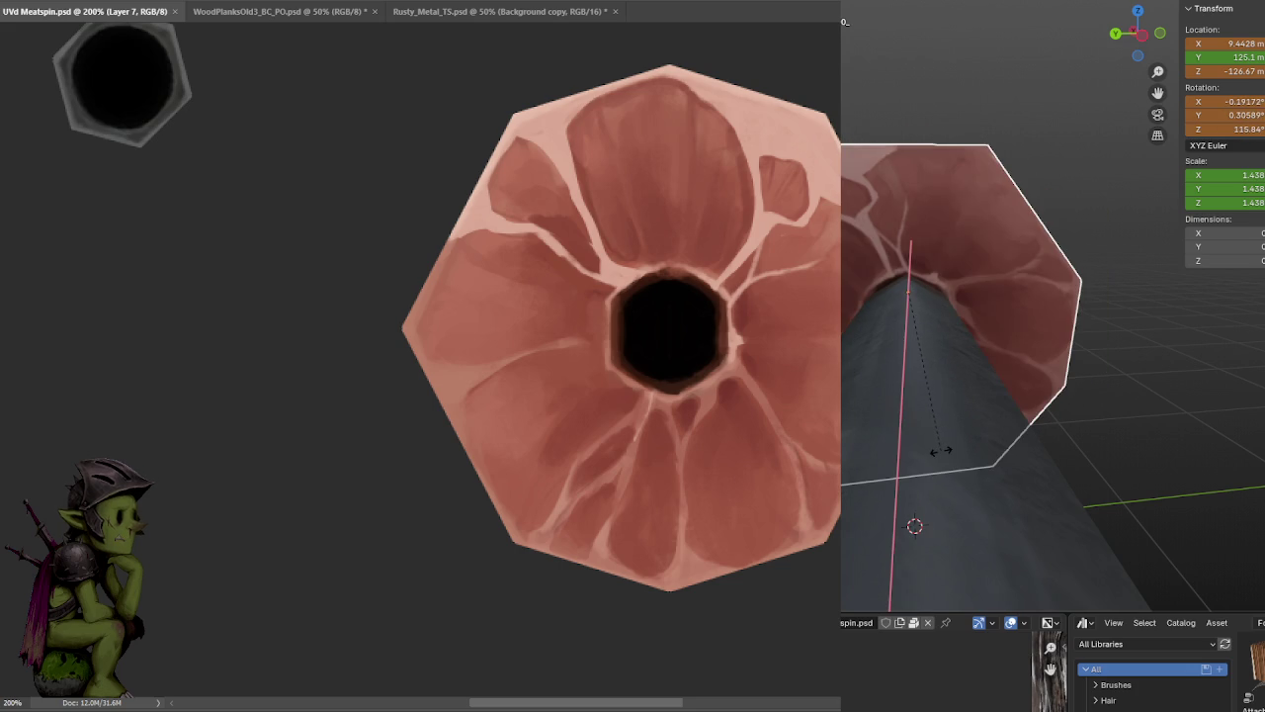
pyautogui.press('y')
pyautogui.press('x')
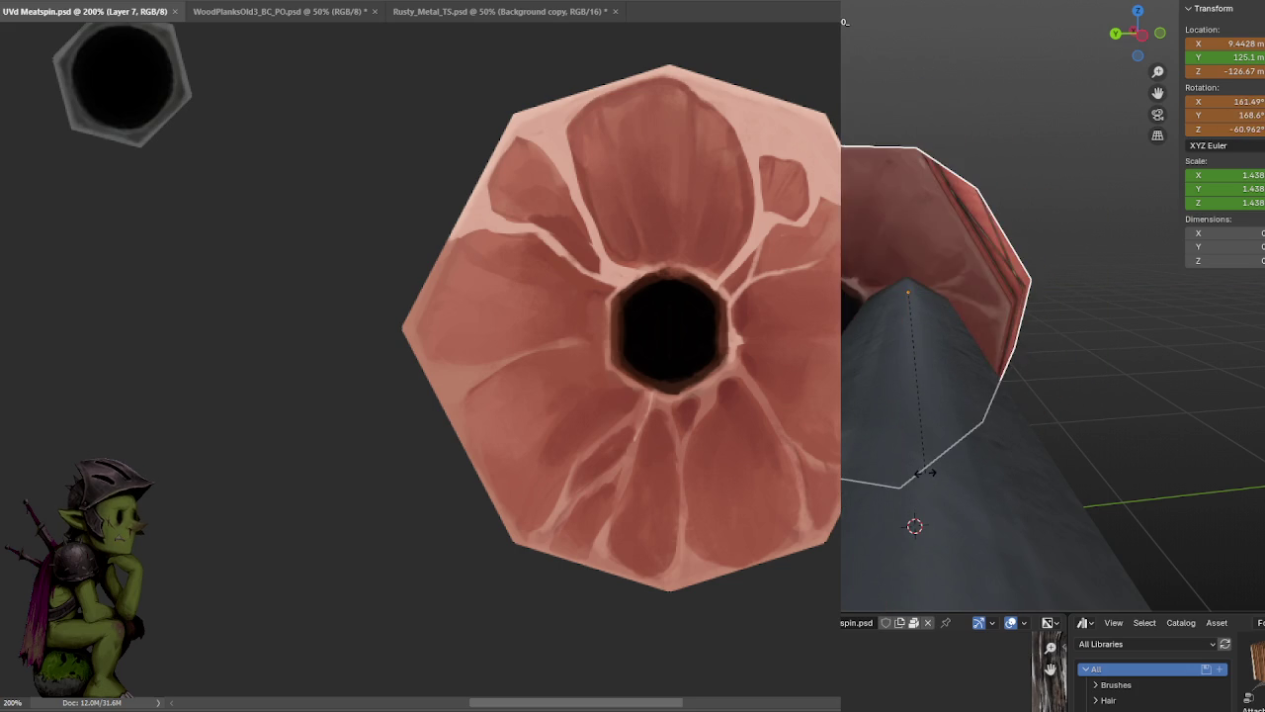
pyautogui.press('x')
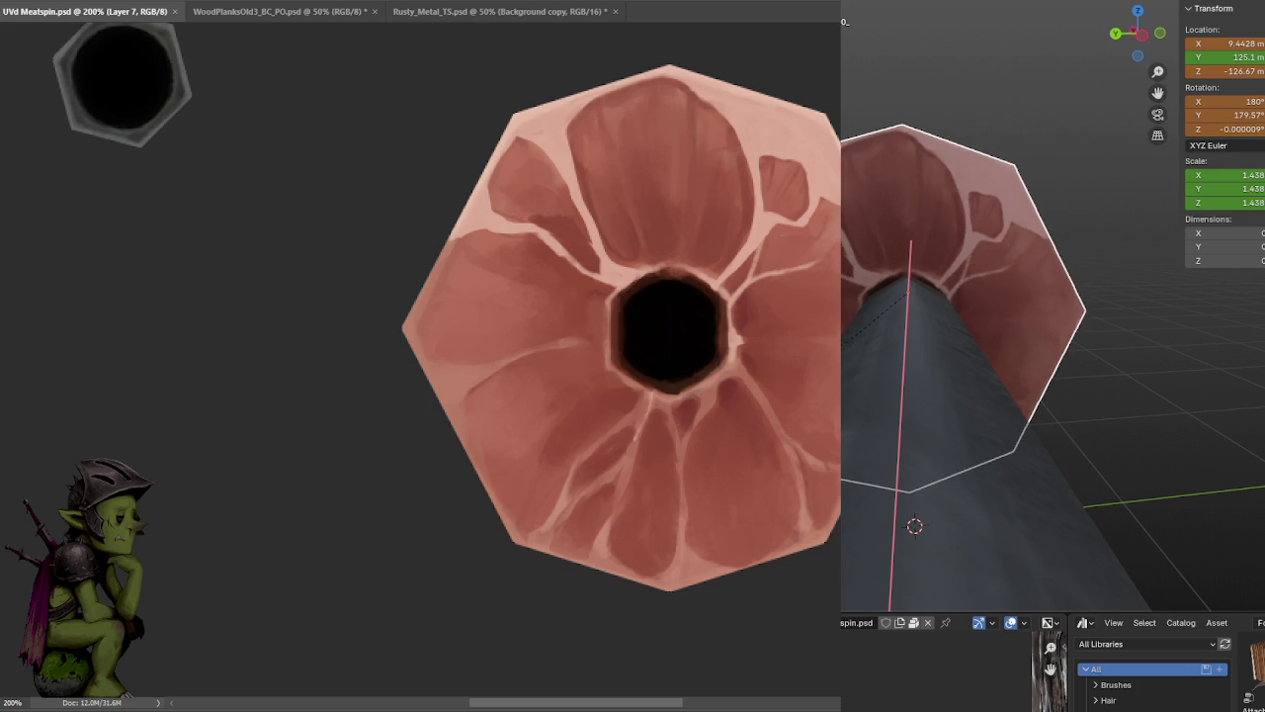
pyautogui.click(1000, 307)
pyautogui.moveTo(999, 306)
pyautogui.mouseDown(button='middle')
pyautogui.moveTo(1013, 255)
pyautogui.moveTo(1049, 291)
pyautogui.mouseUp(button='middle')
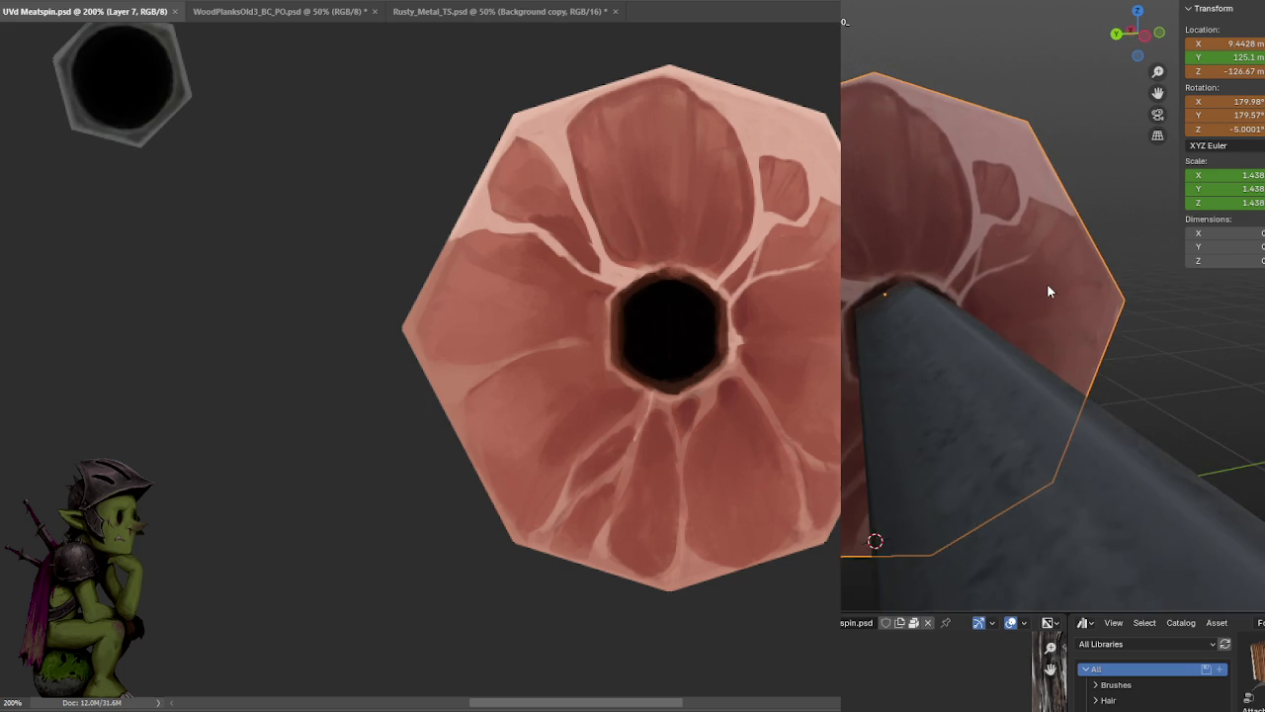
# - Clear the disc's rotation, rotate it to about 175° on Z, and start a Y move
pyautogui.hotkey('alt', 'r')
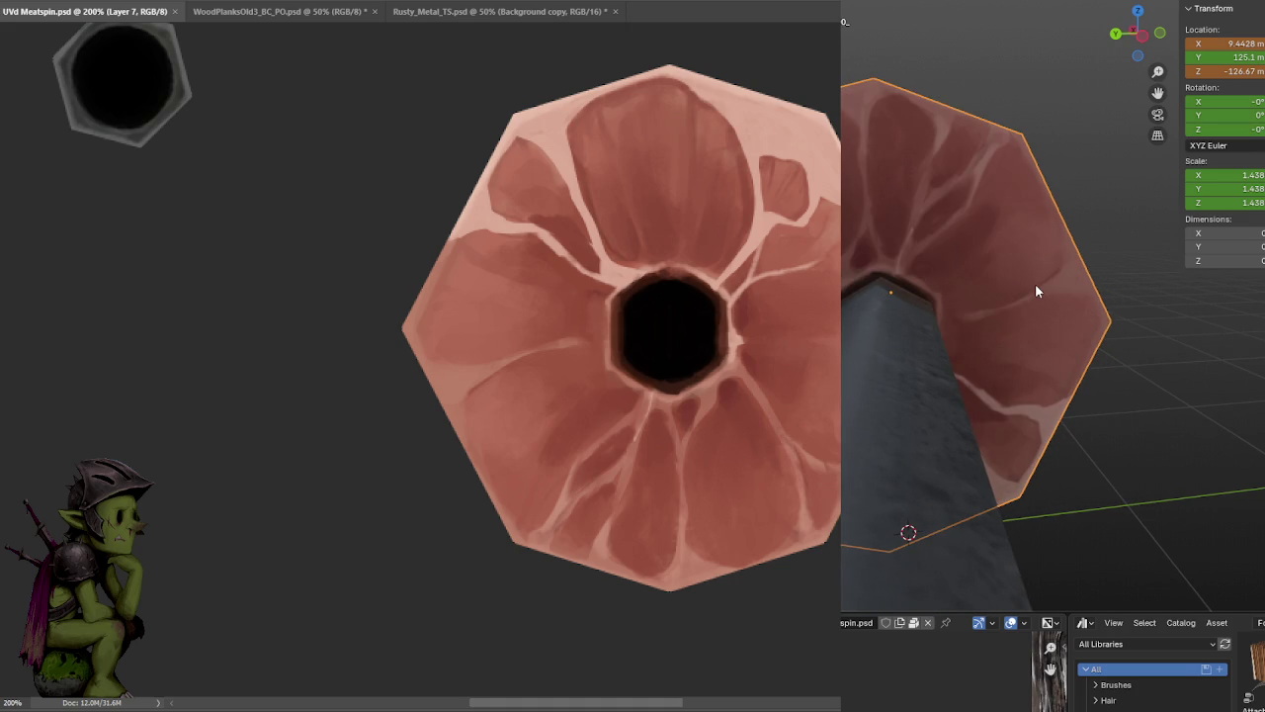
pyautogui.press('r')
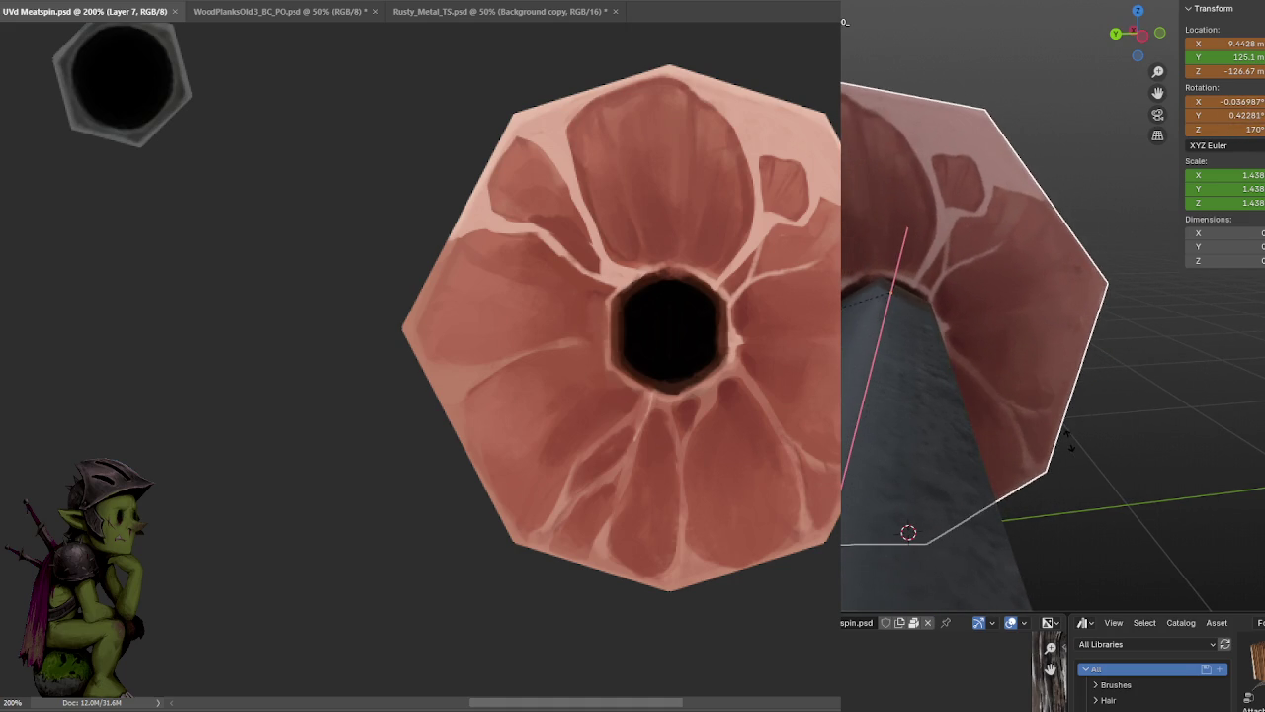
pyautogui.click(953, 420)
pyautogui.press('g')
pyautogui.press('y')
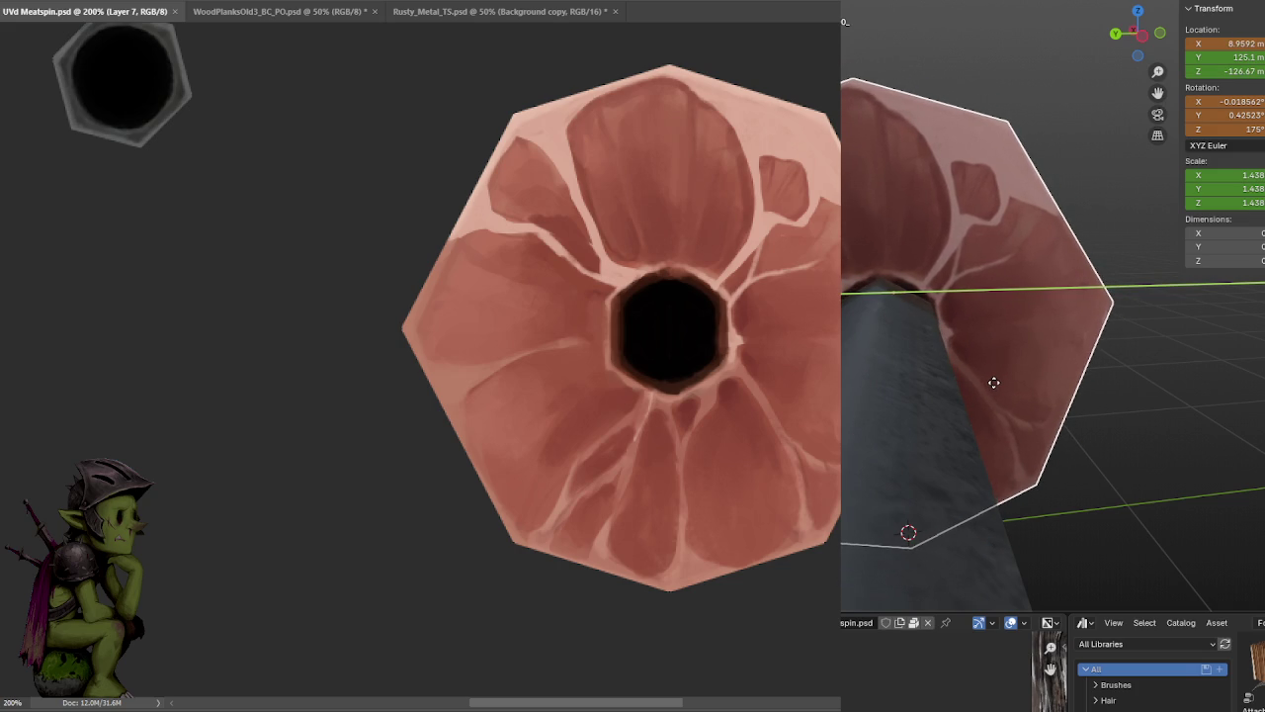
# - Confirm the disc's move, then rotate it again toward about 180° on Z
pyautogui.click(993, 382)
pyautogui.moveTo(1023, 352)
pyautogui.mouseDown(button='middle')
pyautogui.moveTo(1031, 320)
pyautogui.moveTo(1016, 319)
pyautogui.moveTo(1029, 320)
pyautogui.moveTo(1031, 363)
pyautogui.moveTo(1009, 374)
pyautogui.moveTo(1033, 337)
pyautogui.mouseUp(button='middle')
pyautogui.press('r')
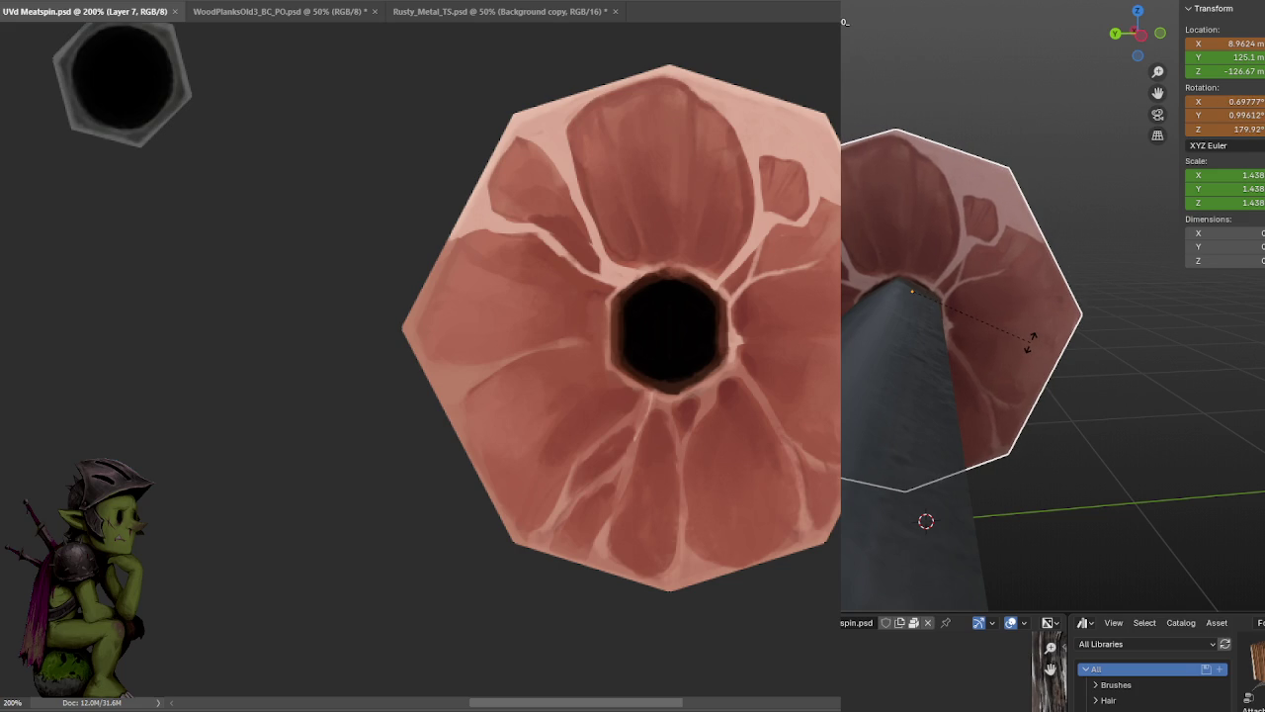
pyautogui.click(1030, 340)
pyautogui.moveTo(1031, 340)
pyautogui.mouseDown(button='middle')
pyautogui.moveTo(1038, 308)
pyautogui.moveTo(1043, 321)
pyautogui.mouseUp(button='middle')
# - Slide the disc along X over the skewer end, confirming each adjustment
pyautogui.press('g')
pyautogui.press('y')
pyautogui.press('x')
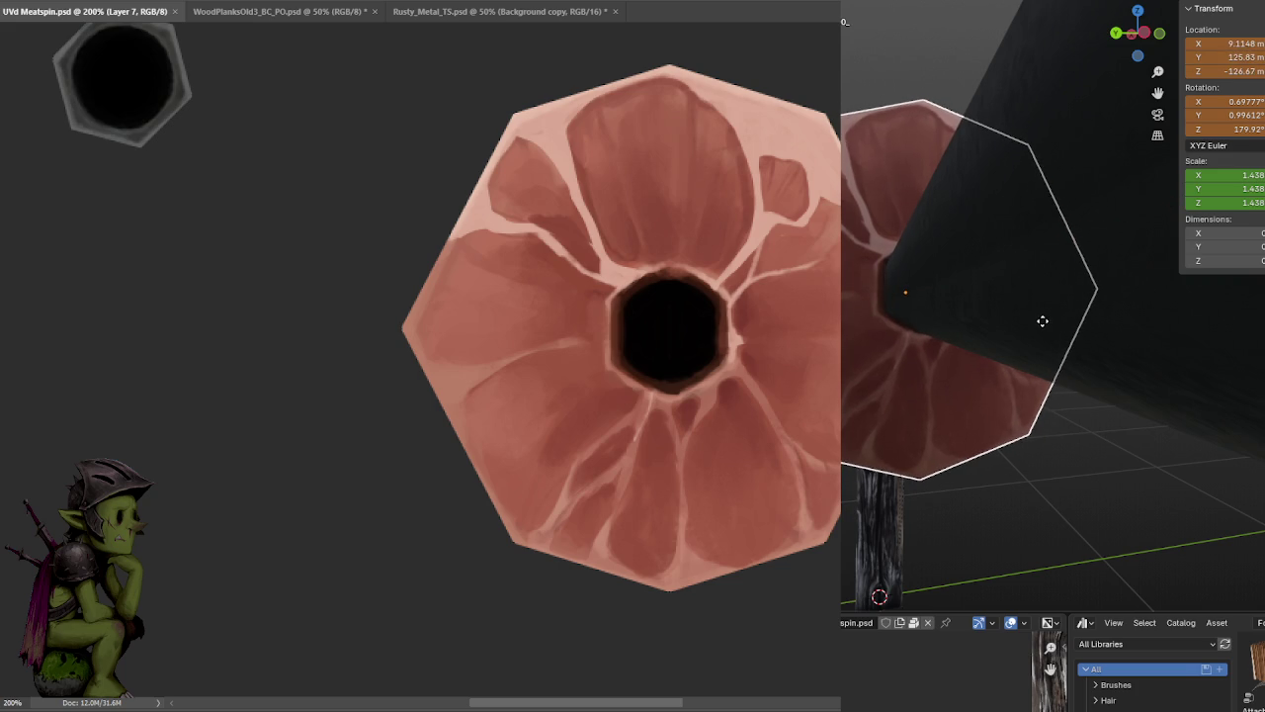
pyautogui.click(1038, 328)
pyautogui.moveTo(1037, 328); pyautogui.dragTo(1015, 328, button='middle')
pyautogui.press('g')
pyautogui.press('x')
pyautogui.click(988, 313)
pyautogui.moveTo(988, 312)
pyautogui.mouseDown(button='middle')
pyautogui.moveTo(1017, 286)
pyautogui.moveTo(1026, 303)
pyautogui.moveTo(1010, 326)
pyautogui.moveTo(960, 303)
pyautogui.moveTo(977, 304)
pyautogui.mouseUp(button='middle')
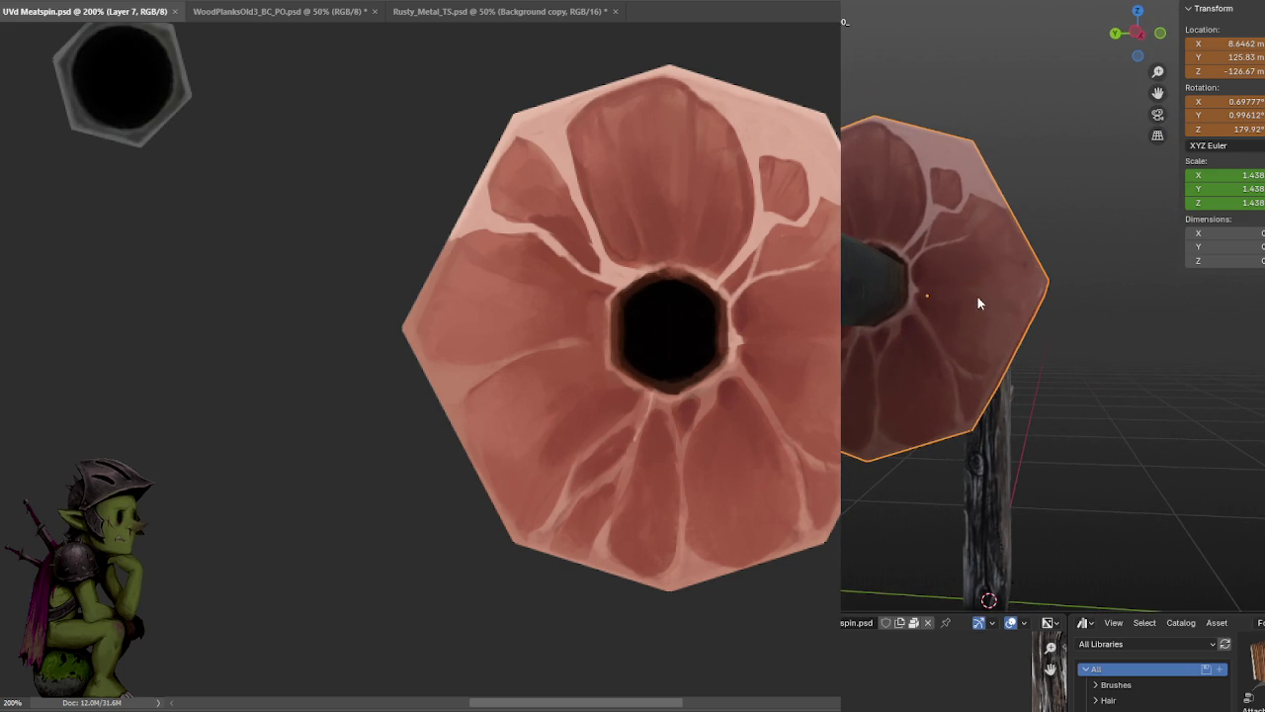
# - Nudge the disc along X and Z into its final spot at X 8.6462 m, Y 125.51 m
pyautogui.press('g')
pyautogui.press('x')
pyautogui.press('Escape')
pyautogui.press('g')
pyautogui.press('y')
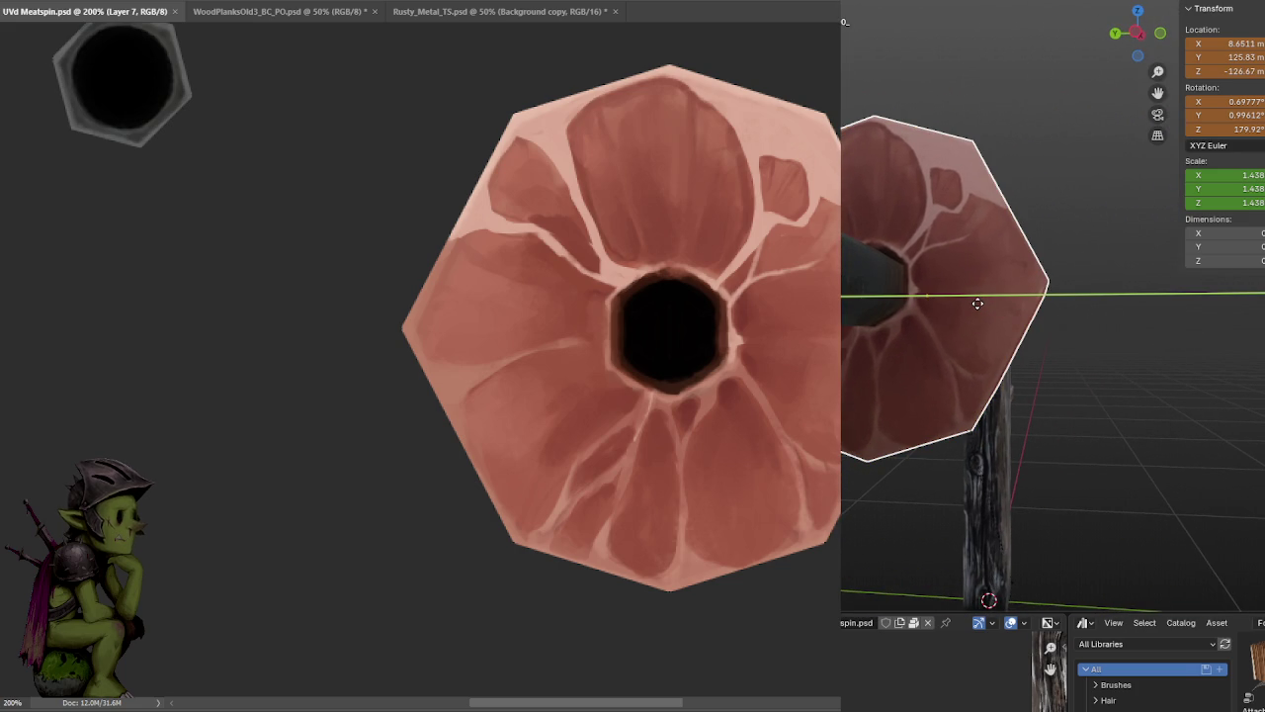
pyautogui.press('z')
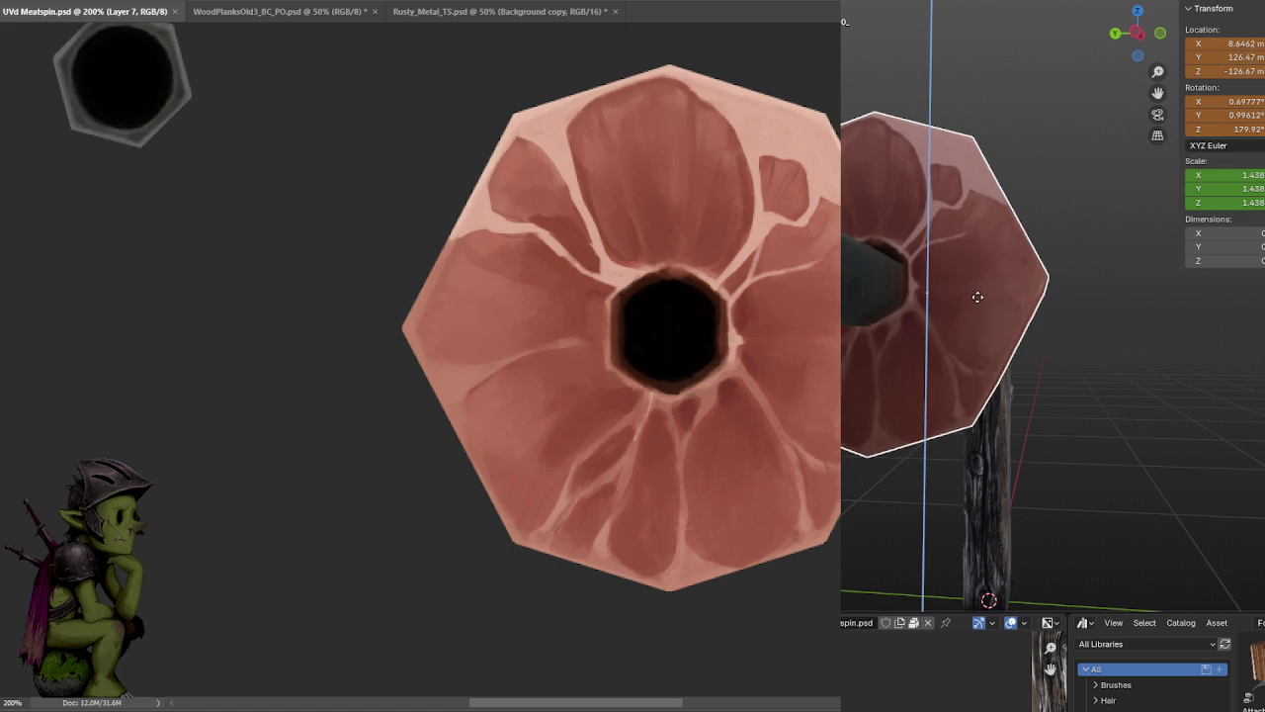
pyautogui.click(977, 300)
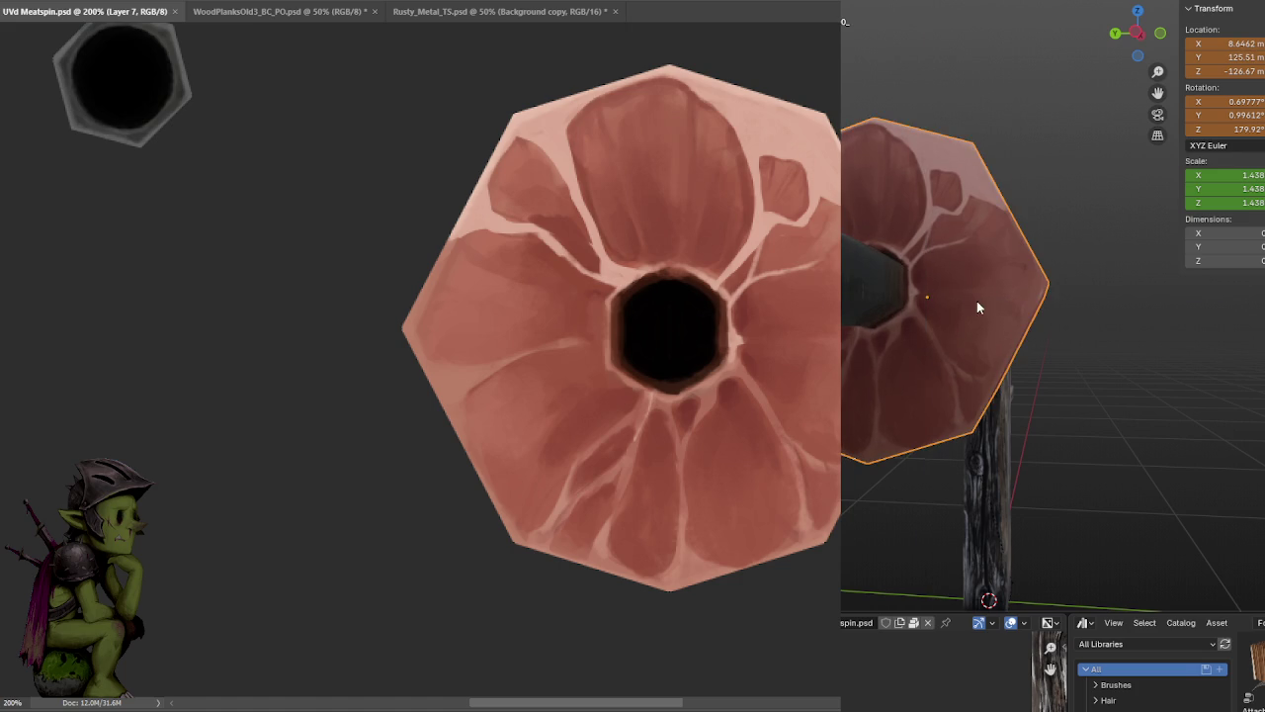
pyautogui.moveTo(971, 284)
pyautogui.mouseDown(button='middle')
pyautogui.moveTo(1002, 305)
pyautogui.moveTo(1027, 294)
pyautogui.moveTo(1023, 214)
pyautogui.moveTo(889, 208)
pyautogui.moveTo(981, 214)
pyautogui.mouseUp(button='middle')
pyautogui.scroll(-3, 1027, 294)
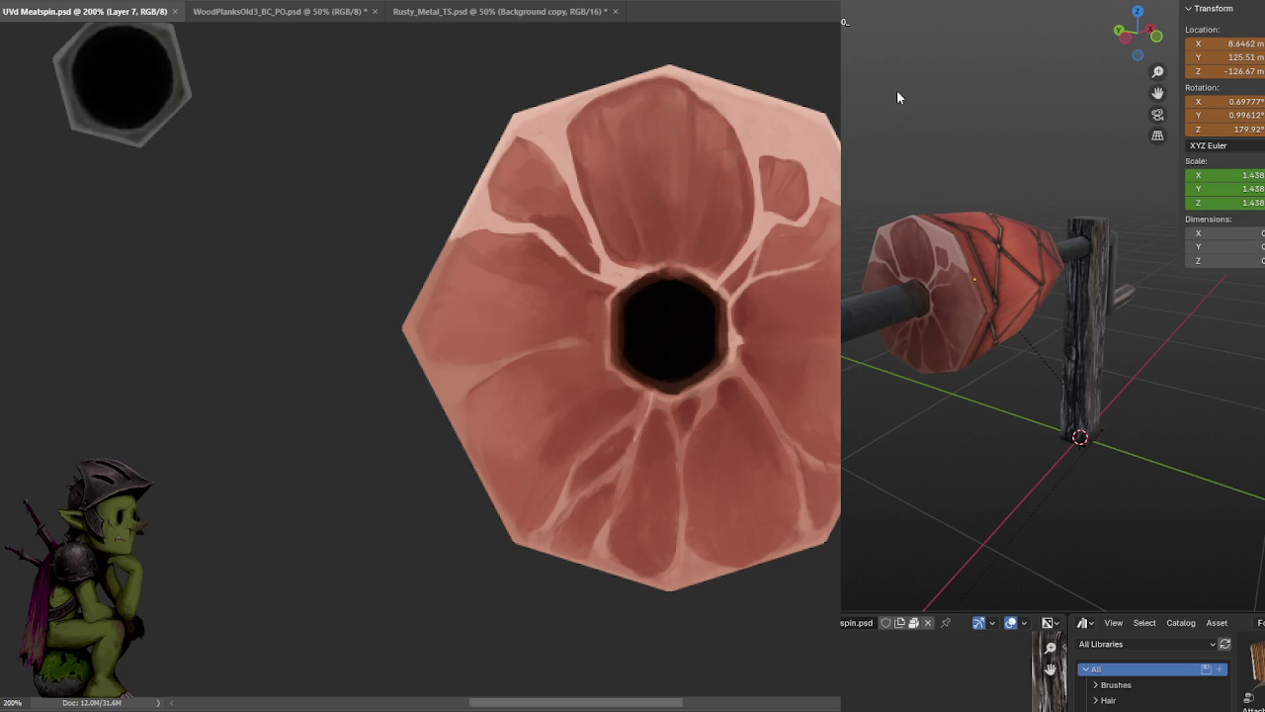
pyautogui.moveTo(1009, 341)
pyautogui.mouseDown(button='middle')
pyautogui.moveTo(1215, 367)
pyautogui.moveTo(987, 344)
pyautogui.mouseUp(button='middle')
pyautogui.moveTo(1091, 343)
pyautogui.mouseDown(button='middle')
pyautogui.moveTo(1061, 344)
pyautogui.moveTo(1075, 317)
pyautogui.moveTo(986, 316)
pyautogui.moveTo(975, 333)
pyautogui.moveTo(998, 341)
pyautogui.moveTo(1009, 340)
pyautogui.moveTo(959, 331)
pyautogui.moveTo(1124, 329)
pyautogui.moveTo(1136, 309)
pyautogui.moveTo(1233, 332)
pyautogui.mouseUp(button='middle')
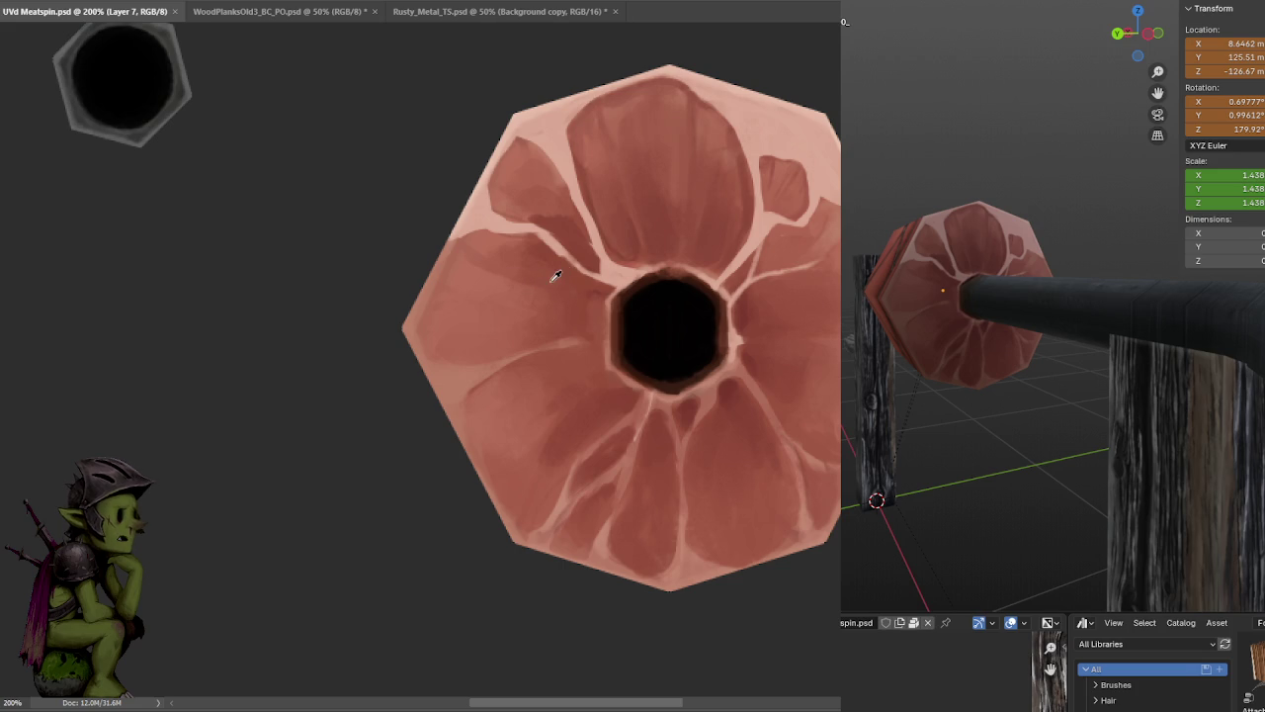
pyautogui.moveTo(523, 280); pyautogui.dragTo(504, 283)
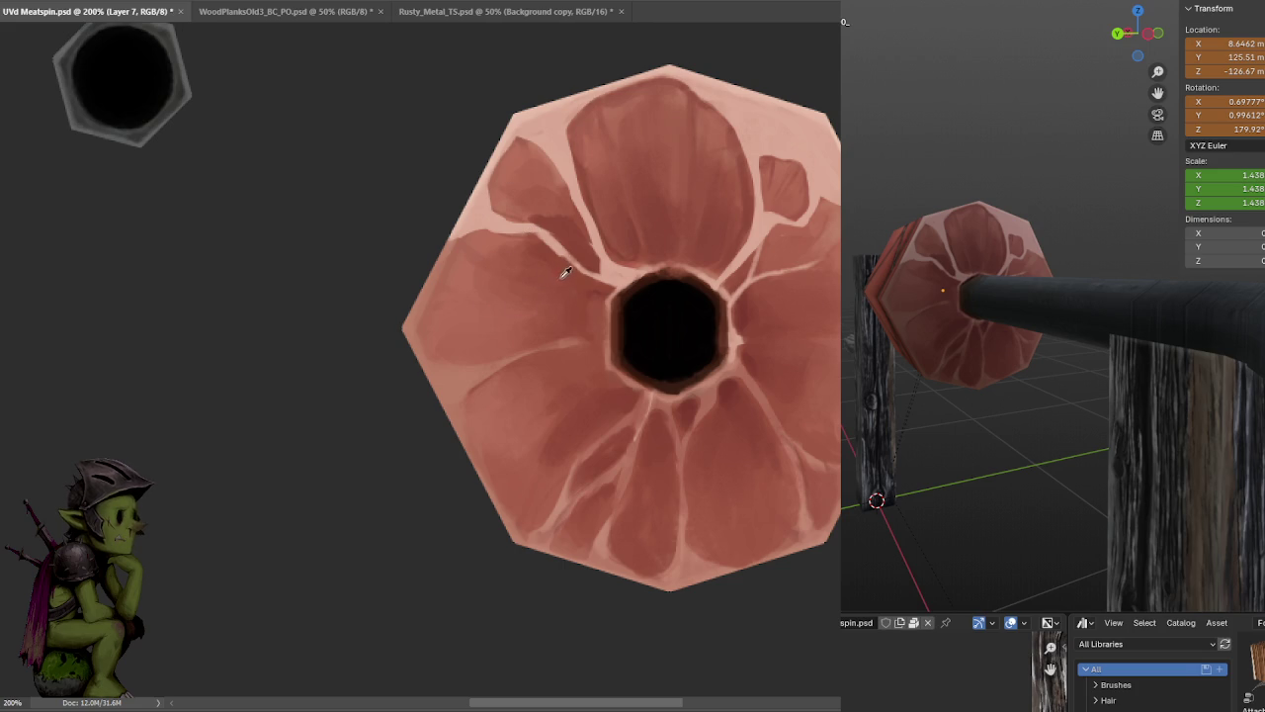
# - Resize the brush, dab darker red onto the meat cap, and save
pyautogui.press('[')
pyautogui.press('[')
pyautogui.press(']')
pyautogui.press('[')
pyautogui.press('[')
pyautogui.press('[')
pyautogui.press('[')
pyautogui.press('[')
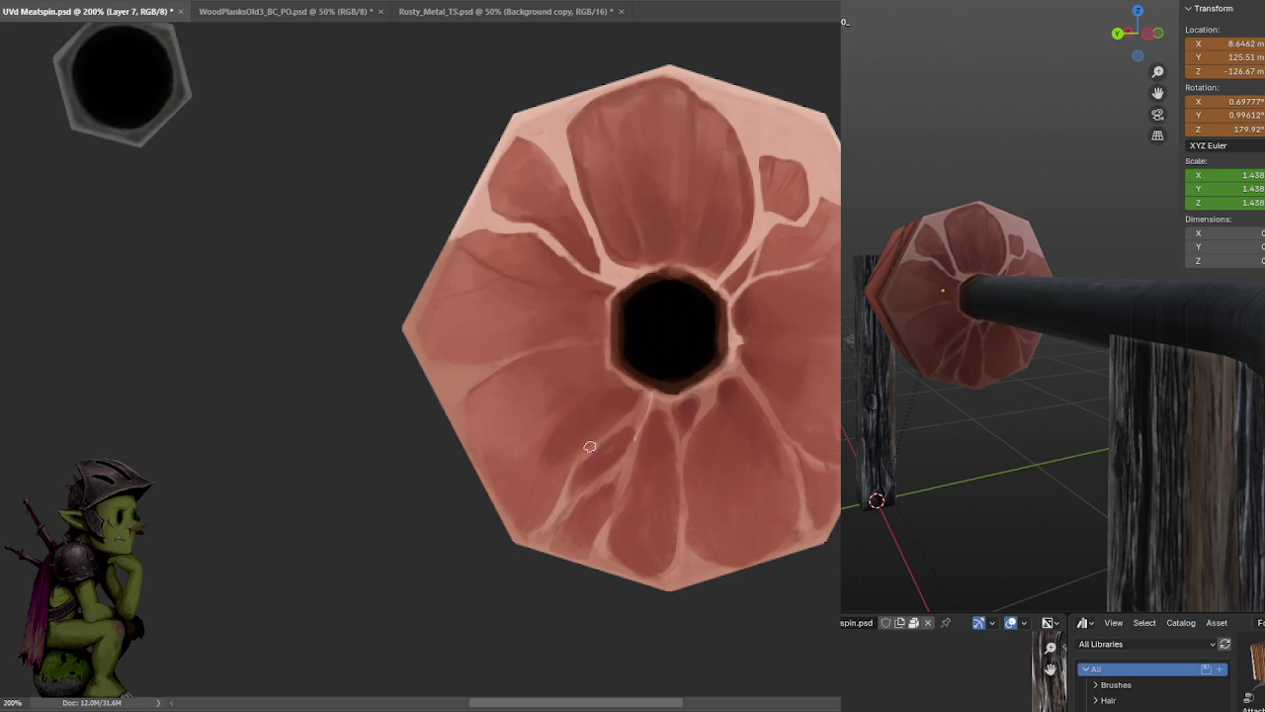
pyautogui.press(']')
pyautogui.press(']')
pyautogui.press(']')
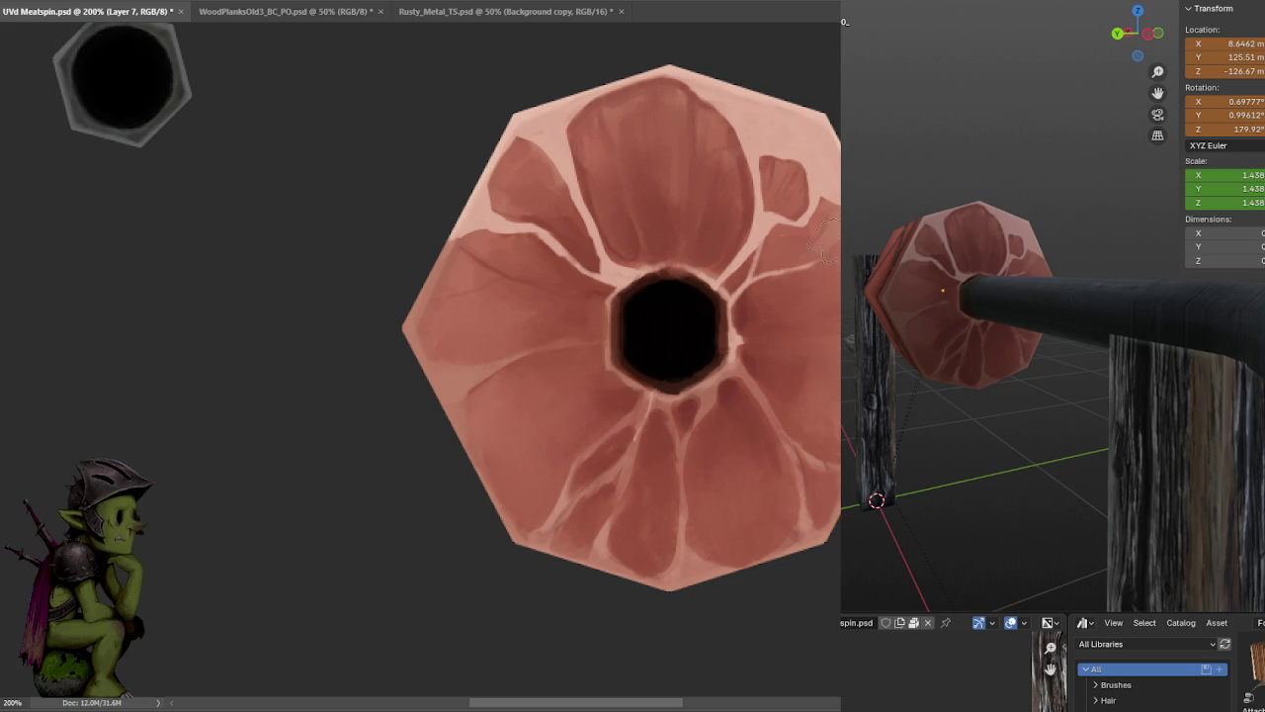
pyautogui.hotkey('ctrl', '-')
pyautogui.hotkey('ctrl', '+')
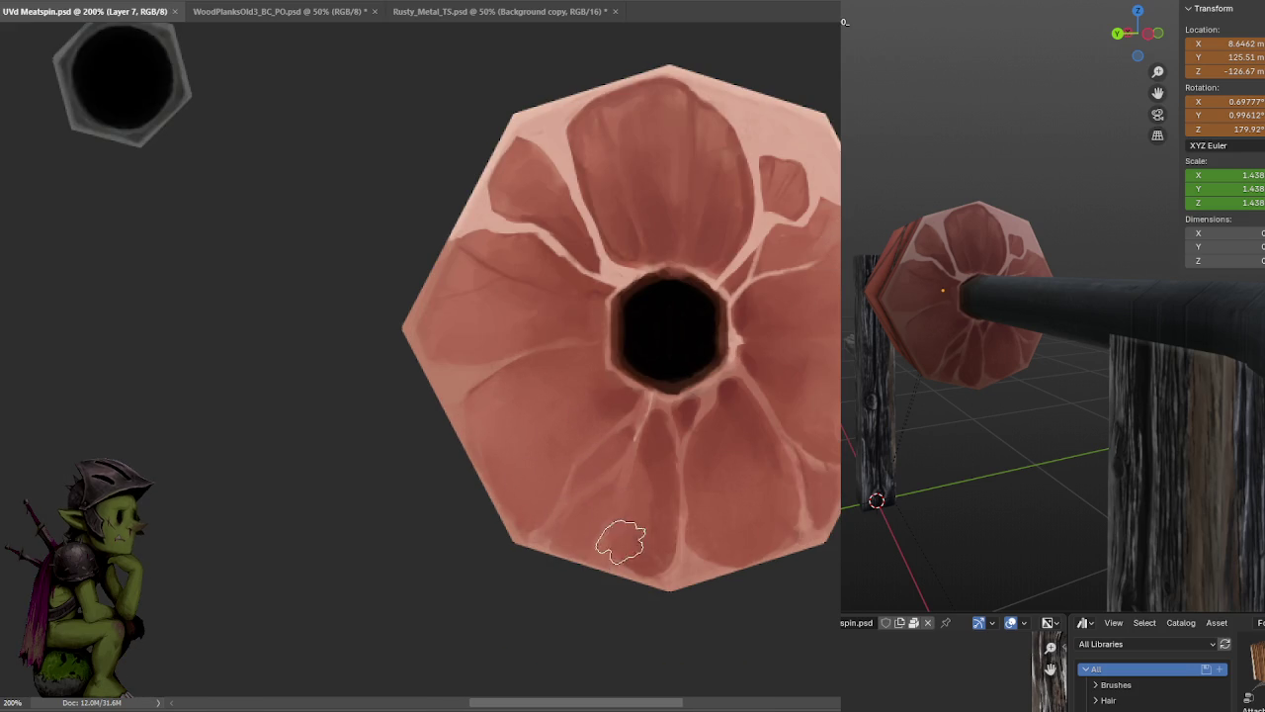
pyautogui.click(698, 312)
pyautogui.hotkey('ctrl', 's')
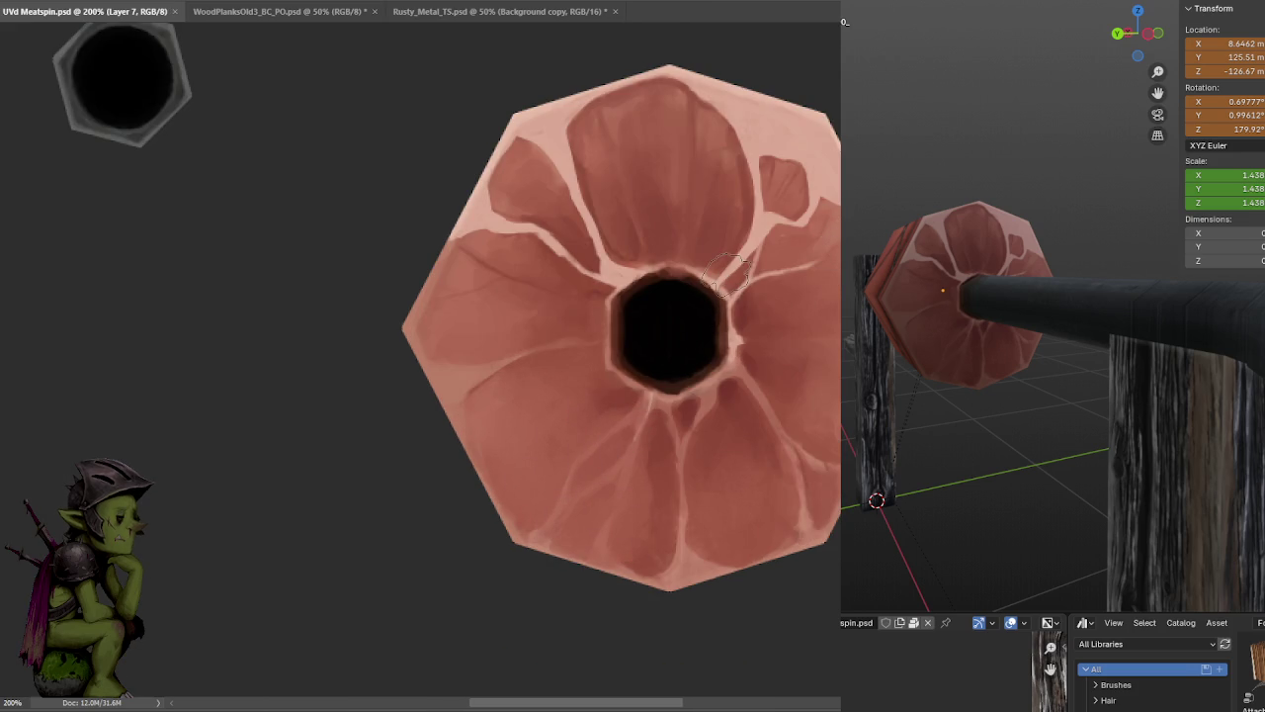
# - Paint over the light vein at the hole's upper-right rim with a tiny brush
pyautogui.moveTo(726, 269); pyautogui.dragTo(738, 281)
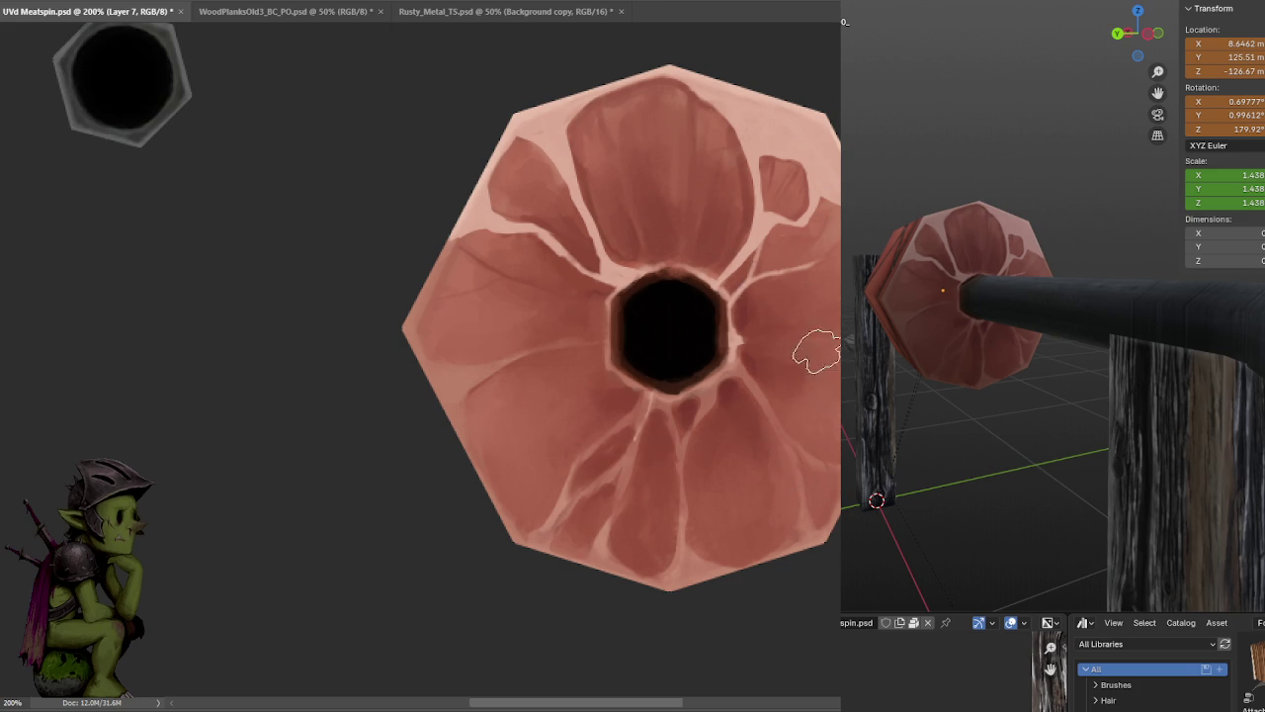
pyautogui.moveTo(819, 283); pyautogui.dragTo(659, 327)
pyautogui.keyDown('alt'); pyautogui.scroll(2, 758, 311); pyautogui.keyUp('alt')
pyautogui.moveTo(759, 311); pyautogui.dragTo(740, 307)
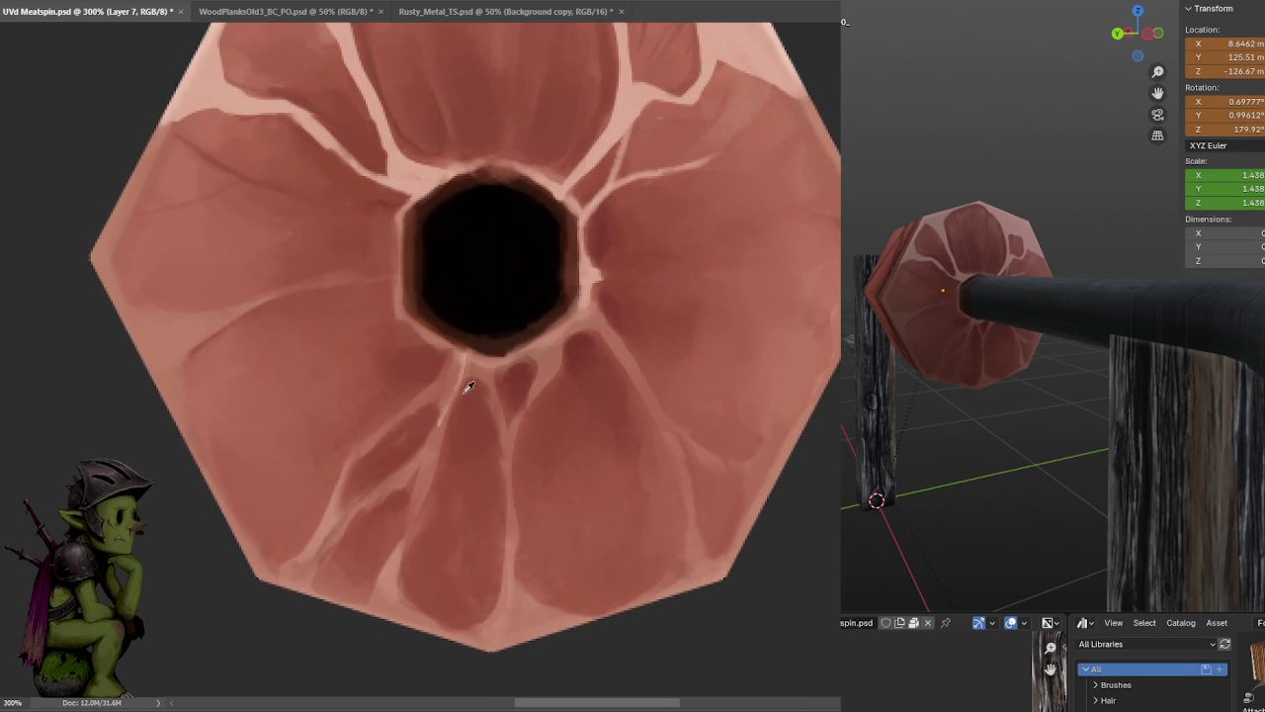
pyautogui.press('[')
pyautogui.press('[')
pyautogui.press('[')
# - Darken part of the light vein below the centre hole
pyautogui.moveTo(576, 202); pyautogui.dragTo(634, 278)
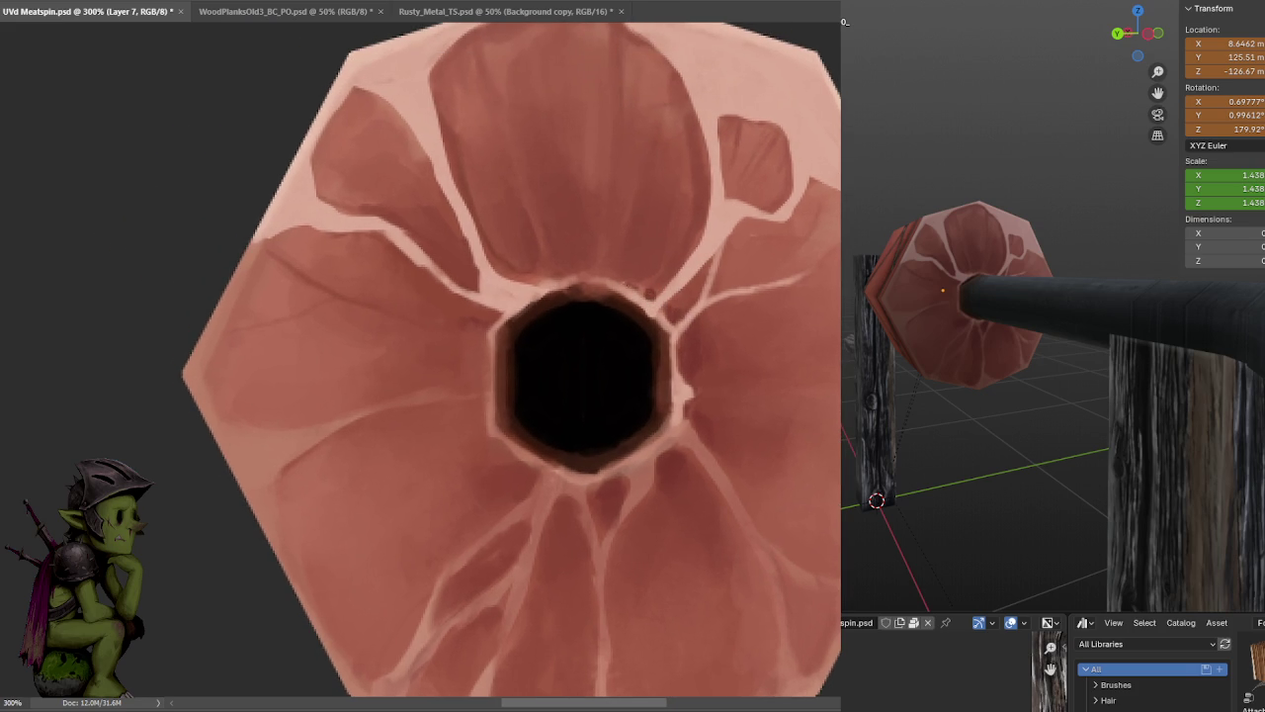
pyautogui.moveTo(560, 274); pyautogui.dragTo(644, 263)
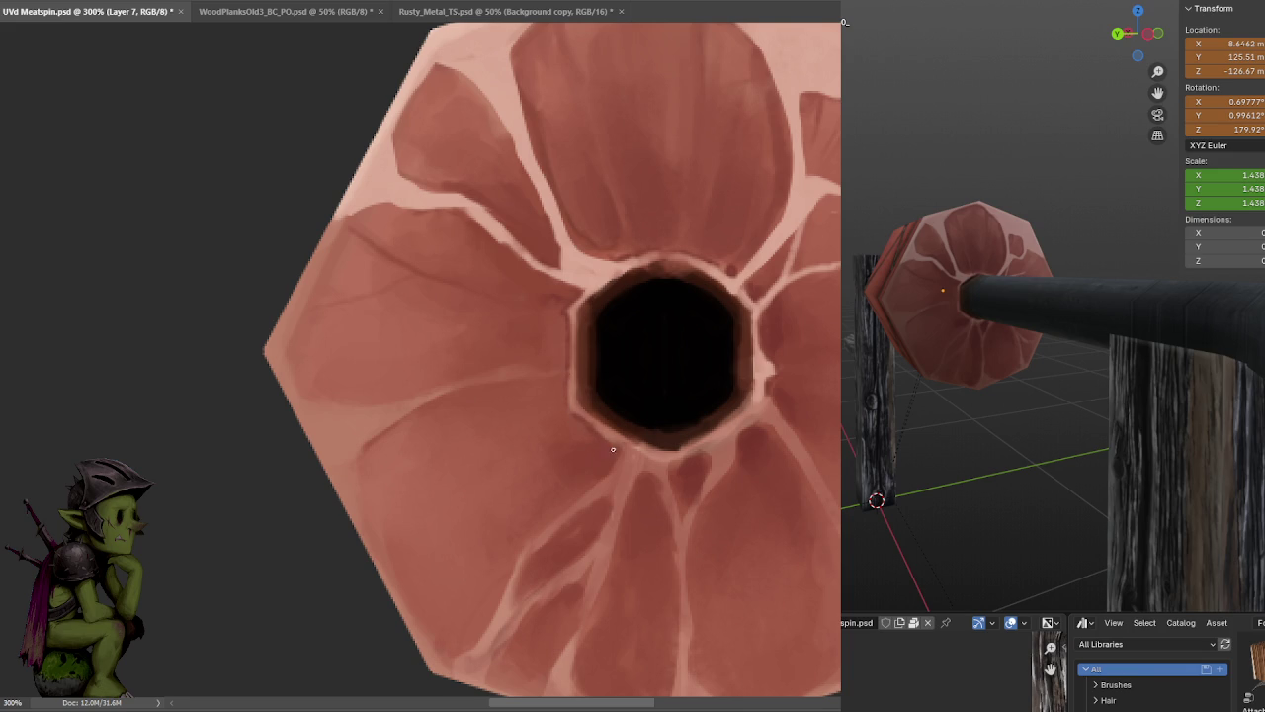
pyautogui.moveTo(773, 325); pyautogui.dragTo(720, 285)
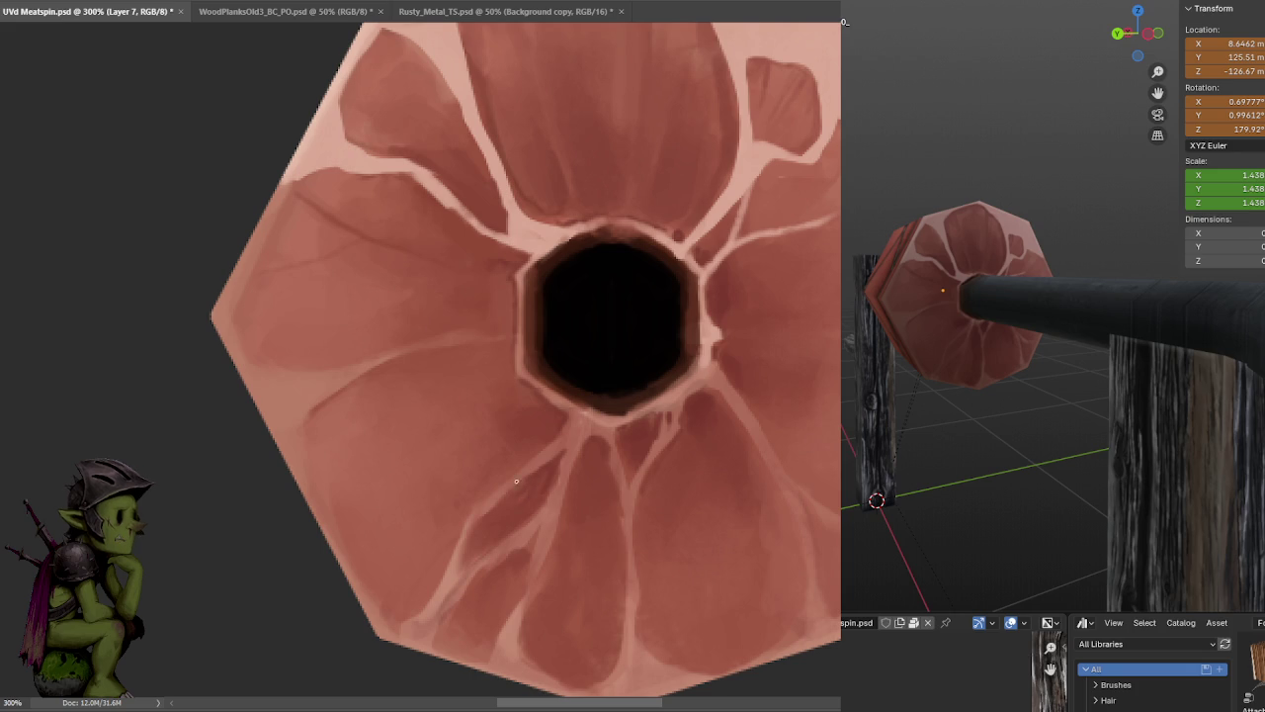
pyautogui.moveTo(550, 504); pyautogui.dragTo(644, 376)
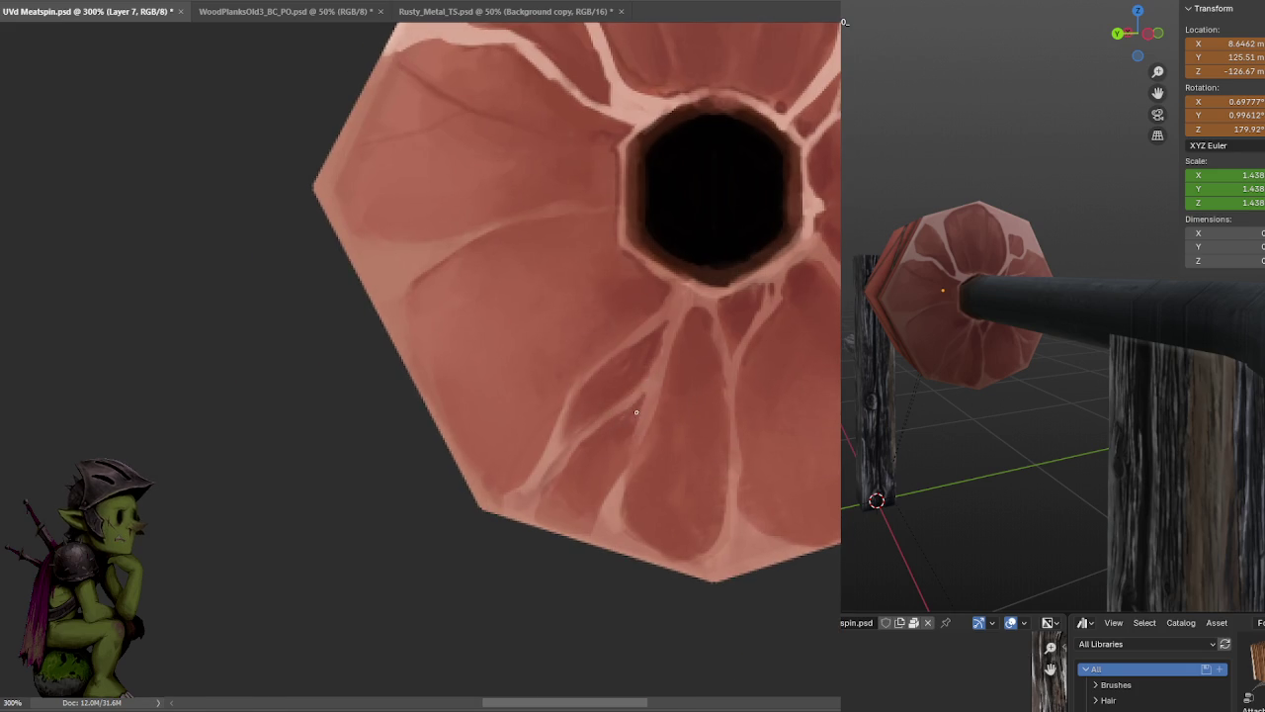
pyautogui.moveTo(577, 443); pyautogui.dragTo(545, 485)
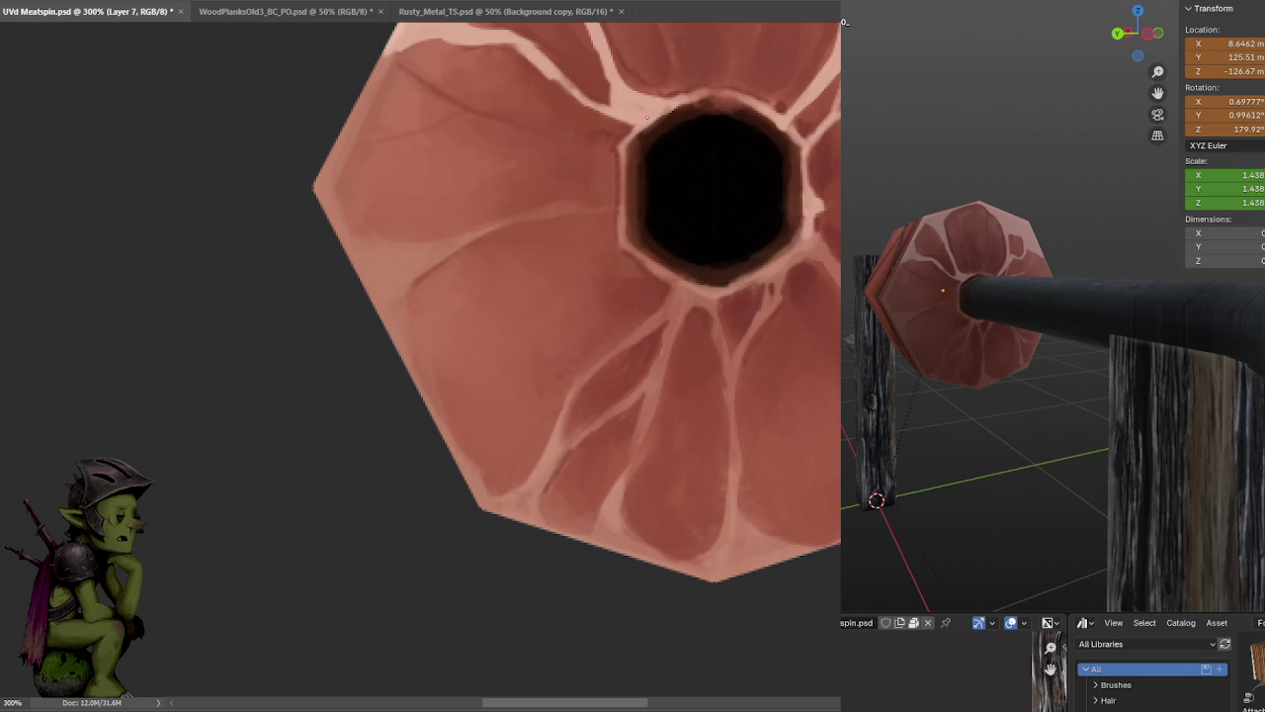
# - Paint and darken the thin vein running up from the hole
pyautogui.moveTo(634, 103); pyautogui.dragTo(670, 316)
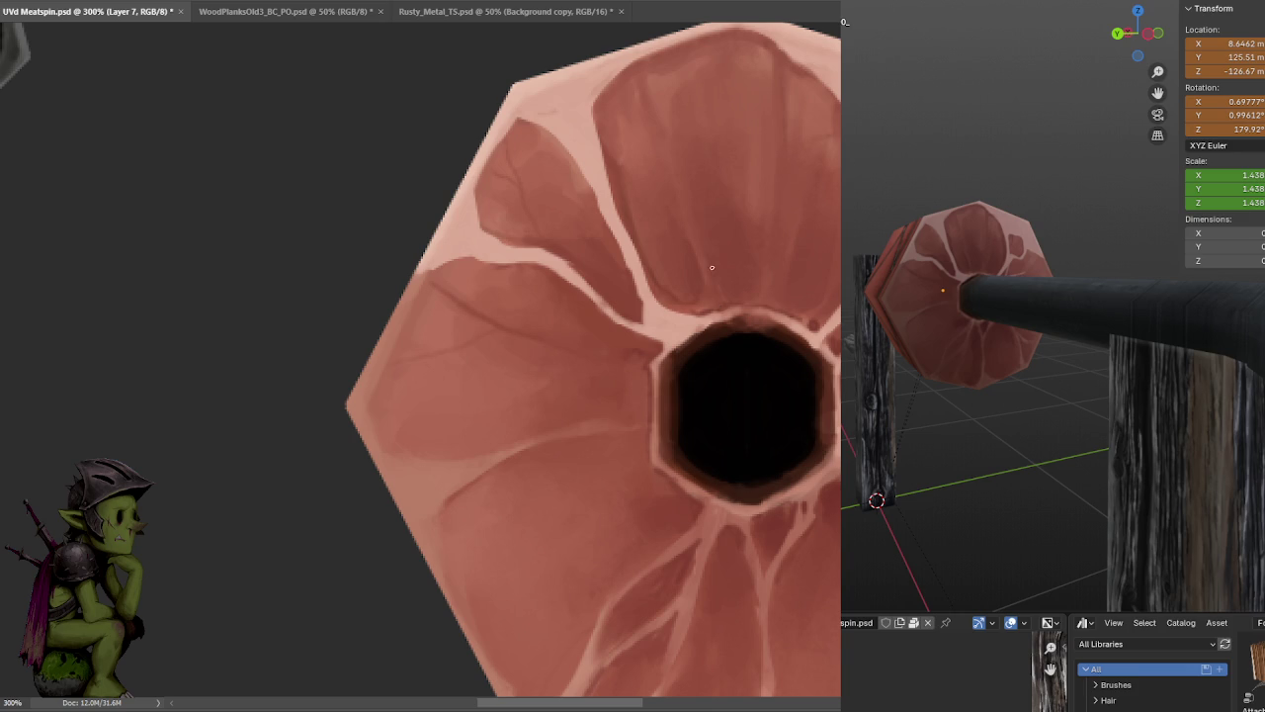
pyautogui.moveTo(716, 299); pyautogui.dragTo(717, 156)
pyautogui.moveTo(732, 201); pyautogui.dragTo(715, 295)
pyautogui.hotkey('ctrl', '-')
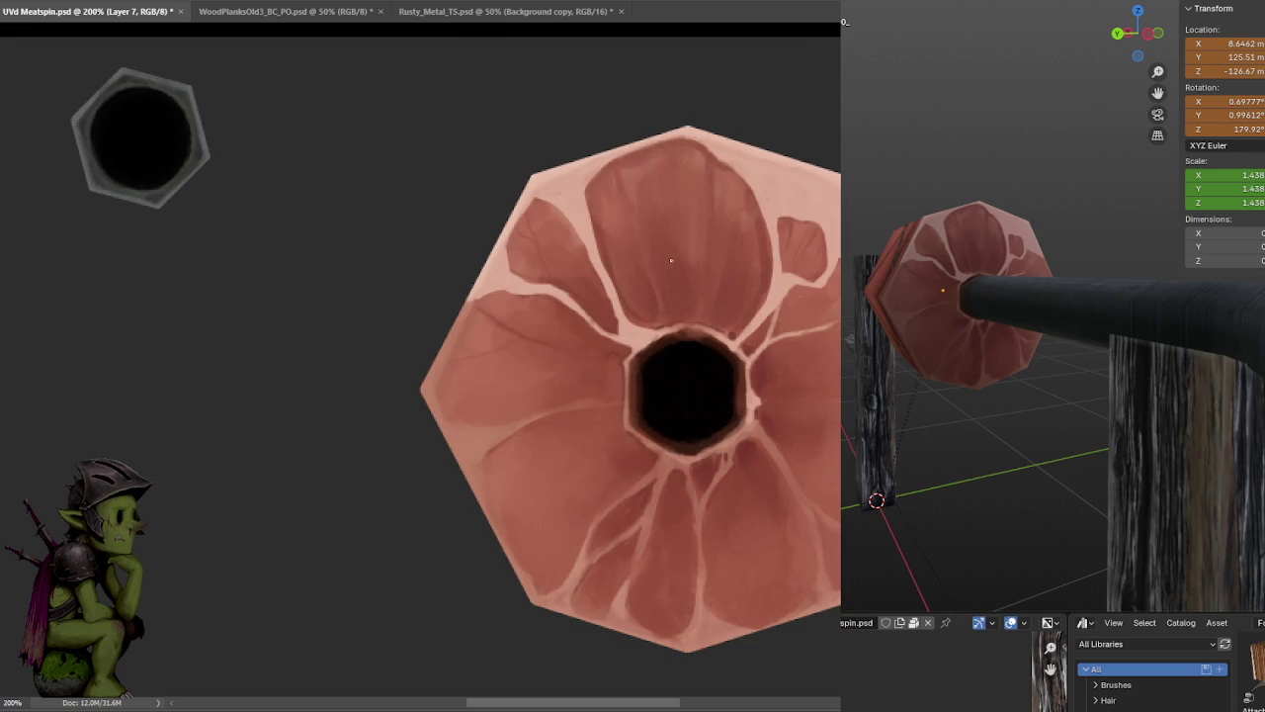
# - Zoom out and delete Layer 7, confirming the prompt
pyautogui.moveTo(688, 163); pyautogui.dragTo(587, 223)
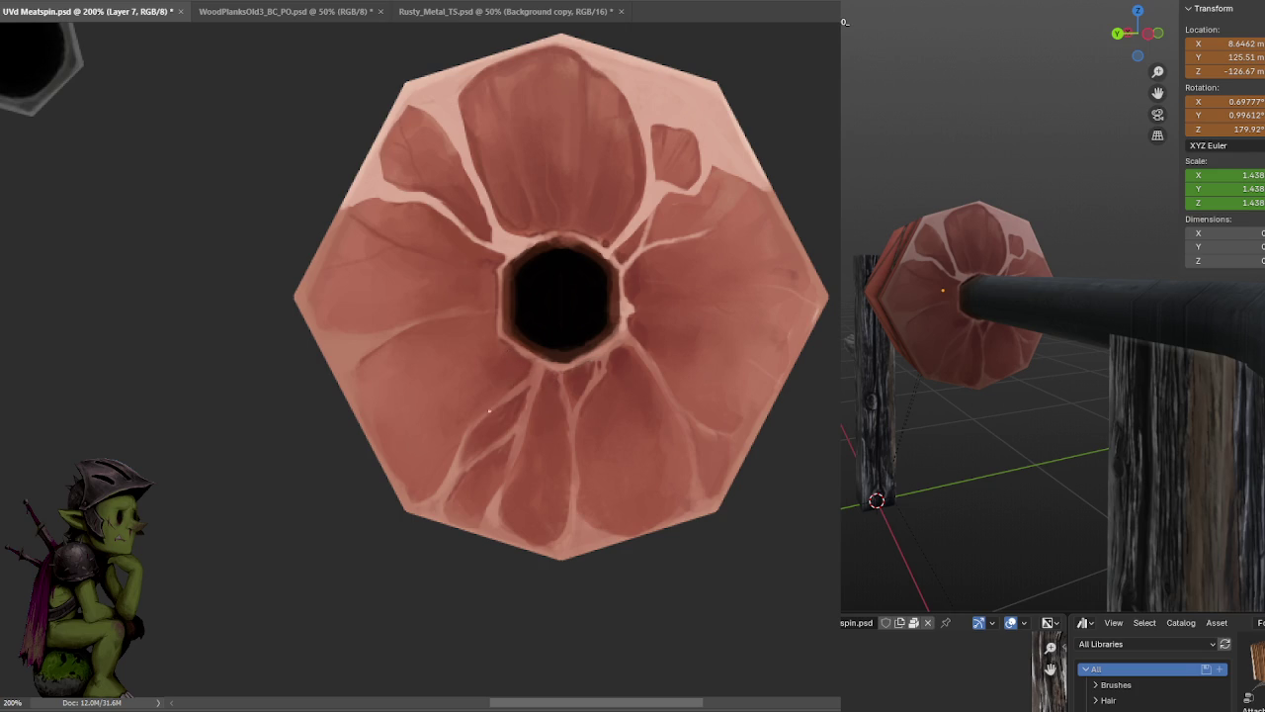
pyautogui.hotkey('ctrl', '-')
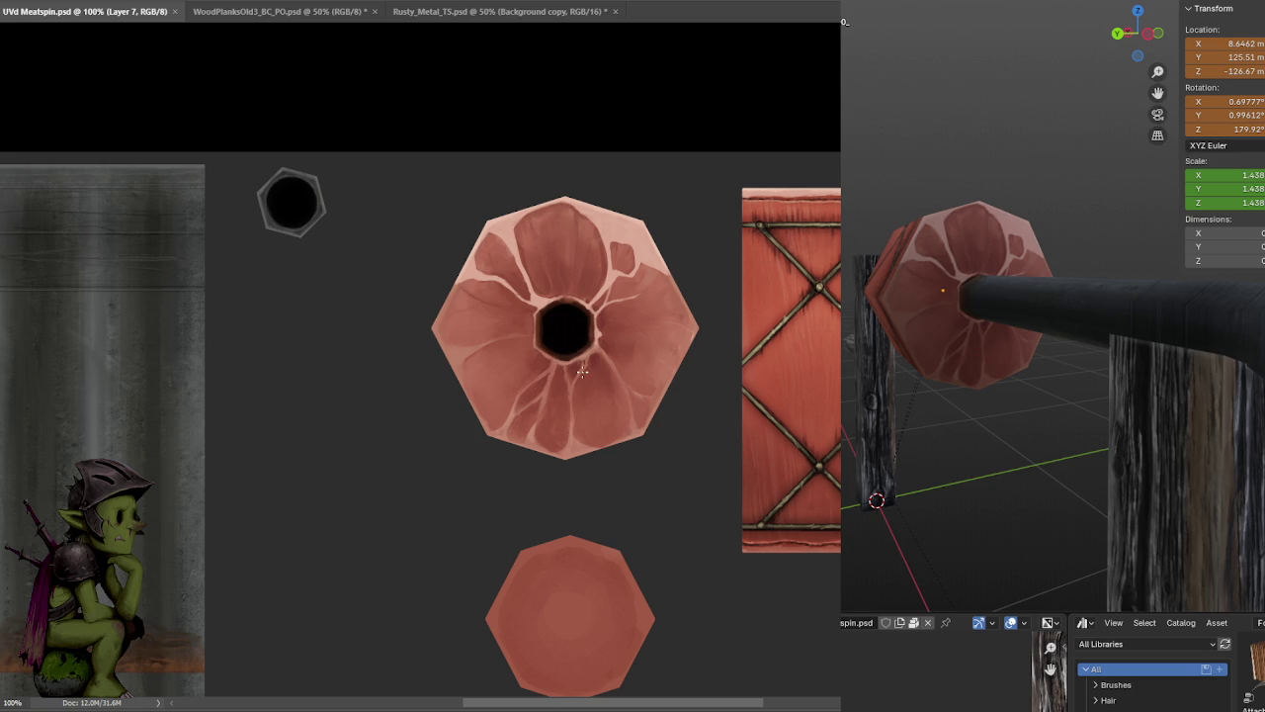
pyautogui.keyDown('alt'); pyautogui.scroll(1, 582, 371); pyautogui.keyUp('alt')
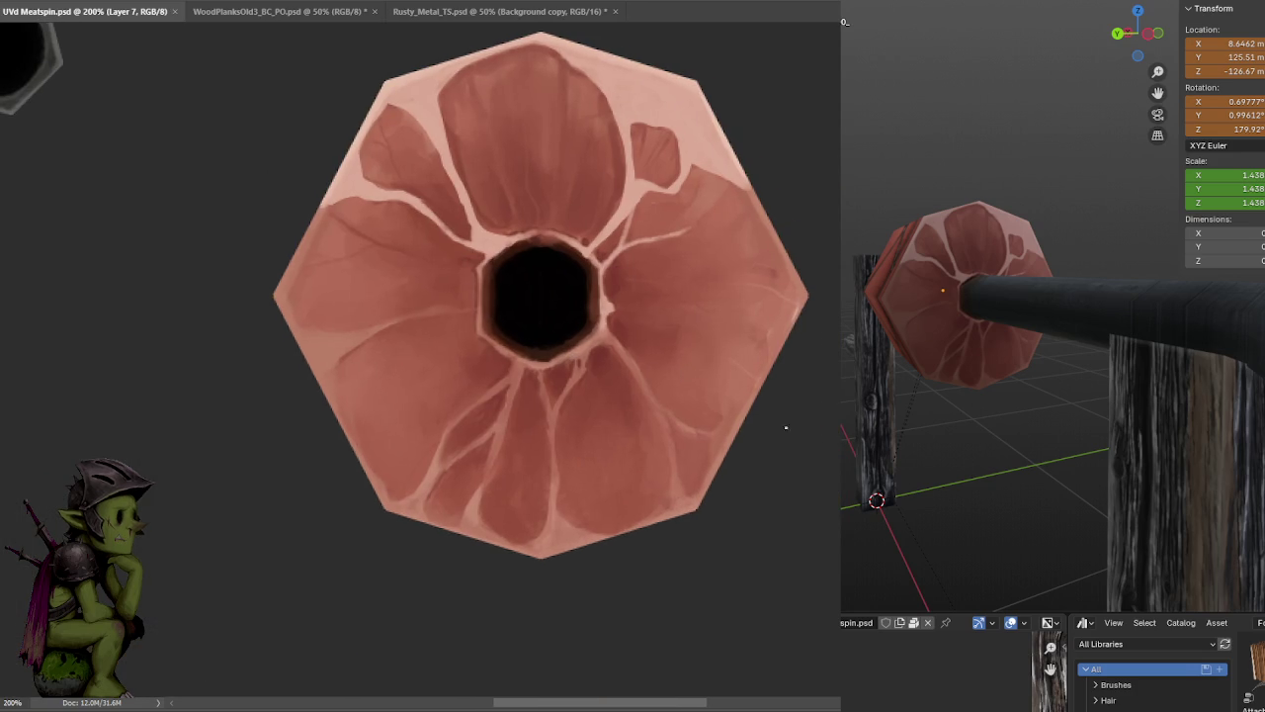
pyautogui.press('Delete')
pyautogui.press('Return')
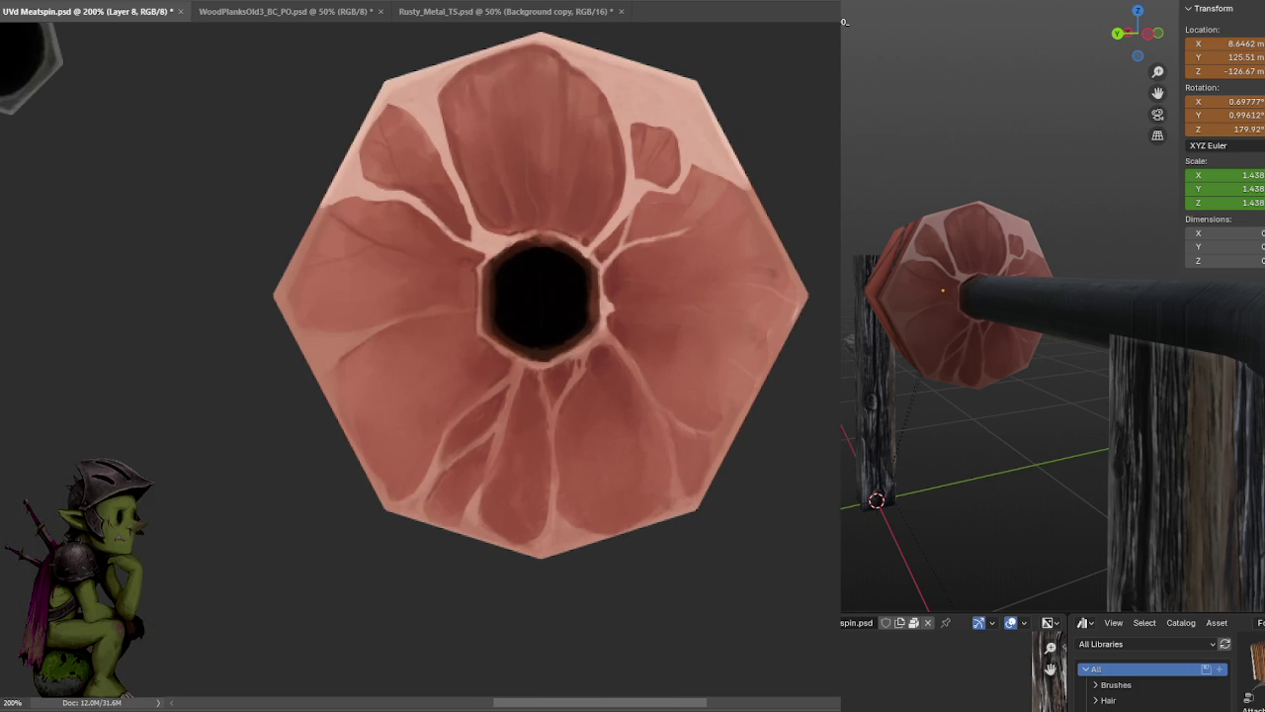
# - Step back and forward through history to compare, ending on the latest state
pyautogui.hotkey('ctrl', 'z')
pyautogui.hotkey('ctrl', 'shift', 'z')
pyautogui.hotkey('ctrl', 'z')
pyautogui.hotkey('ctrl', 'shift', 'z')
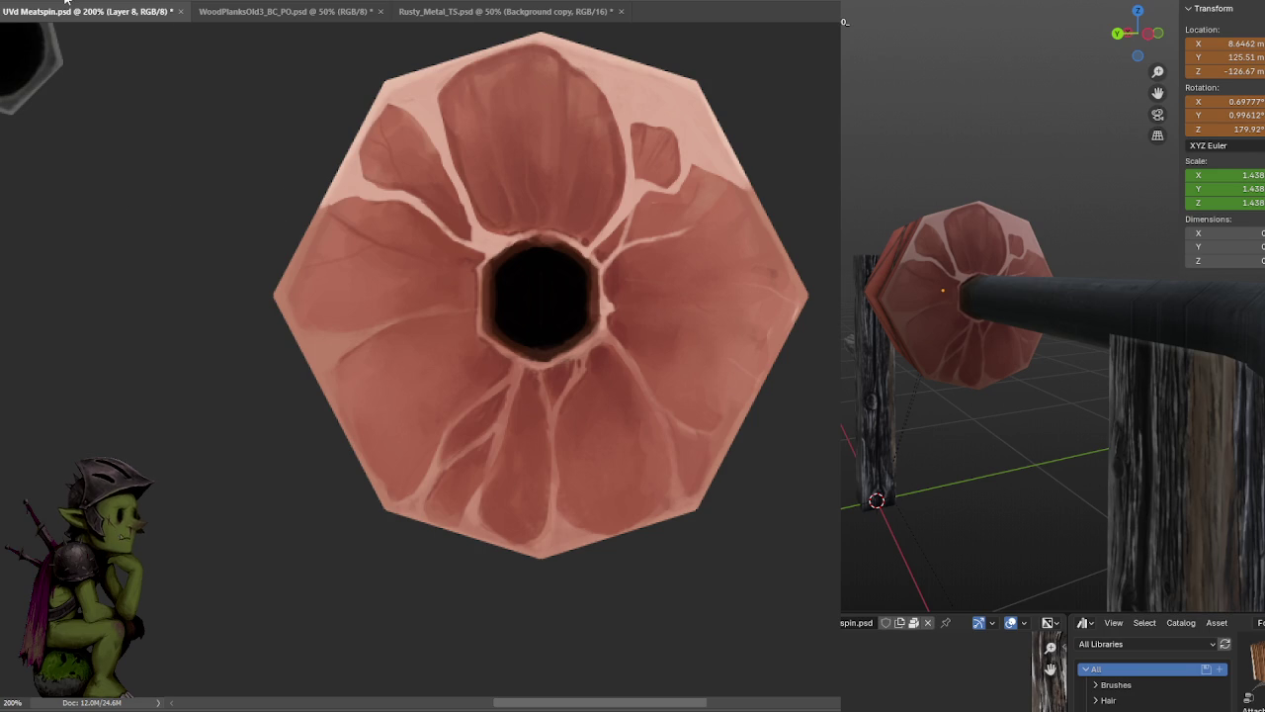
# - Choose a larger soft round brush, add a new layer, and undo a trial gradient
pyautogui.click(50, 2)
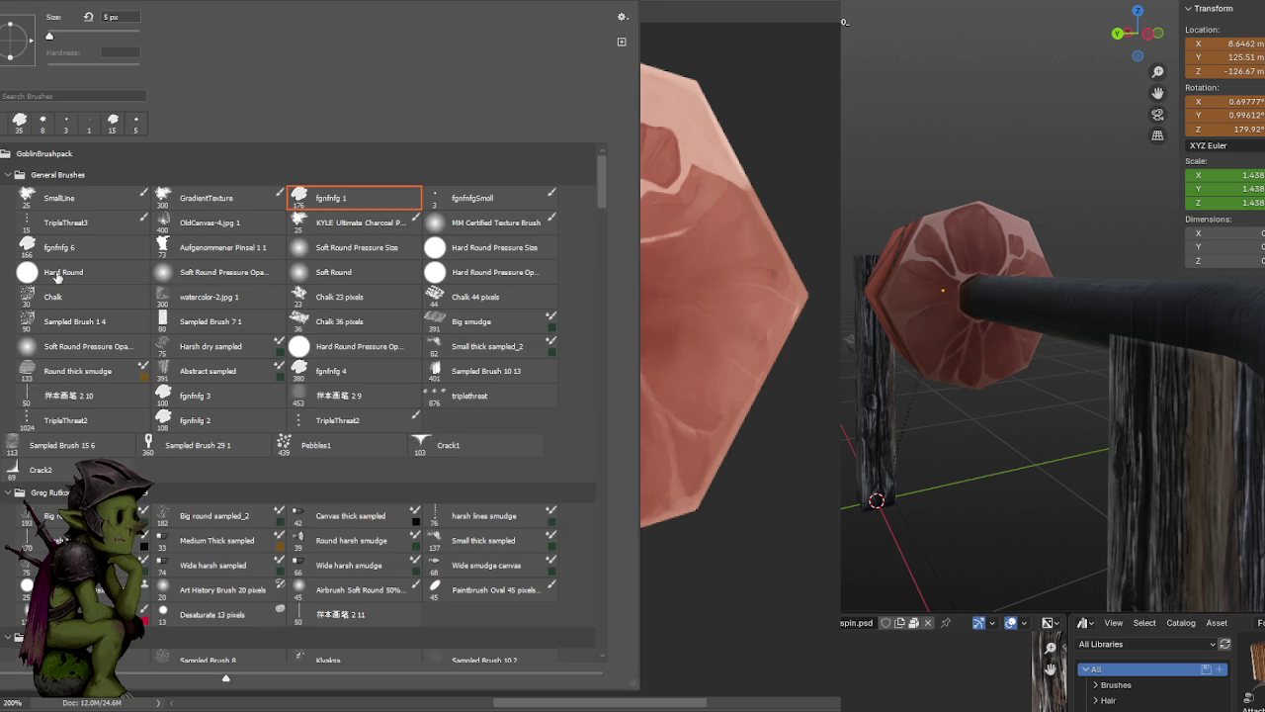
pyautogui.click(281, 272)
pyautogui.click(680, 324)
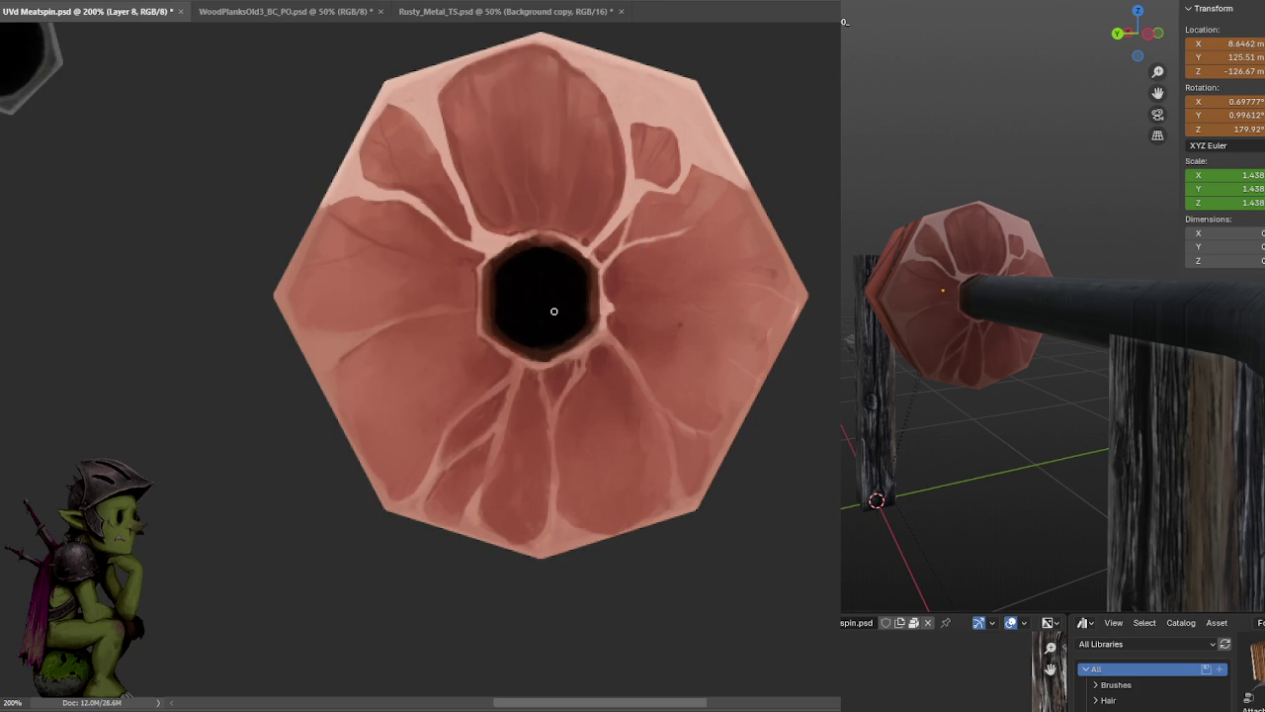
pyautogui.press(']')
pyautogui.press(']')
pyautogui.press(']')
pyautogui.hotkey('ctrl', 'shift', 'alt', 'n')
pyautogui.moveTo(287, 296); pyautogui.dragTo(554, 310)
pyautogui.hotkey('shift', 'alt', 'm')
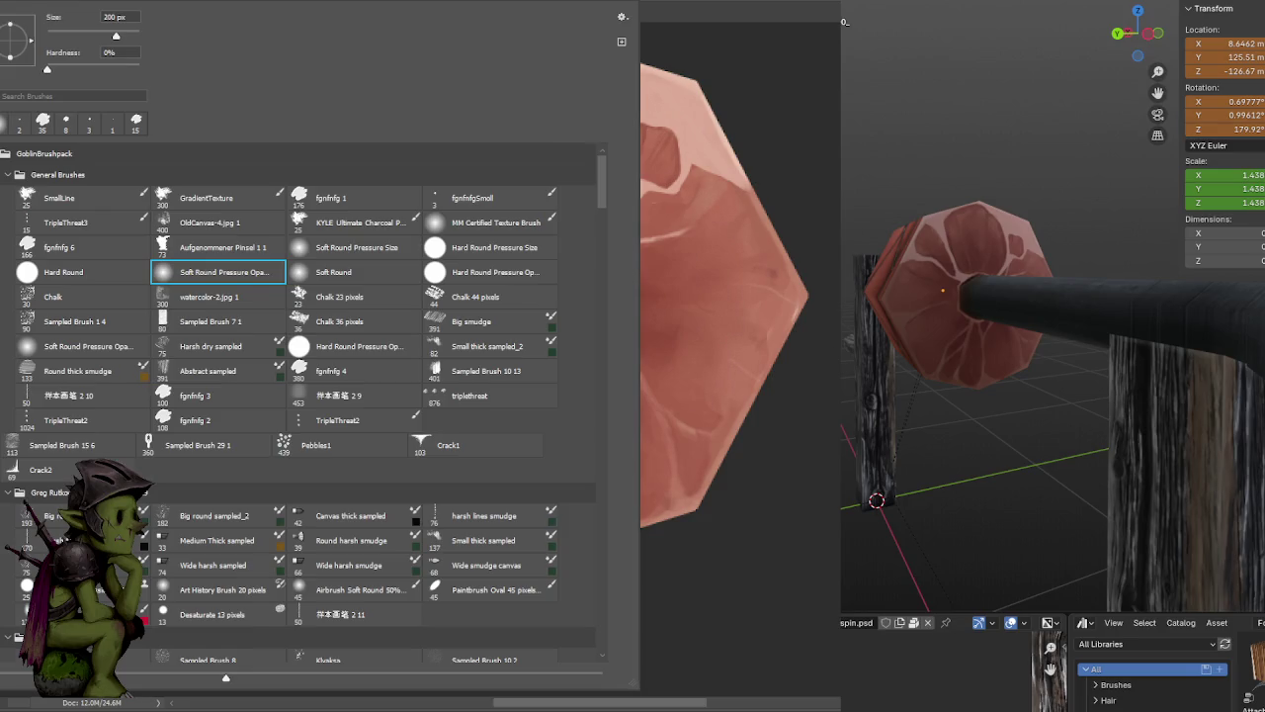
# - With the fgnfnfgSmall brush, draw straight white guide lines through the hole, then add Layer 10
pyautogui.rightClick(176, 178)
pyautogui.click(503, 198)
pyautogui.press('Return')
pyautogui.keyDown('shift'); pyautogui.moveTo(810, 297); pyautogui.dragTo(476, 282); pyautogui.keyUp('shift')
pyautogui.hotkey('ctrl', 'z')
pyautogui.moveTo(275, 296)
pyautogui.keyDown('shift'); pyautogui.mouseDown()
pyautogui.moveTo(792, 321)
pyautogui.moveTo(267, 296)
pyautogui.mouseUp(); pyautogui.keyUp('shift')
pyautogui.hotkey('ctrl', 'z')
pyautogui.keyDown('shift'); pyautogui.moveTo(540, 556); pyautogui.dragTo(541, 35); pyautogui.keyUp('shift')
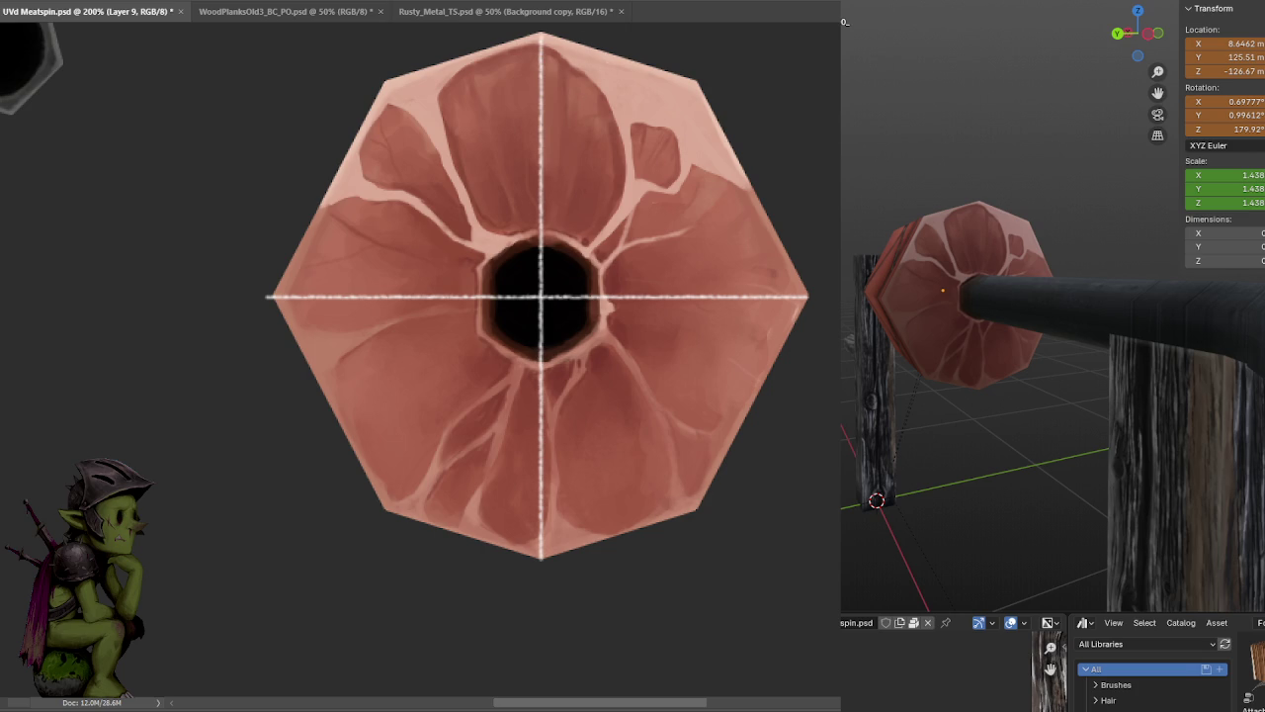
pyautogui.hotkey('ctrl', 'shift', 'alt', 'n')
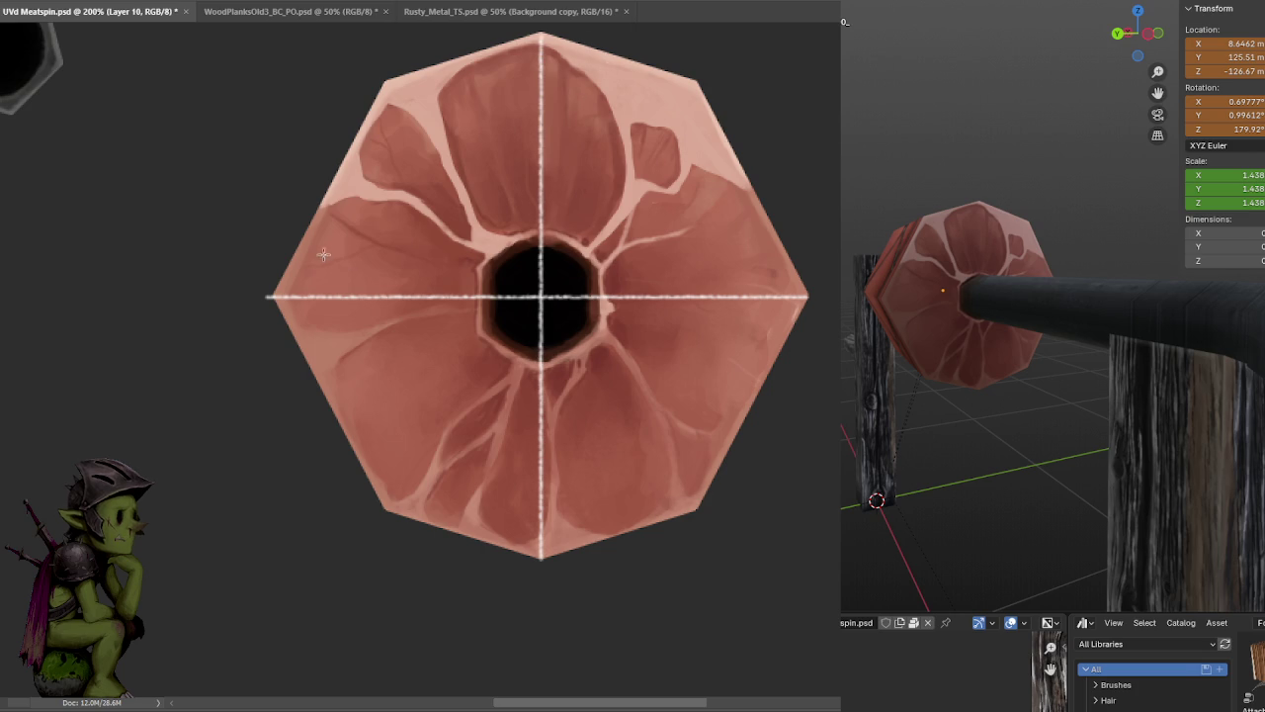
# - Switch to a soft round brush with 0% hardness and adjust its size
pyautogui.rightClick(174, 36)
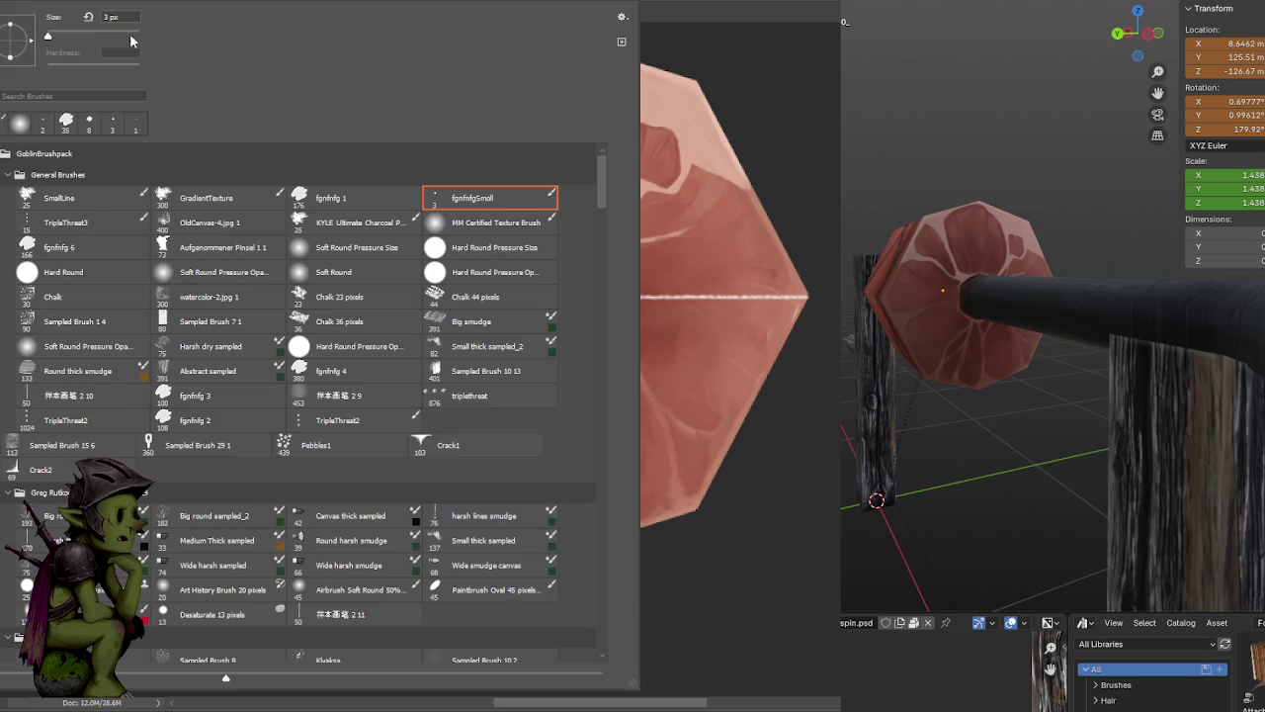
pyautogui.click(226, 276)
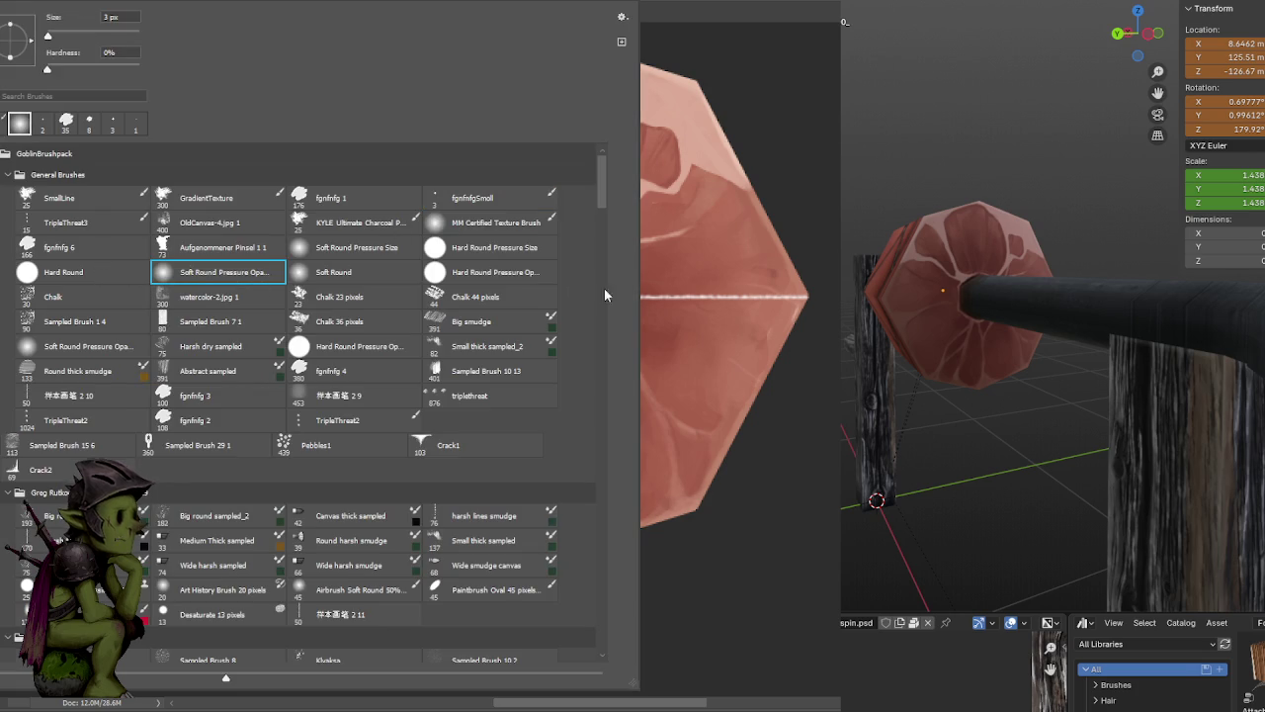
pyautogui.press('Return')
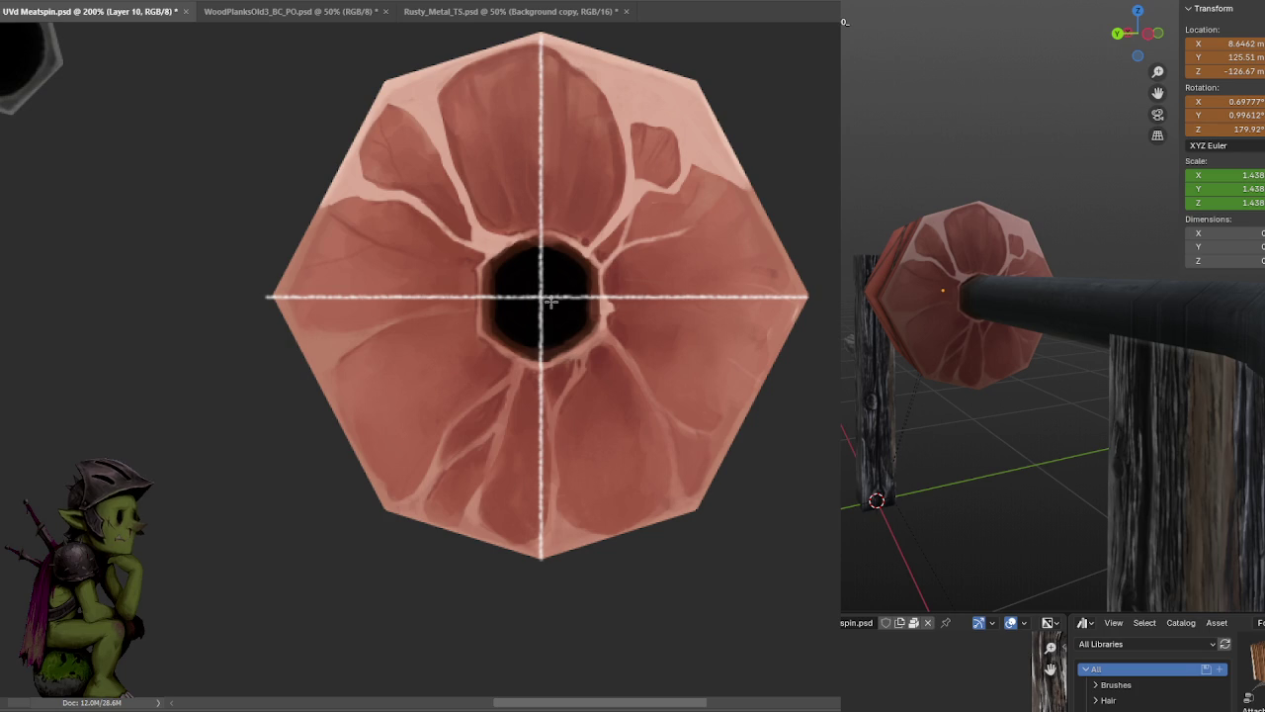
pyautogui.press(']')
pyautogui.press(']')
pyautogui.press(']')
pyautogui.press(']')
pyautogui.press(']')
pyautogui.press(']')
pyautogui.press(']')
pyautogui.press(']')
pyautogui.press(']')
pyautogui.press(']')
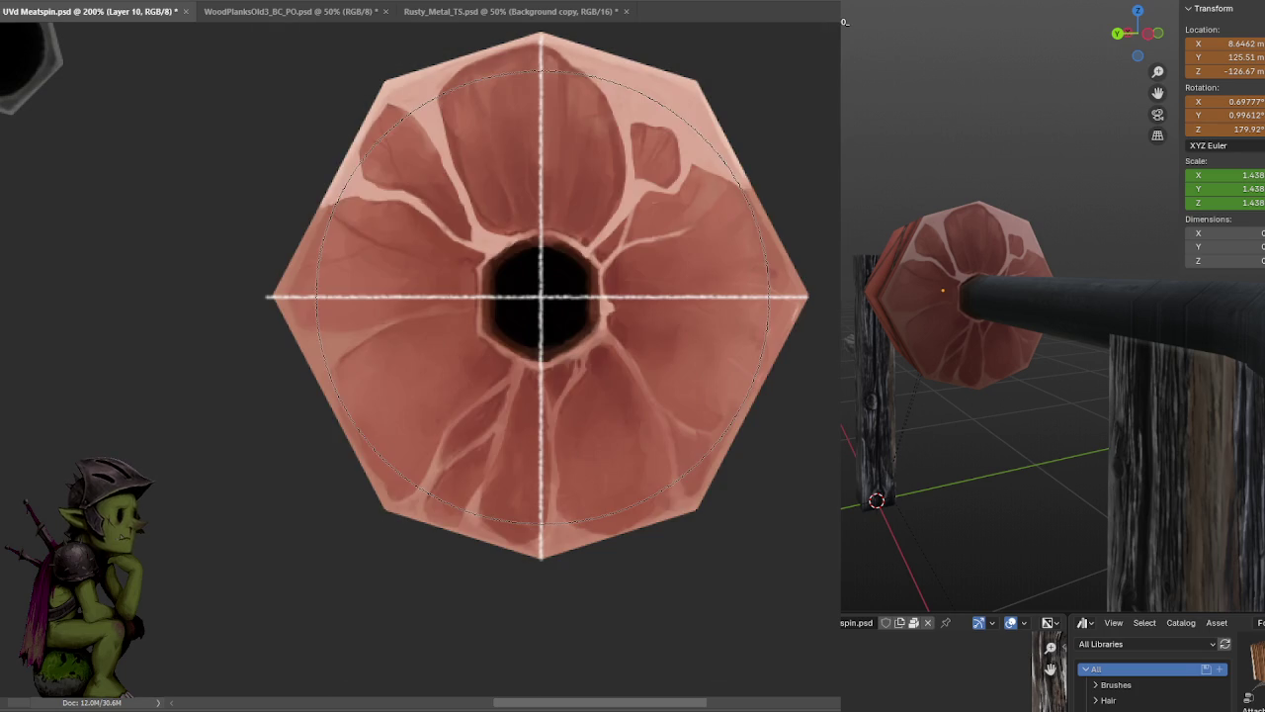
pyautogui.press('[')
pyautogui.press('[')
# - Paint a soft white glow over the centre of the hole
pyautogui.click(541, 295)
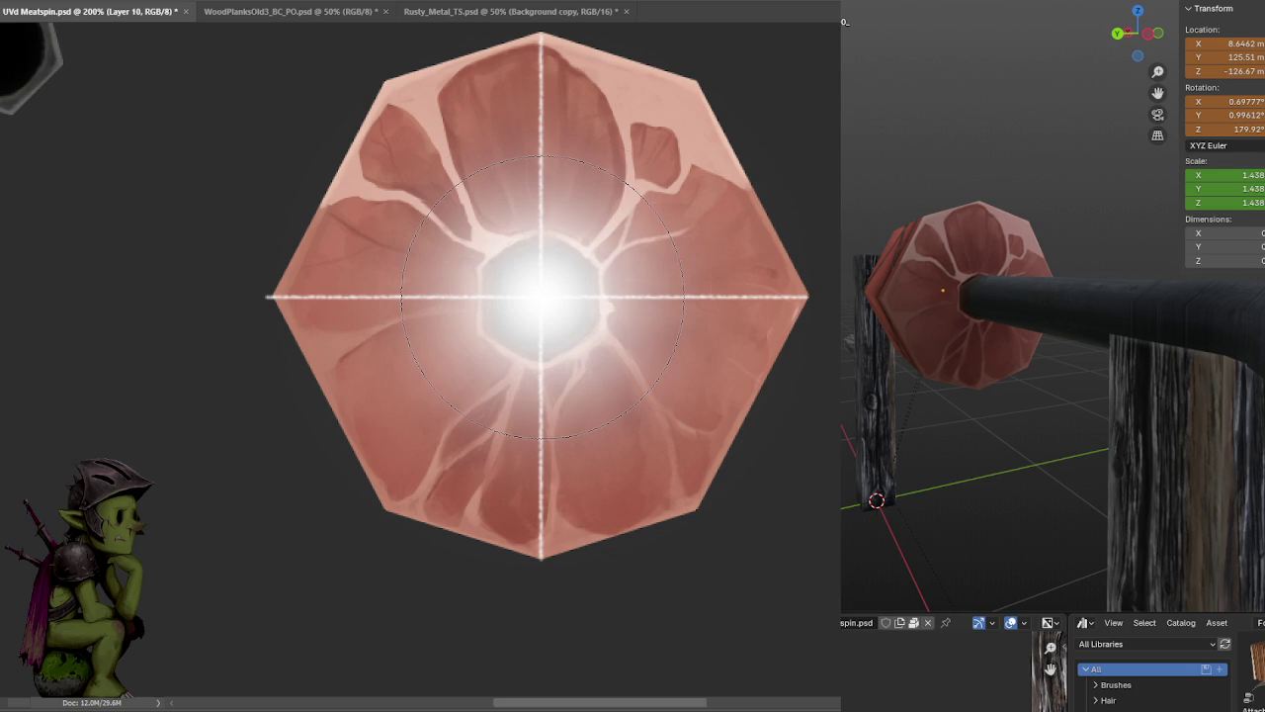
pyautogui.click(542, 296)
pyautogui.press(']')
pyautogui.hotkey('ctrl', 'z')
pyautogui.hotkey('ctrl', 'z')
pyautogui.hotkey('ctrl', 'shift', 'z')
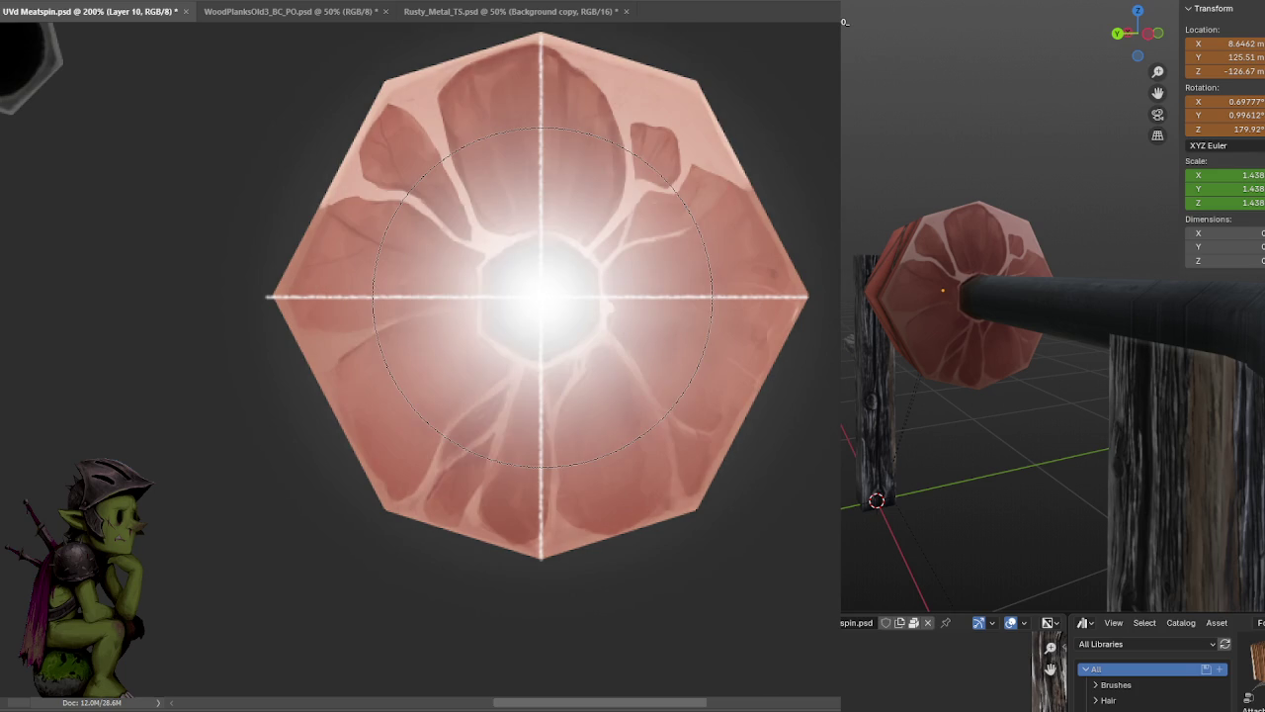
pyautogui.click(542, 295)
# - Try soft black spots in the hole, then undo the black spot and white glow
pyautogui.press('[')
pyautogui.press('[')
pyautogui.press('[')
pyautogui.press('e')
pyautogui.click(542, 295)
pyautogui.click(542, 295)
pyautogui.click(542, 295)
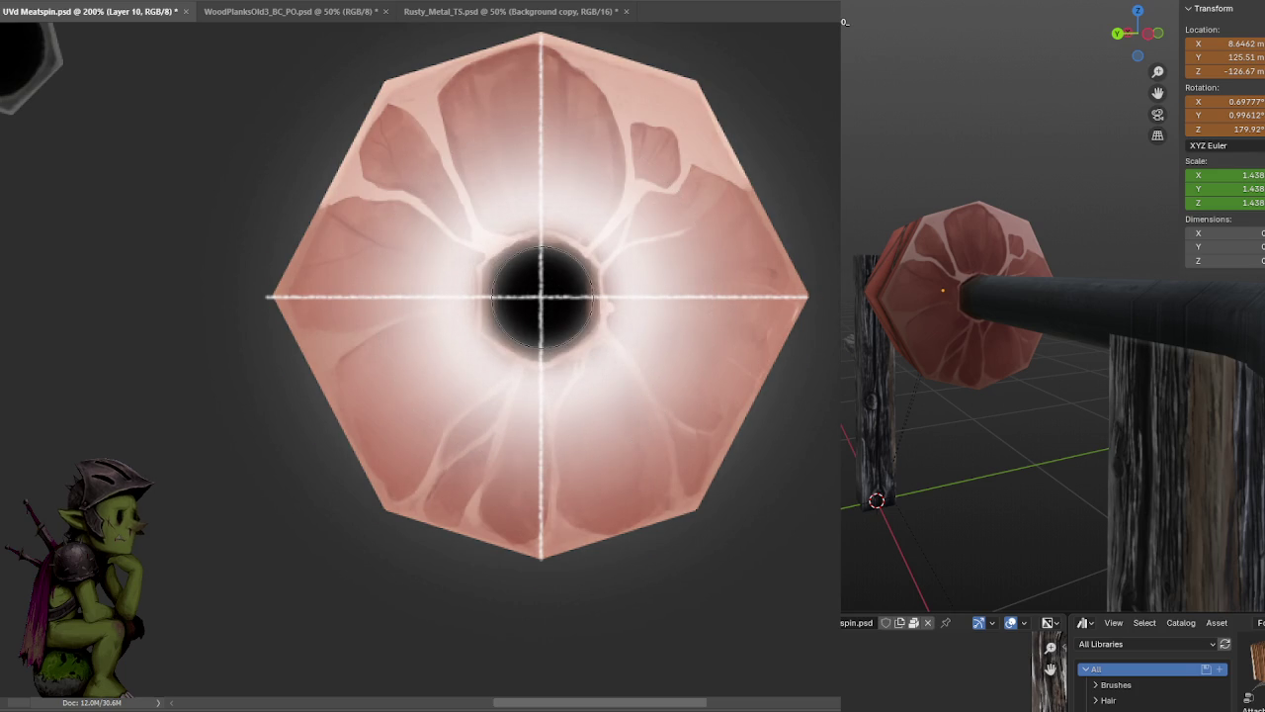
pyautogui.press(']')
pyautogui.press(']')
pyautogui.hotkey('ctrl', 'z')
pyautogui.hotkey('ctrl', 'z')
pyautogui.hotkey('ctrl', 'z')
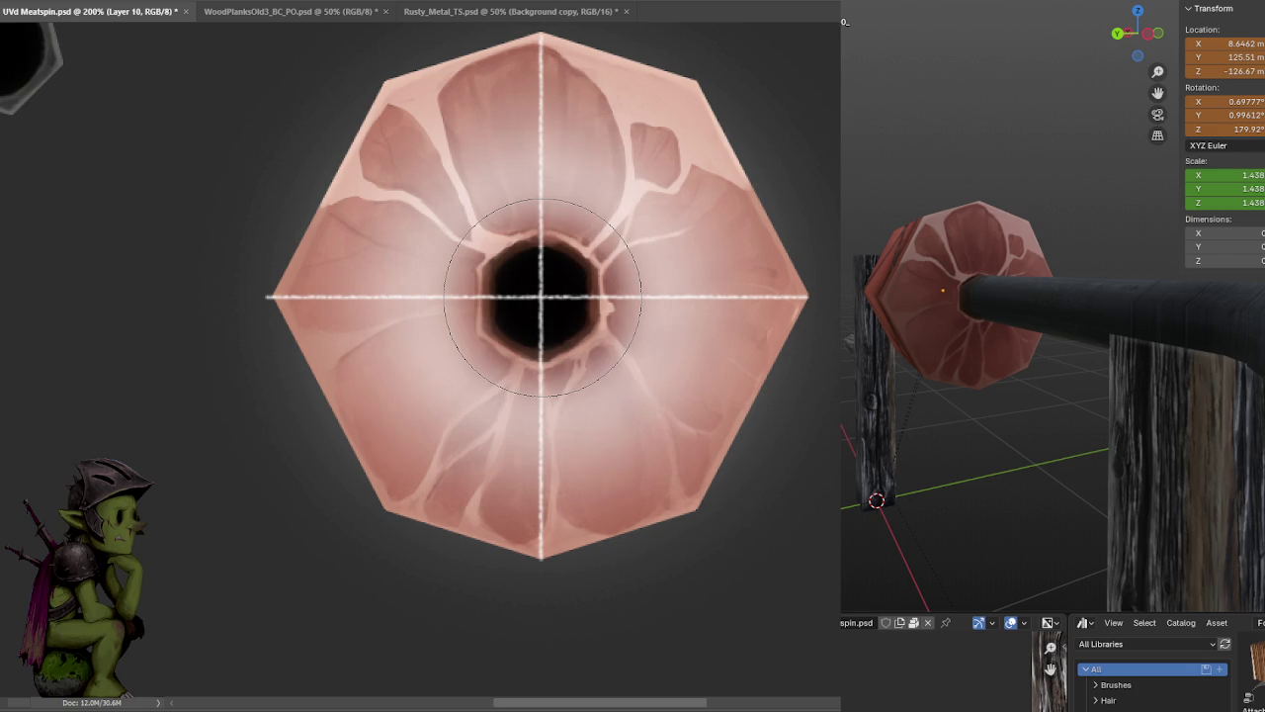
pyautogui.press(']')
# - Paint soft darker shading around the hole with a resized brush
pyautogui.click(542, 297)
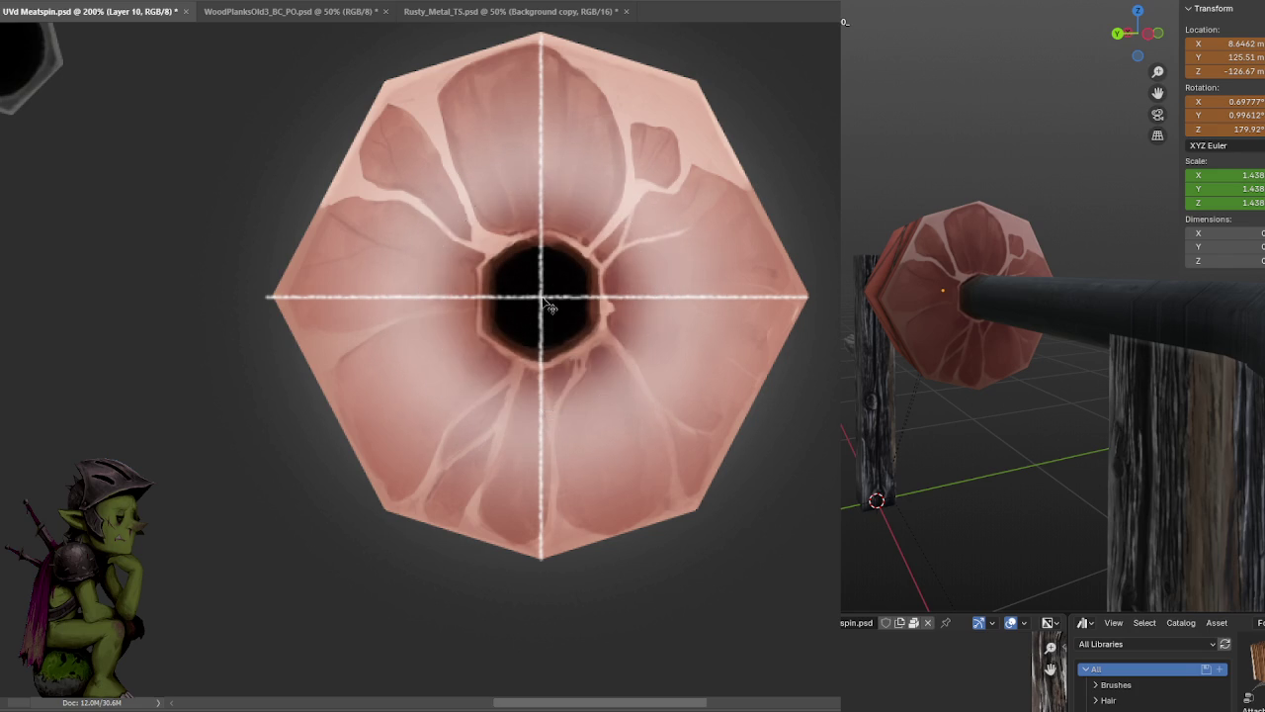
pyautogui.hotkey('ctrl', 'z')
pyautogui.press('[')
pyautogui.press('[')
pyautogui.press(']')
pyautogui.press(']')
pyautogui.press(']')
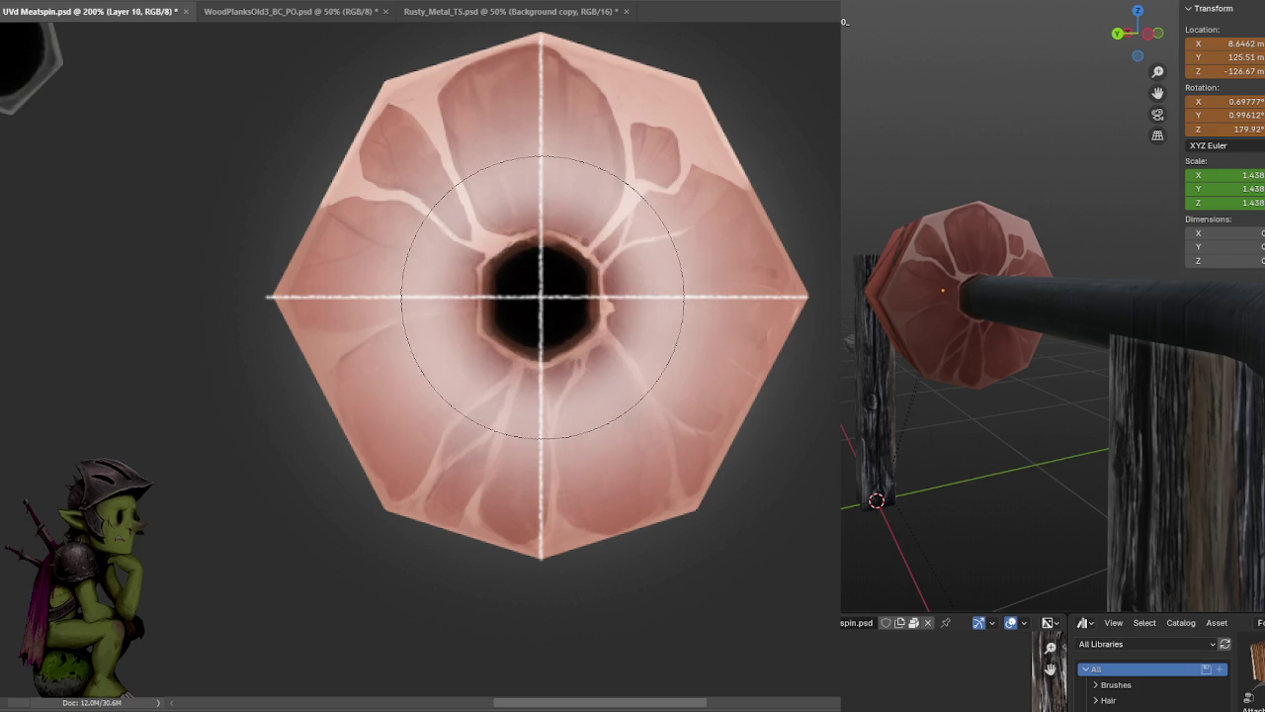
pyautogui.click(542, 297)
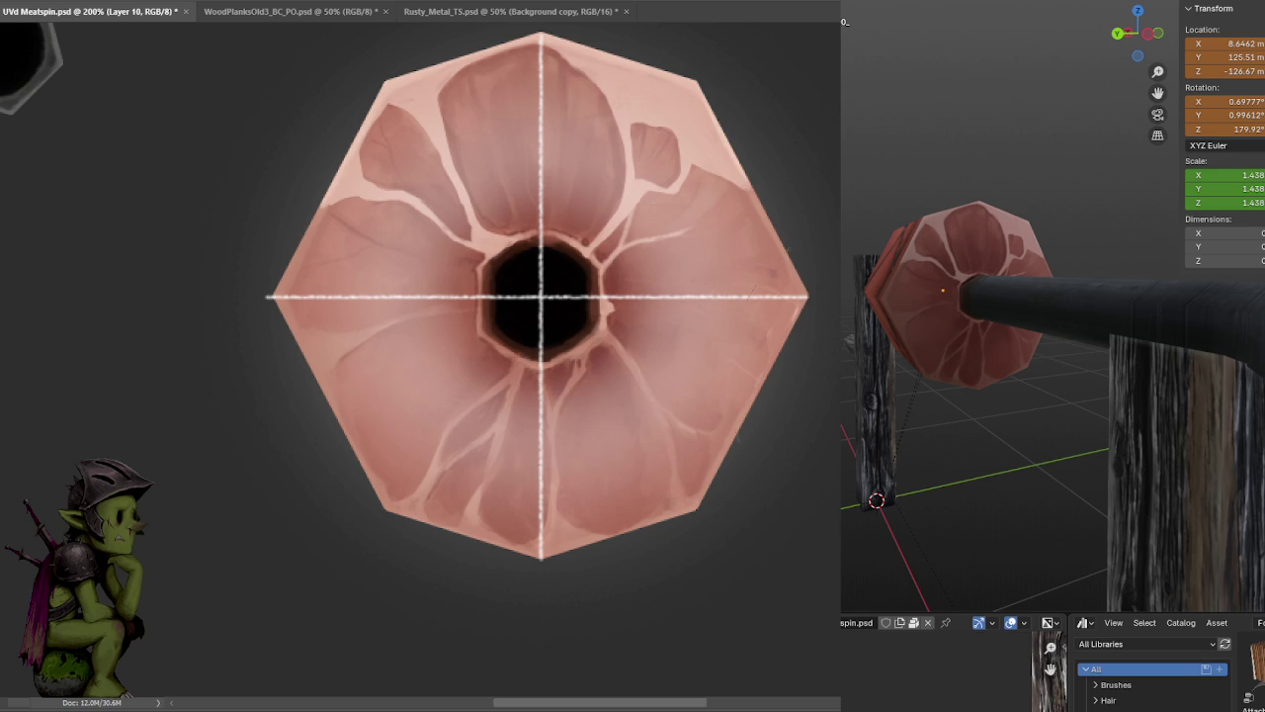
# - Toggle the shading on and off to compare, then hide the white guide lines
pyautogui.hotkey('ctrl', 'z')
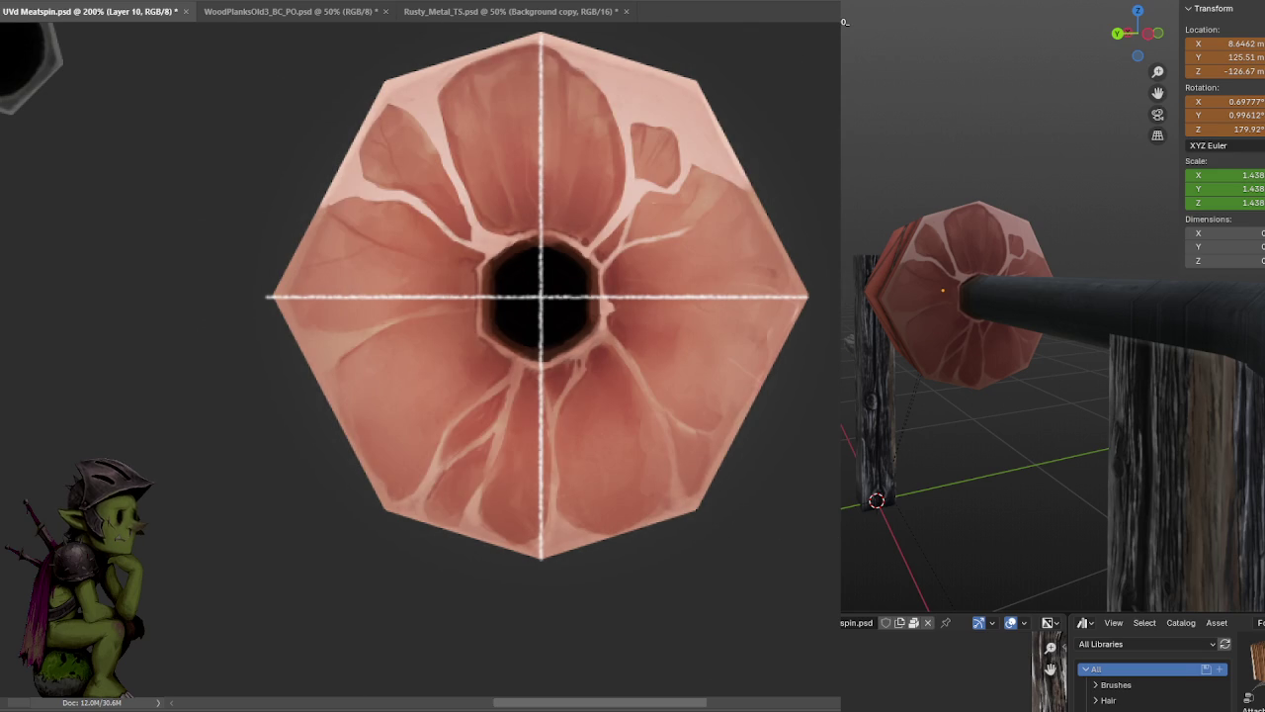
pyautogui.hotkey('ctrl', 'z')
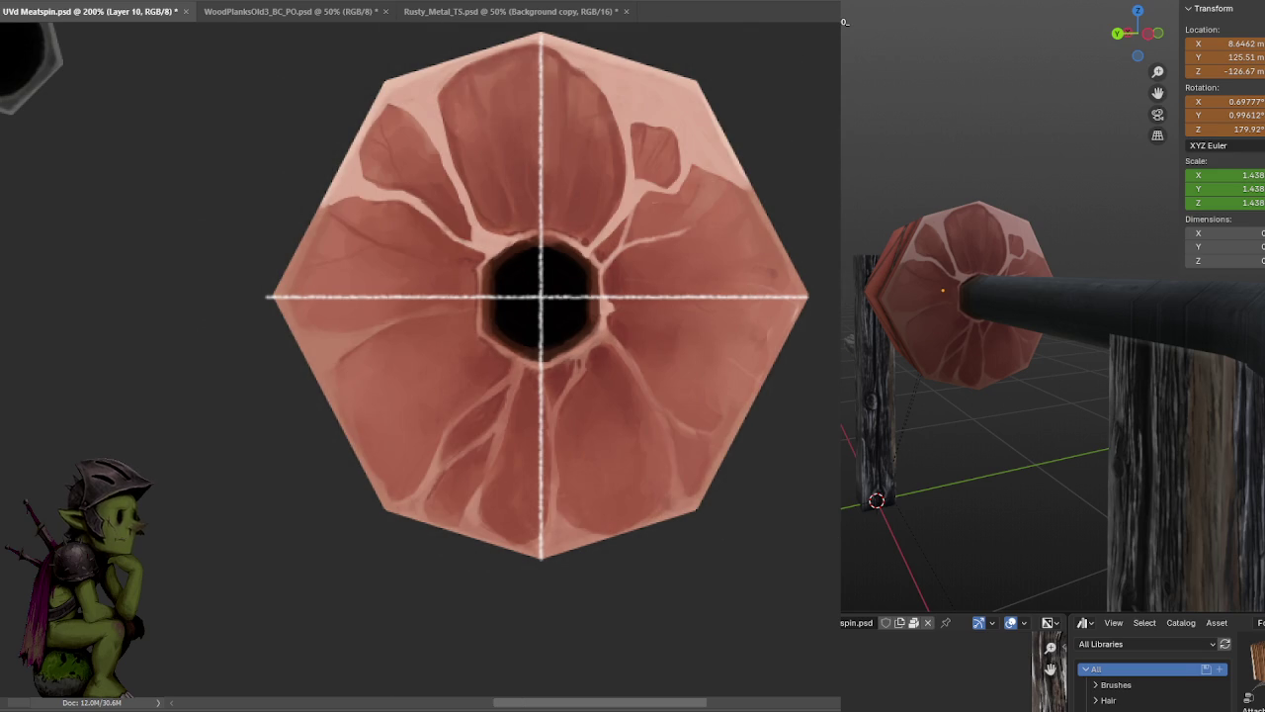
pyautogui.hotkey('ctrl', 'shift', 'z')
pyautogui.hotkey('ctrl', 'z')
pyautogui.hotkey('ctrl', 'shift', 'z')
pyautogui.hotkey('ctrl', 'z')
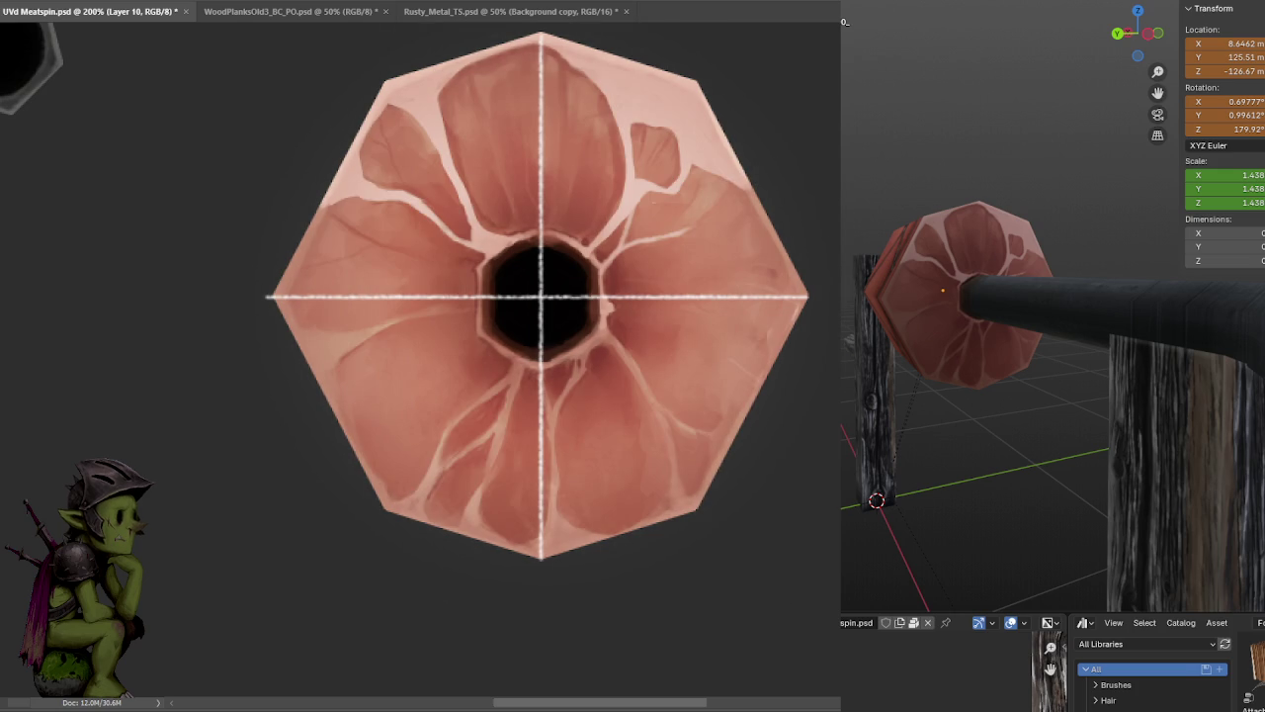
pyautogui.hotkey('ctrl', 'z')
pyautogui.hotkey('ctrl', 'z')
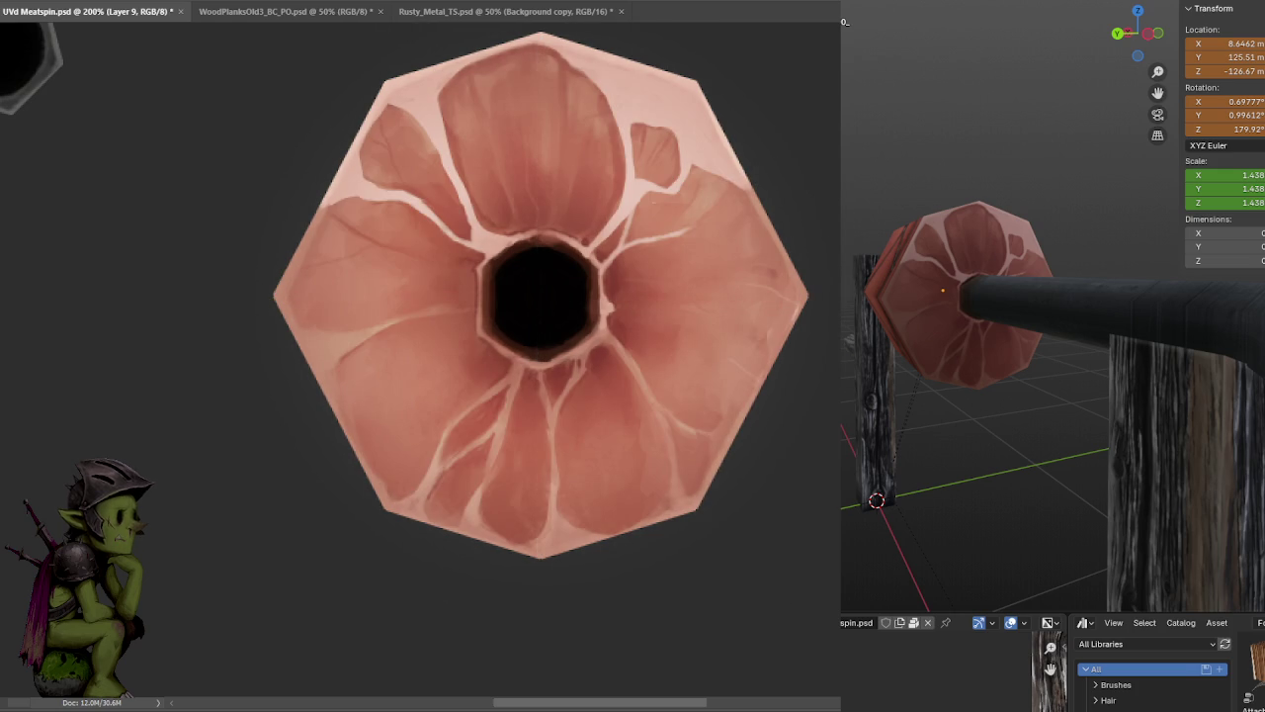
pyautogui.hotkey('ctrl', 'z')
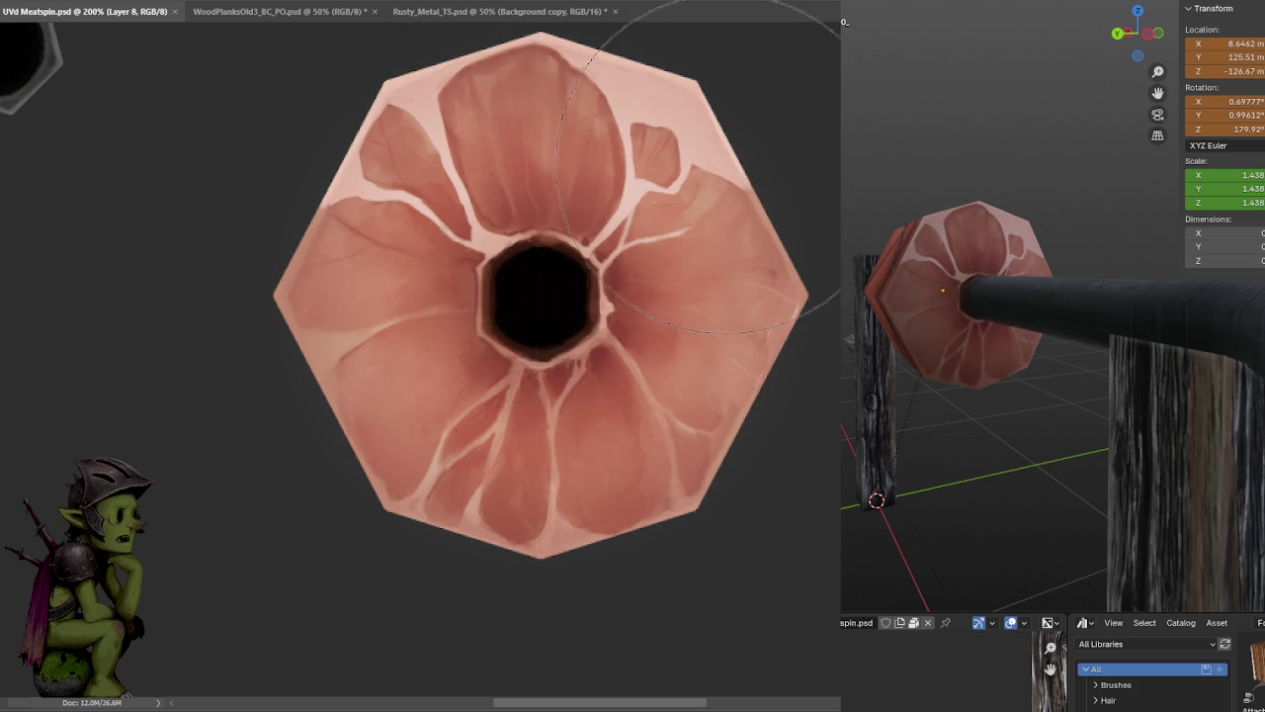
# - Shrink Layer 10's shading slightly toward the hole and duplicate it to strengthen it
pyautogui.moveTo(850, 435)
pyautogui.mouseDown(button='middle')
pyautogui.moveTo(928, 344)
pyautogui.moveTo(974, 347)
pyautogui.moveTo(1017, 373)
pyautogui.moveTo(1002, 444)
pyautogui.mouseUp(button='middle')
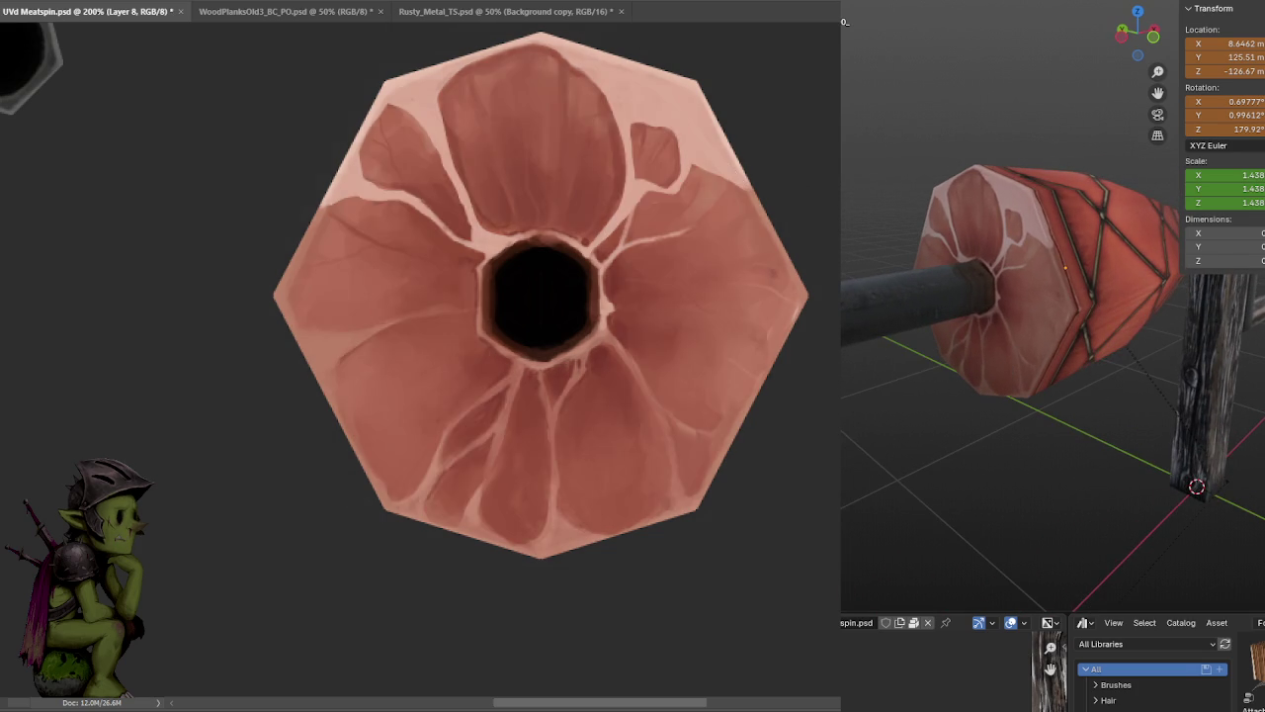
pyautogui.hotkey('ctrl', 'shift', 'alt', 'n')
pyautogui.hotkey('ctrl', 't')
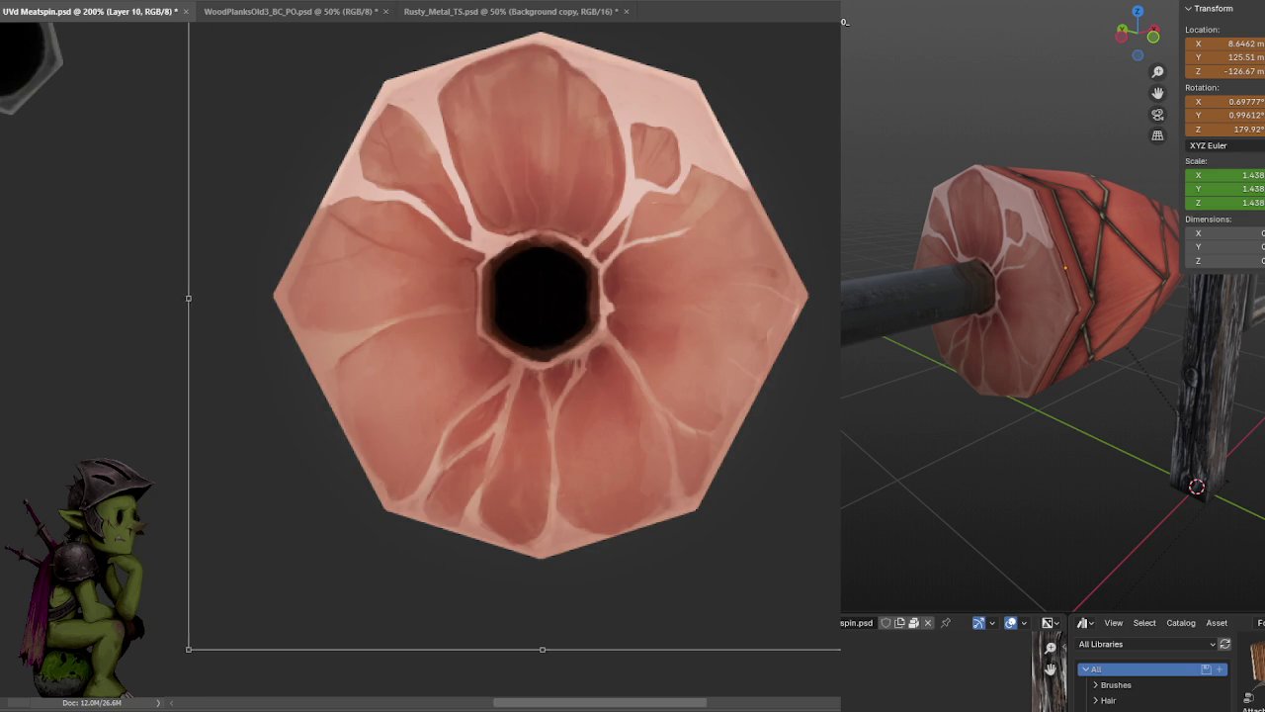
pyautogui.moveTo(186, 653); pyautogui.dragTo(203, 641)
pyautogui.press('Return')
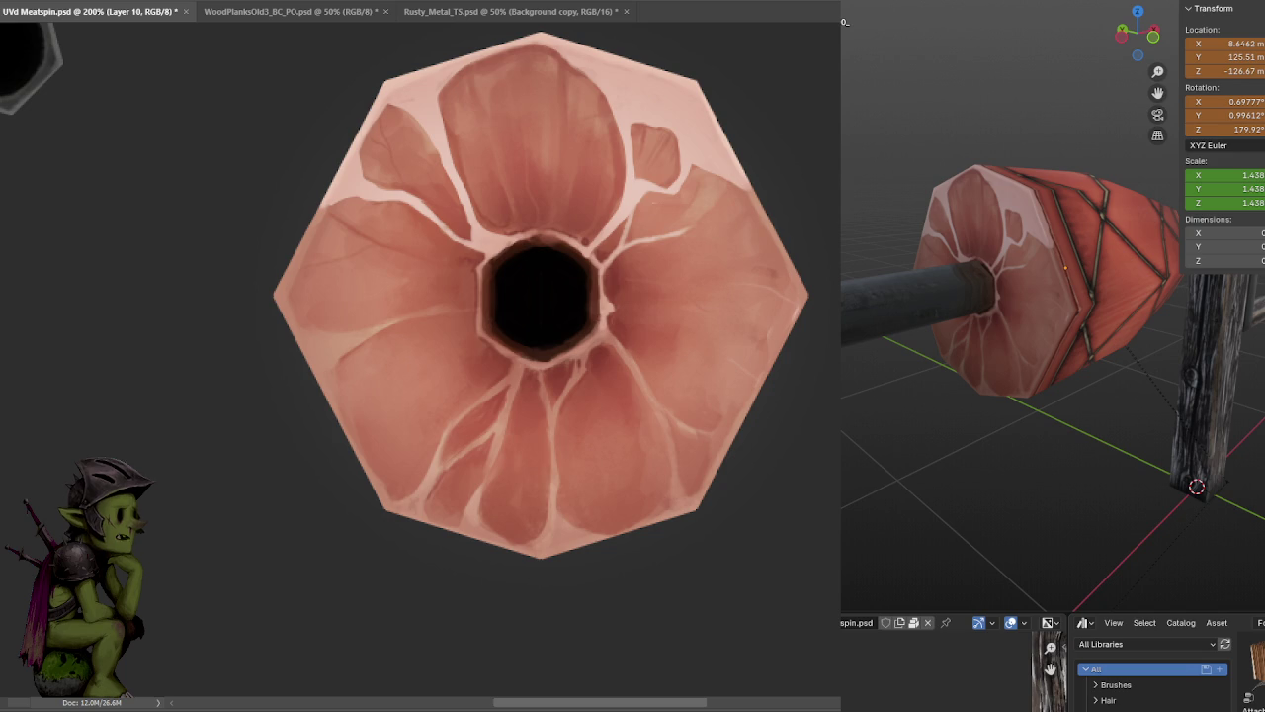
pyautogui.hotkey('ctrl', 'j')
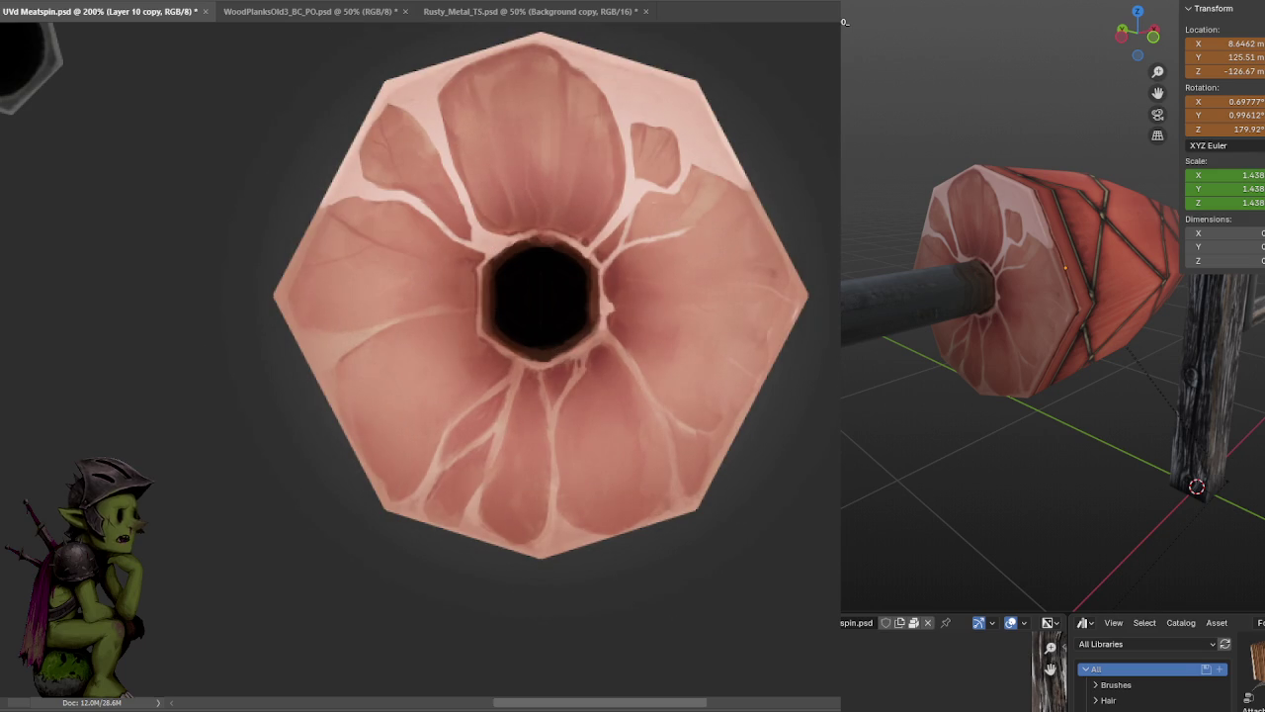
# - Save the meat texture and check the shaded cap in the Blender preview
pyautogui.press('Delete')
pyautogui.hotkey('ctrl', 'z')
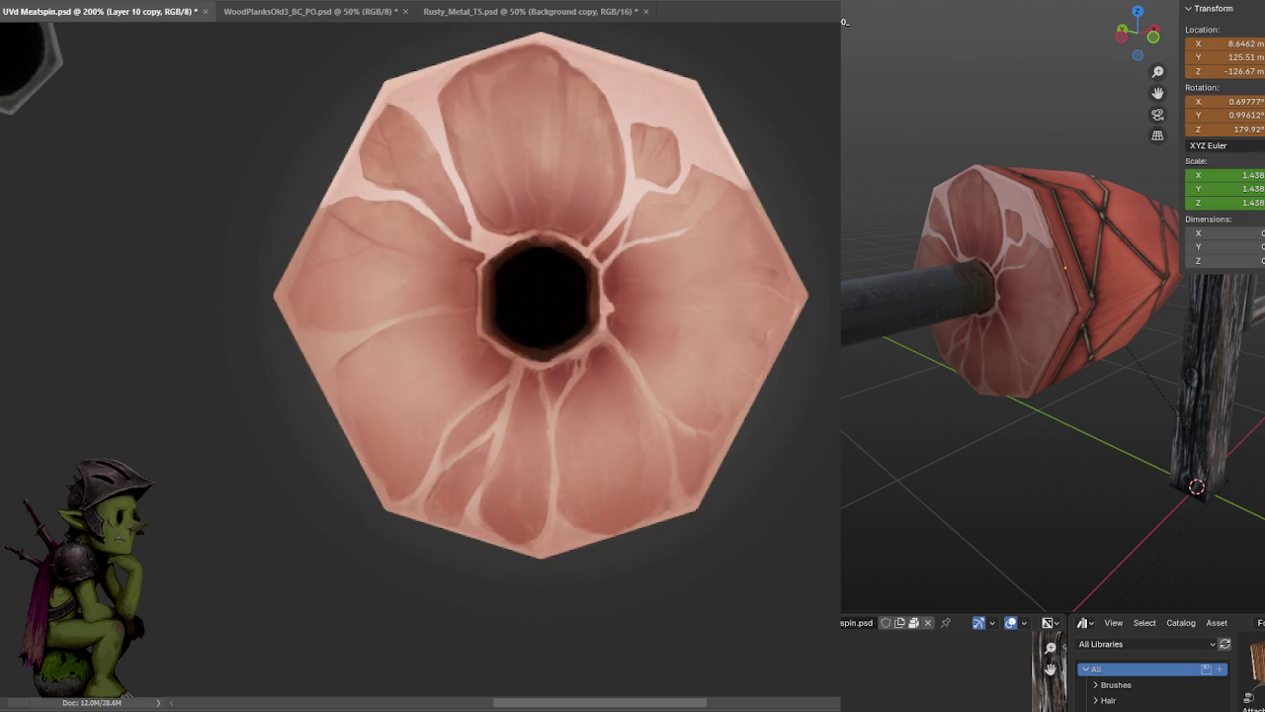
pyautogui.hotkey('ctrl', 's')
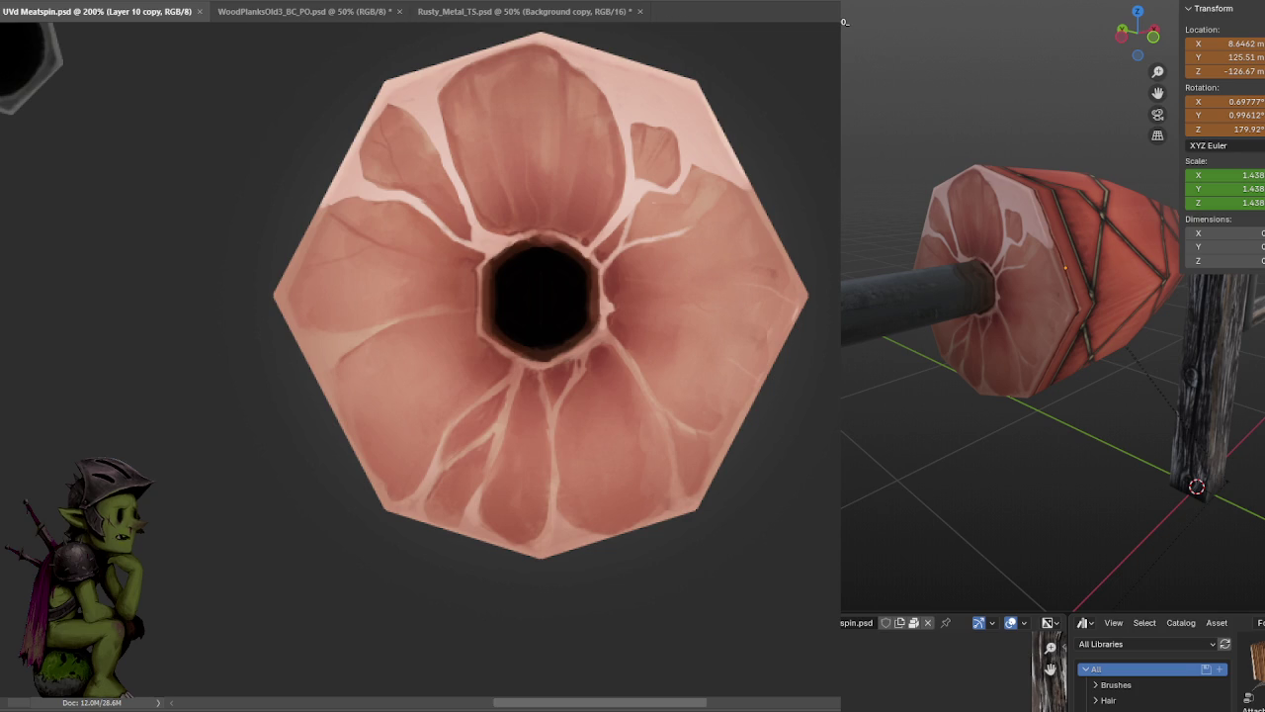
pyautogui.moveTo(1095, 389)
pyautogui.mouseDown(button='middle')
pyautogui.moveTo(1184, 407)
pyautogui.moveTo(1163, 395)
pyautogui.moveTo(1054, 399)
pyautogui.moveTo(1048, 368)
pyautogui.moveTo(991, 358)
pyautogui.moveTo(1054, 374)
pyautogui.moveTo(1034, 368)
pyautogui.mouseUp(button='middle')
pyautogui.scroll(-3, 1031, 366)
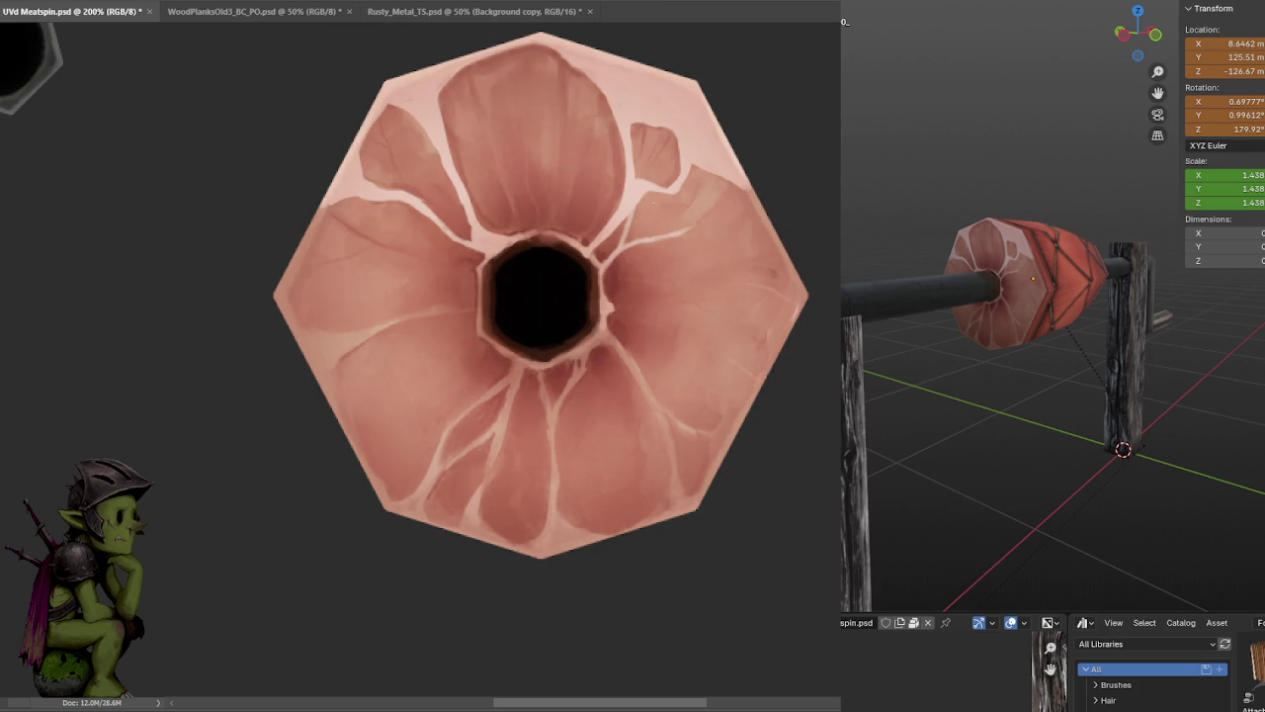
pyautogui.hotkey('ctrl', 's')
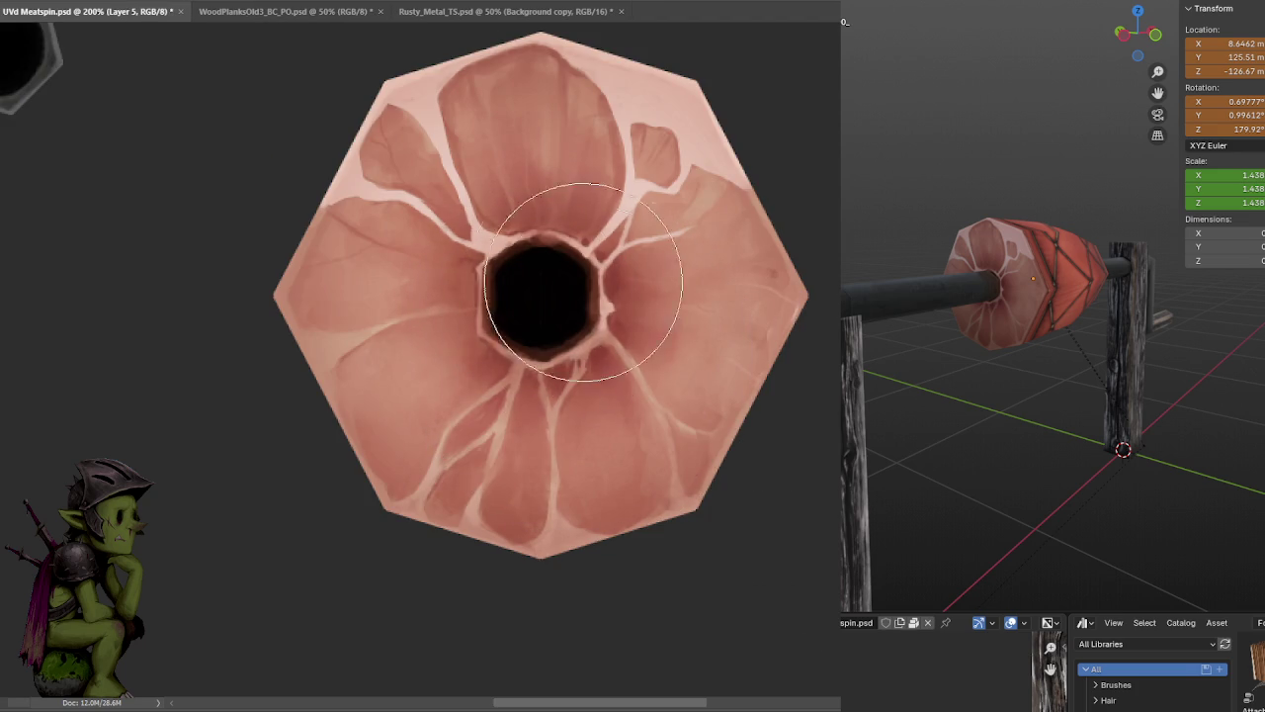
# - Duplicate Layer 5, add a new empty layer above the texture, and save
pyautogui.press(']')
pyautogui.press(']')
pyautogui.press(']')
pyautogui.press(']')
pyautogui.press(']')
pyautogui.press(']')
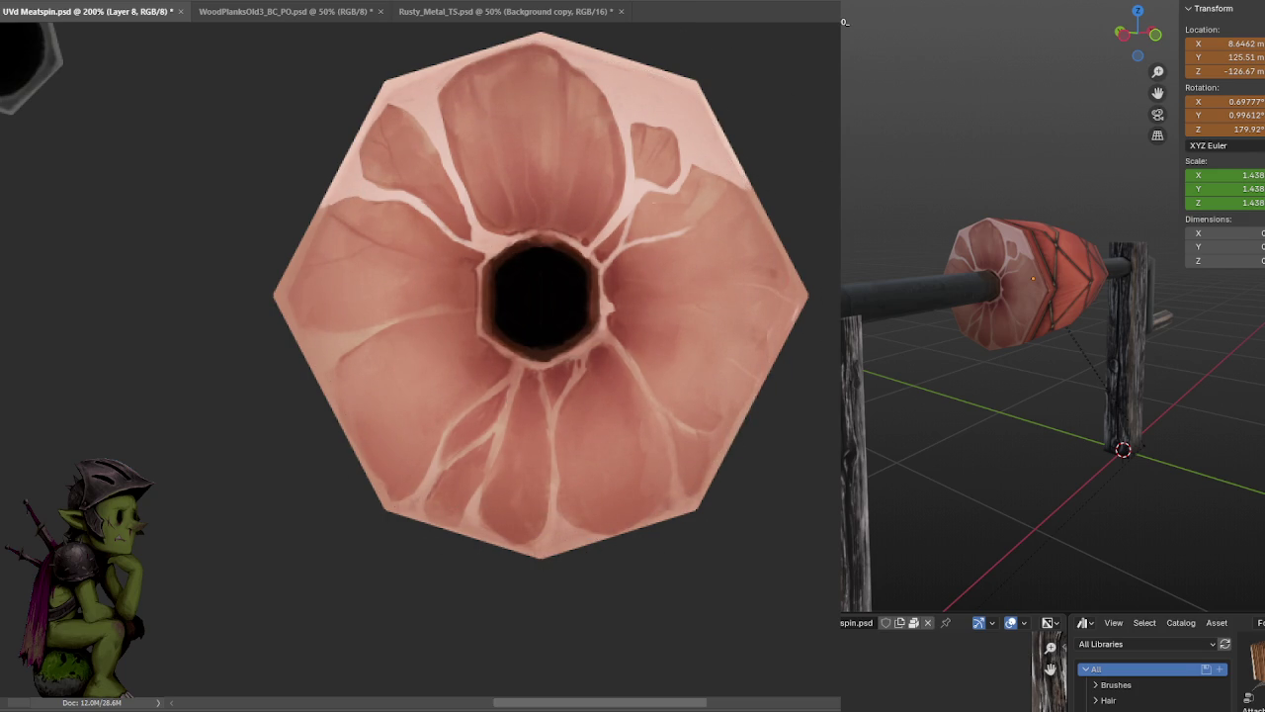
pyautogui.hotkey('alt', '[')
pyautogui.hotkey('alt', '[')
pyautogui.hotkey('alt', '[')
pyautogui.hotkey('ctrl', 'j')
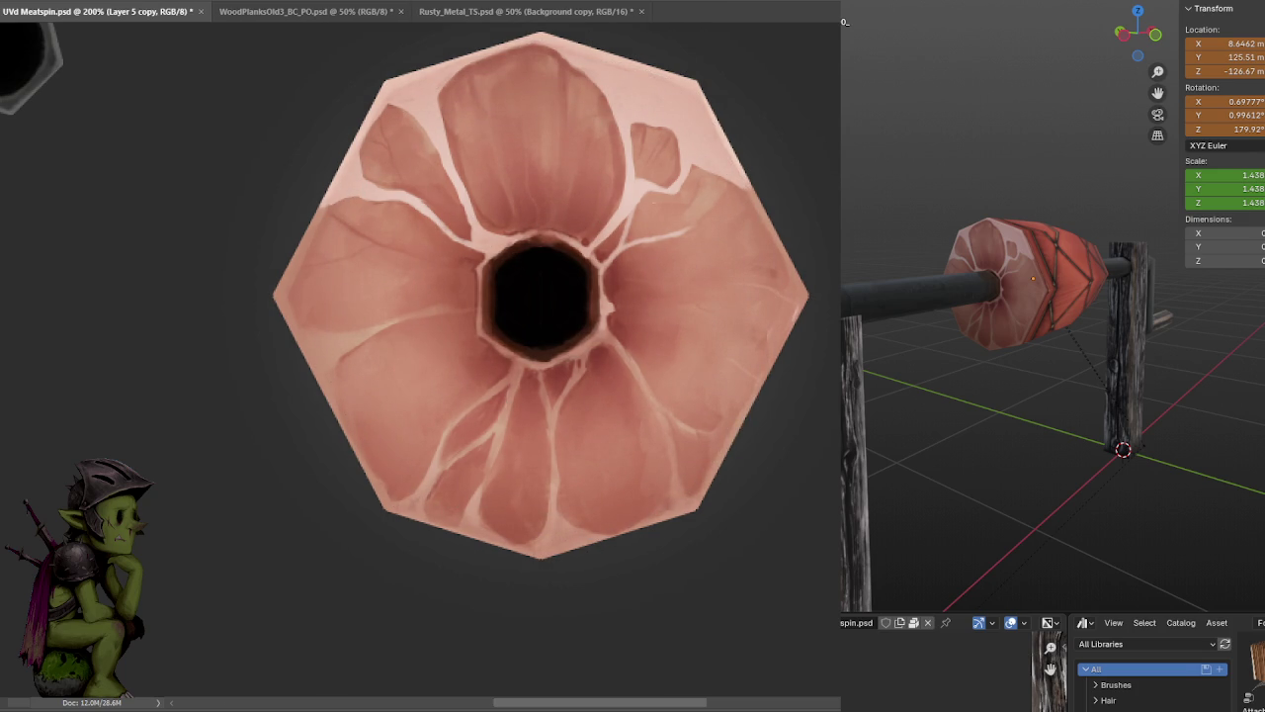
pyautogui.hotkey('ctrl', 'shift', 'e')
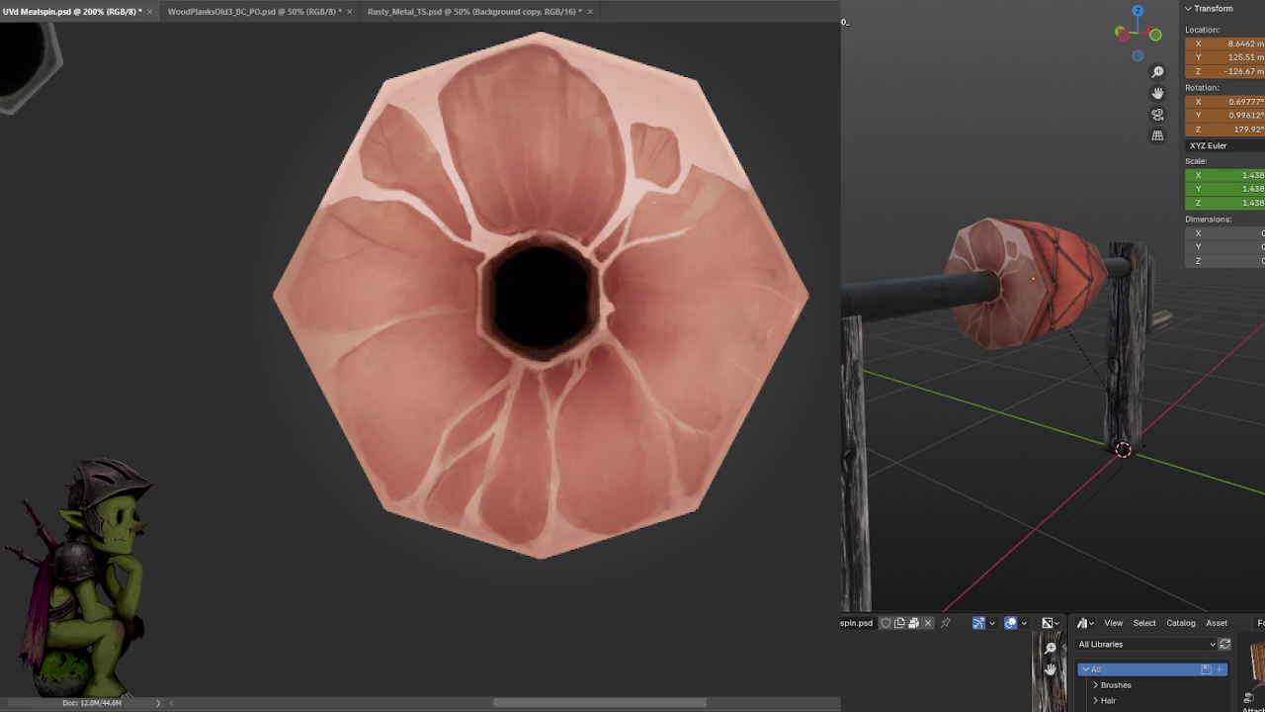
pyautogui.hotkey('ctrl', 'shift', 'alt', 'e')
pyautogui.hotkey('ctrl', 'z')
pyautogui.hotkey('ctrl', 'shift', 'alt', 'e')
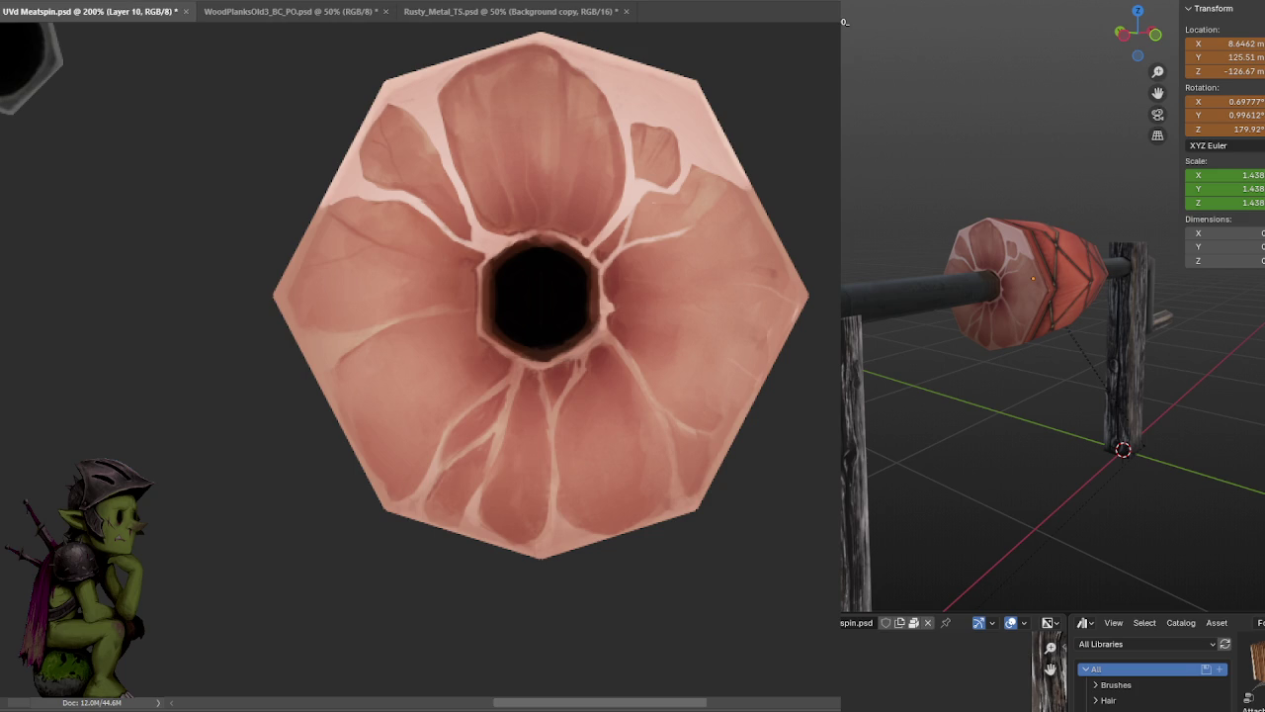
pyautogui.hotkey('ctrl', 's')
# - Compare darker and lighter texture versions in Blender, keeping the lighter one saved
pyautogui.hotkey('ctrl', 'z')
pyautogui.hotkey('ctrl', 's')
pyautogui.hotkey('ctrl', 'z')
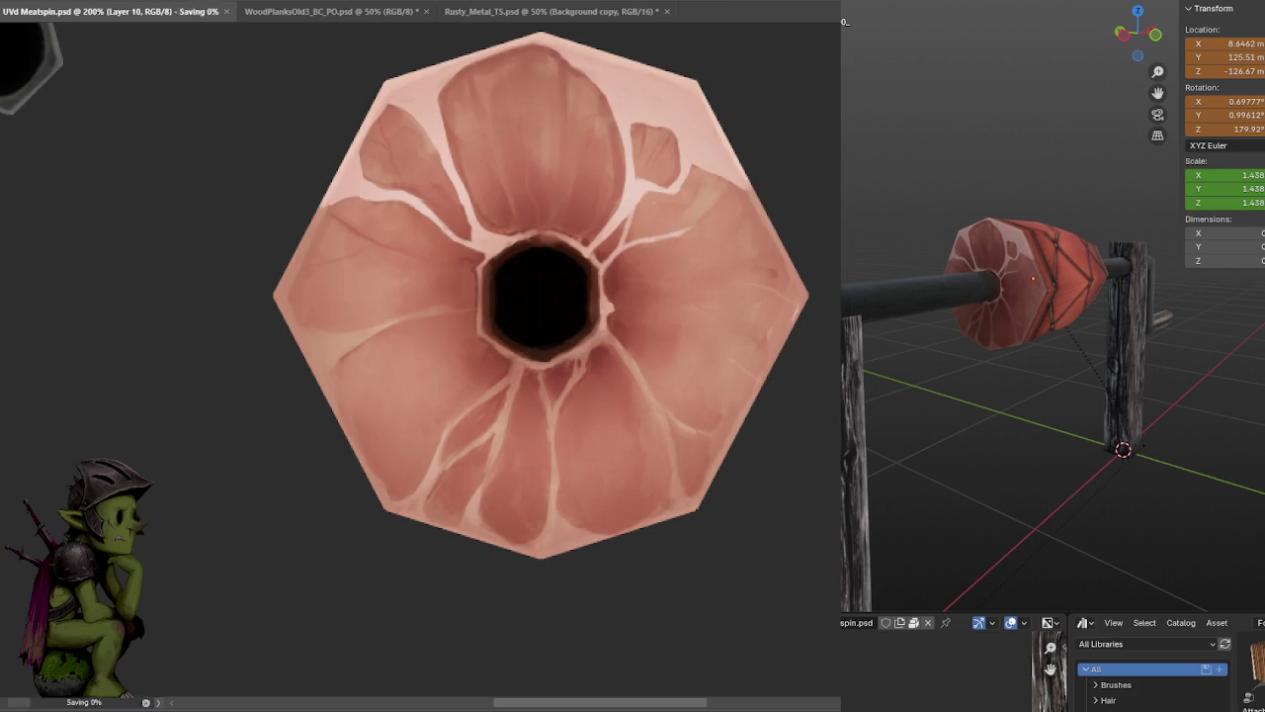
pyautogui.hotkey('ctrl', 's')
pyautogui.hotkey('ctrl', 'shift', 'z')
pyautogui.hotkey('ctrl', 's')
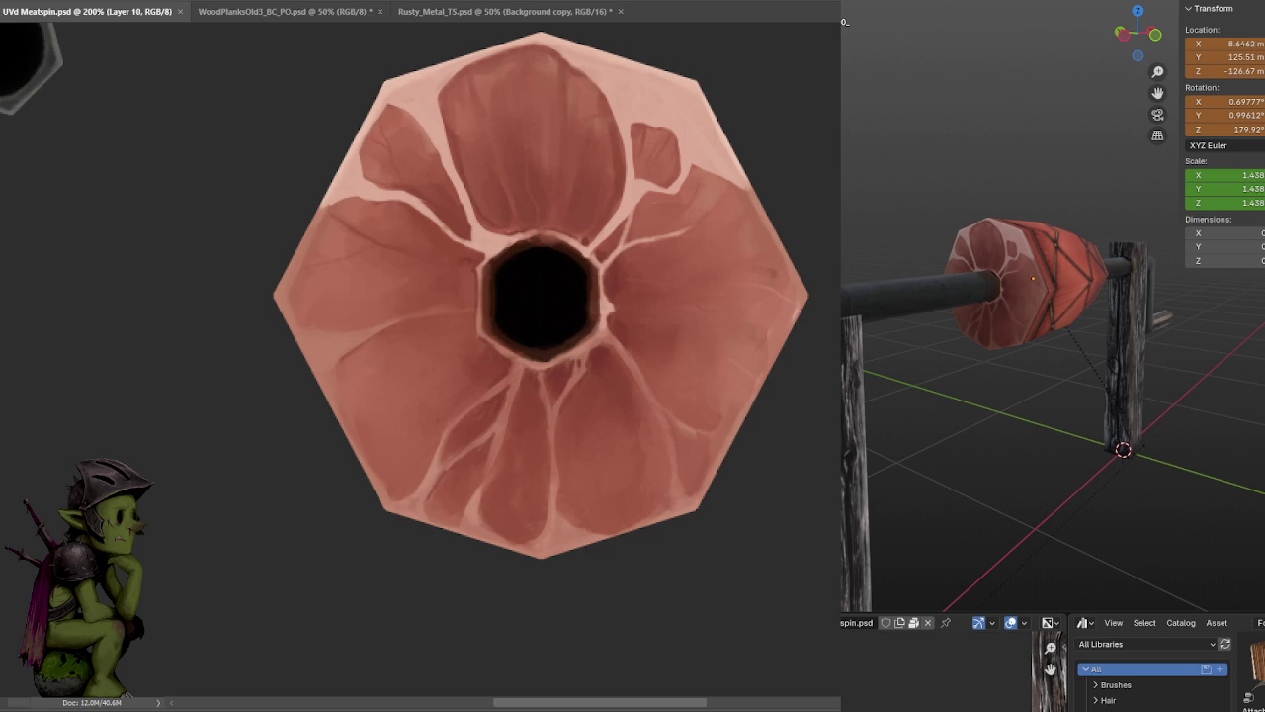
pyautogui.hotkey('ctrl', 'z')
pyautogui.hotkey('ctrl', 's')
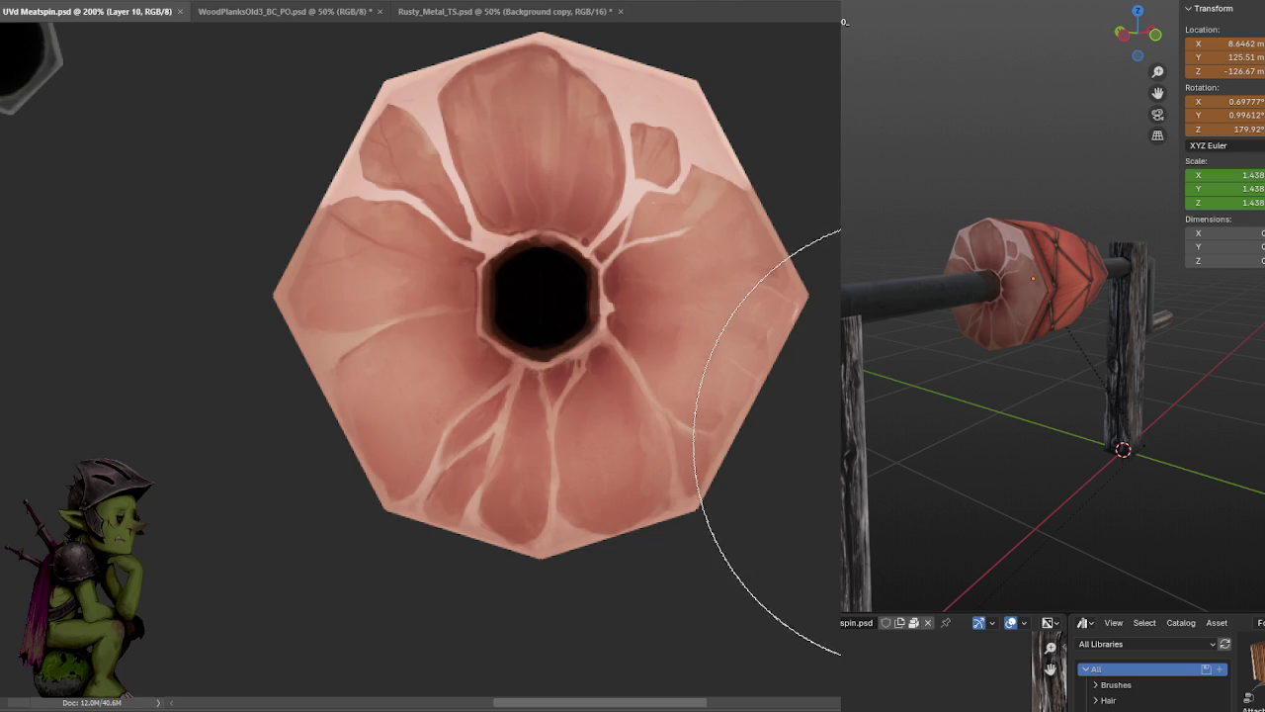
pyautogui.hotkey('ctrl', 'l')
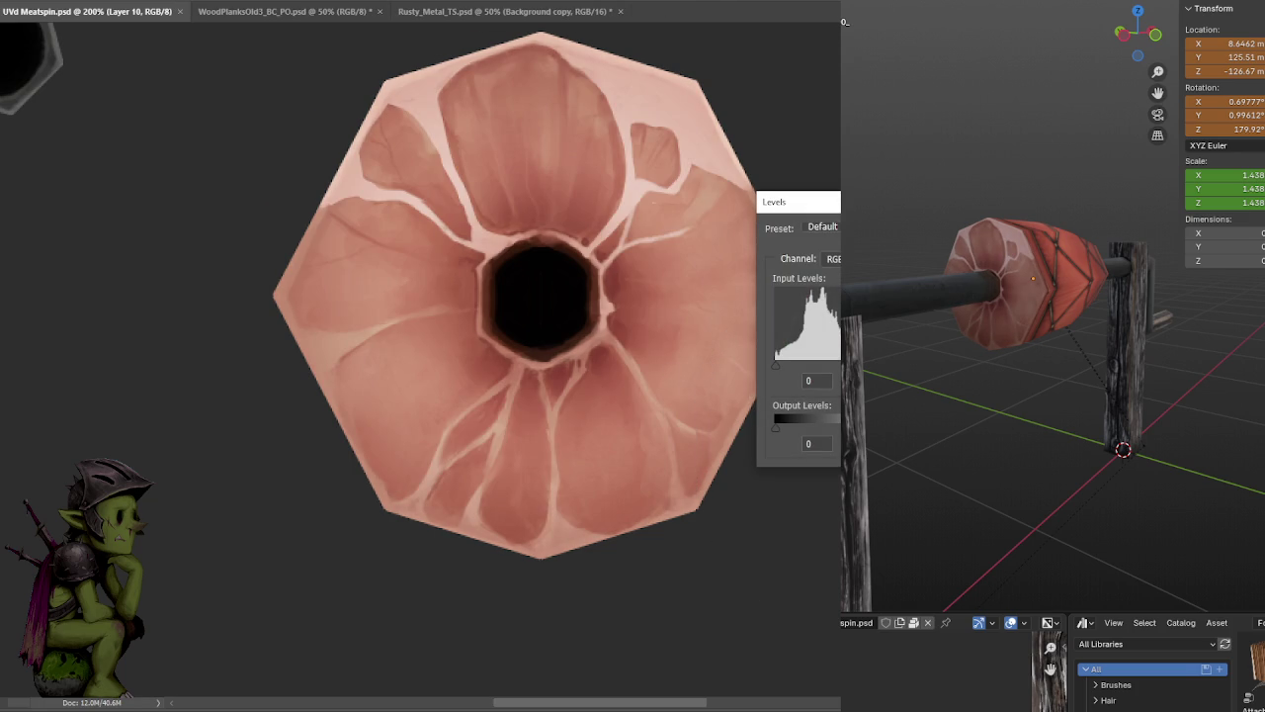
# - Cancel Levels and settle on the slightly brighter texture version, saved and checked in Blender
pyautogui.press('Escape')
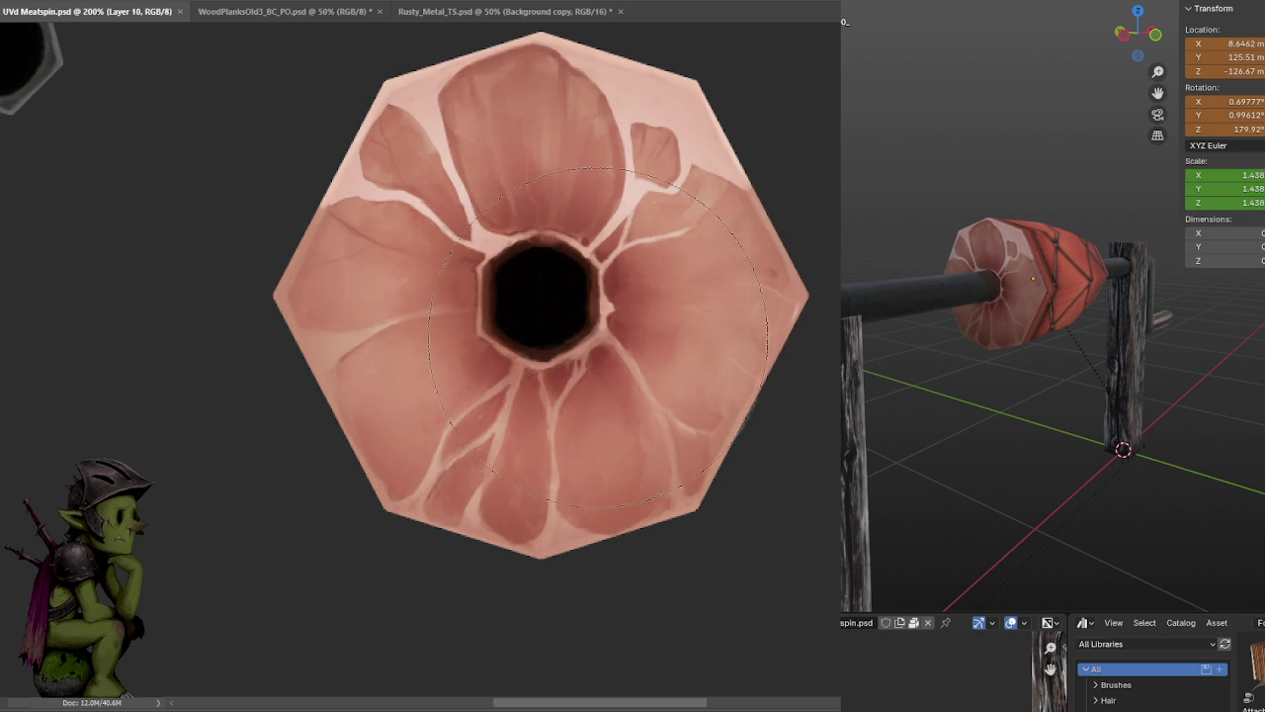
pyautogui.hotkey('ctrl', 'z')
pyautogui.hotkey('ctrl', 'z')
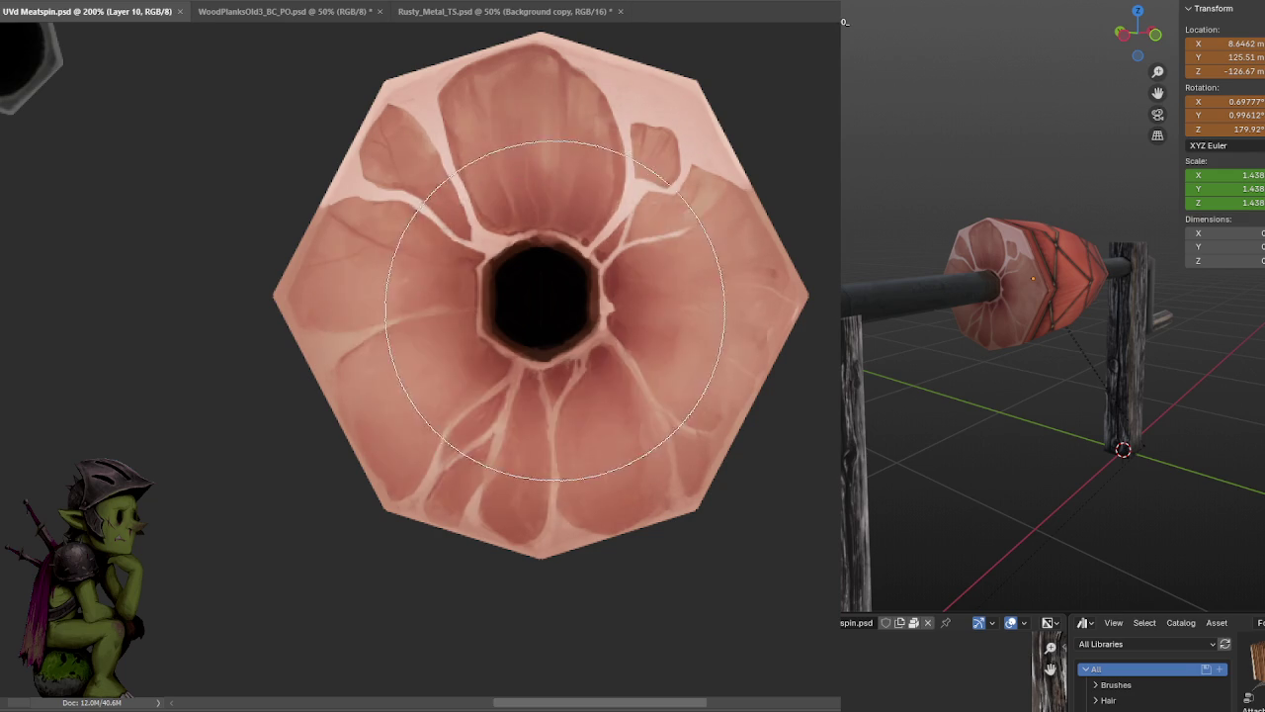
pyautogui.hotkey('ctrl', 'z')
pyautogui.hotkey('ctrl', 'z')
pyautogui.hotkey('ctrl', 'z')
pyautogui.hotkey('ctrl', 'z')
pyautogui.hotkey('ctrl', 'z')
pyautogui.hotkey('ctrl', 'z')
pyautogui.press('[')
pyautogui.press('[')
pyautogui.press('[')
pyautogui.press('[')
pyautogui.press(']')
pyautogui.press(']')
pyautogui.hotkey('ctrl', 'z')
pyautogui.hotkey('ctrl', 'z')
pyautogui.hotkey('ctrl', 'z')
pyautogui.hotkey('ctrl', 'z')
pyautogui.hotkey('ctrl', 'z')
pyautogui.press('[')
pyautogui.press('[')
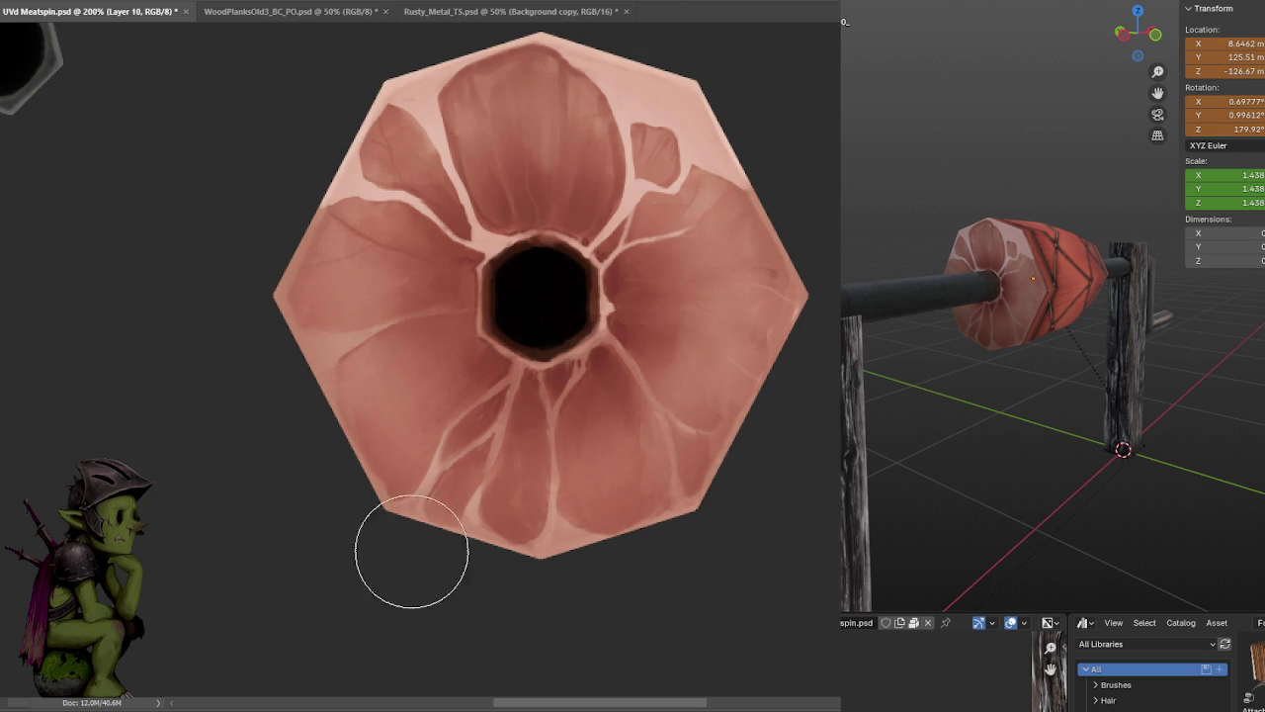
pyautogui.hotkey('ctrl', 's')
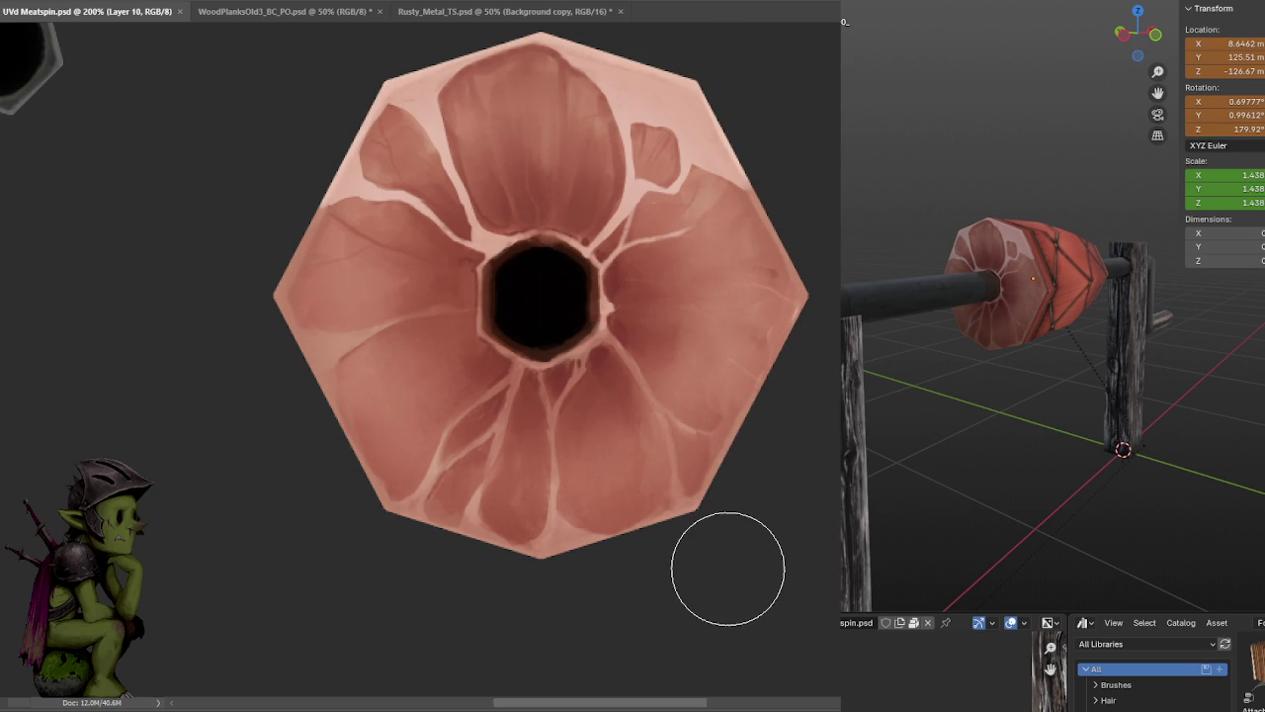
pyautogui.moveTo(1109, 354); pyautogui.dragTo(1063, 399, button='middle')
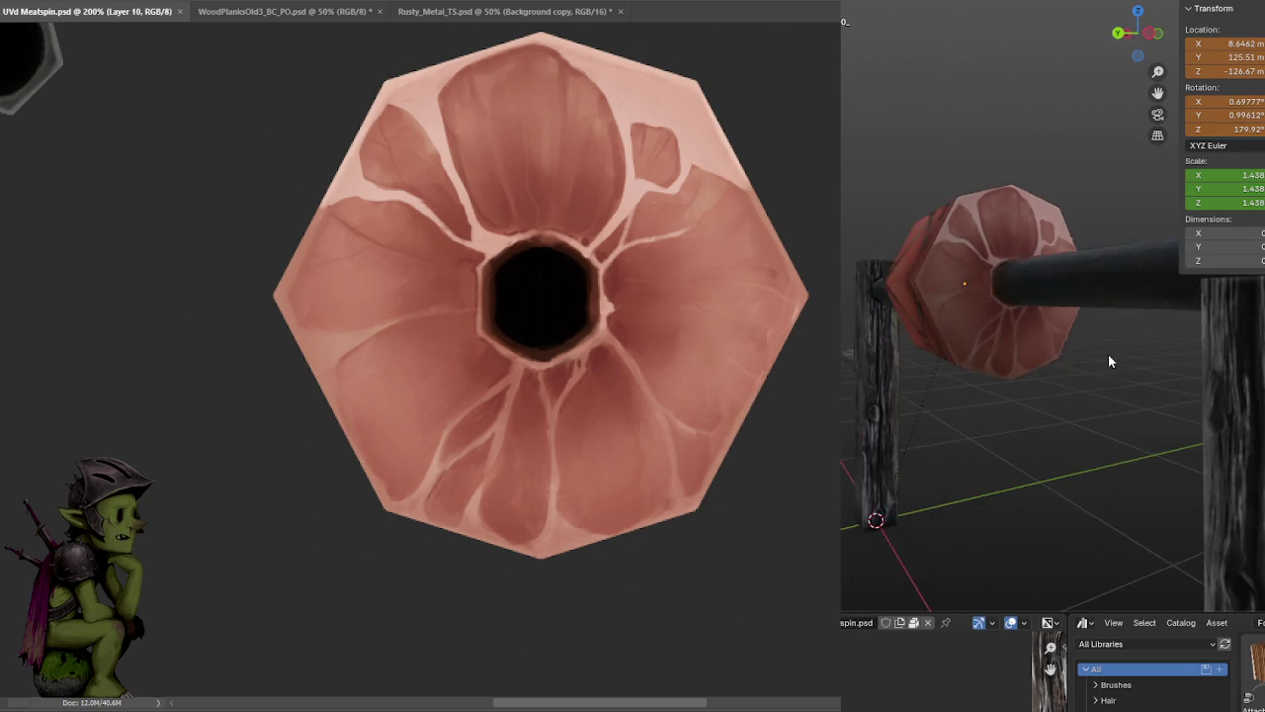
pyautogui.hotkey('ctrl', 'z')
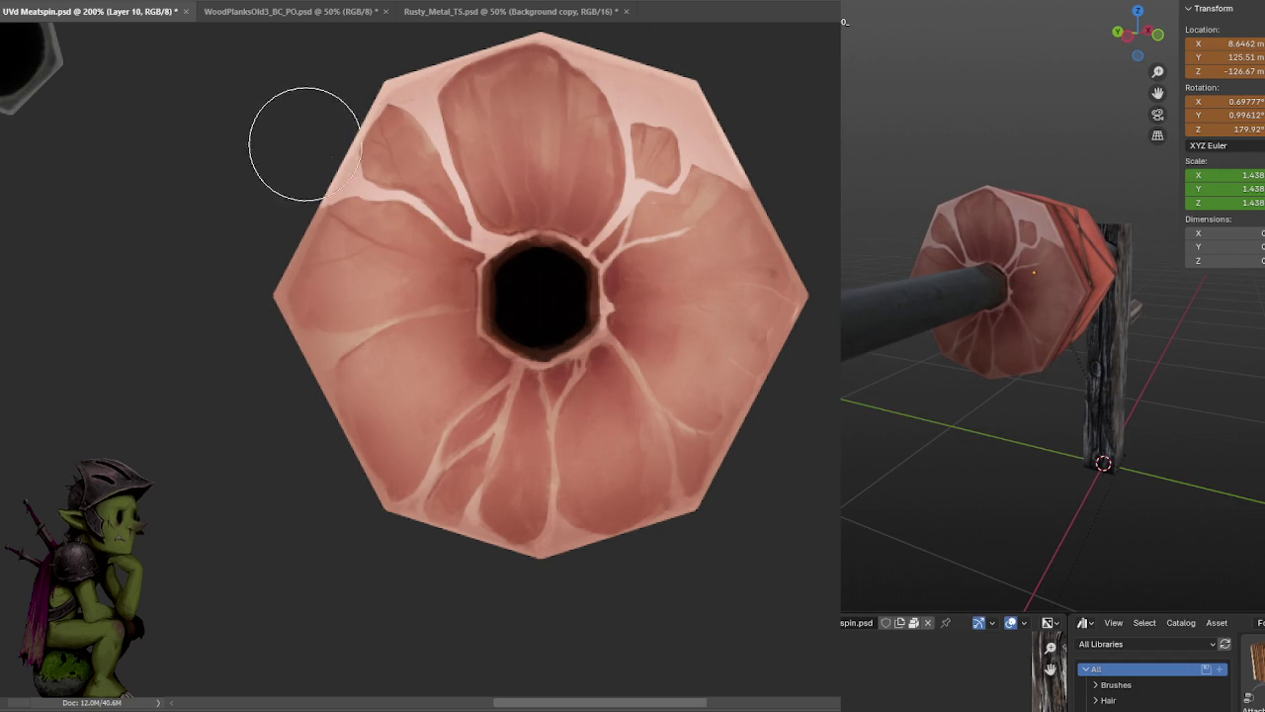
pyautogui.hotkey('ctrl', 's')
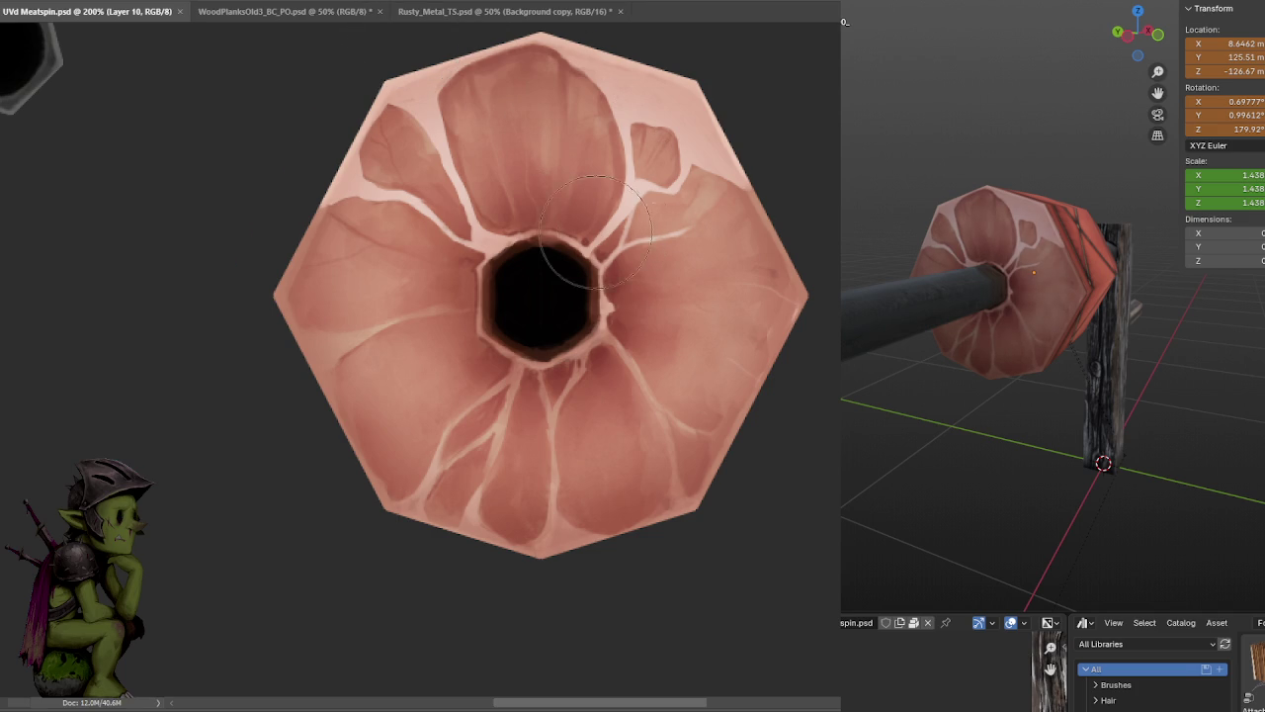
# - Test-paint the hole black and undo it, then select a rectangle around the whole cap
pyautogui.moveTo(538, 296); pyautogui.dragTo(539, 298)
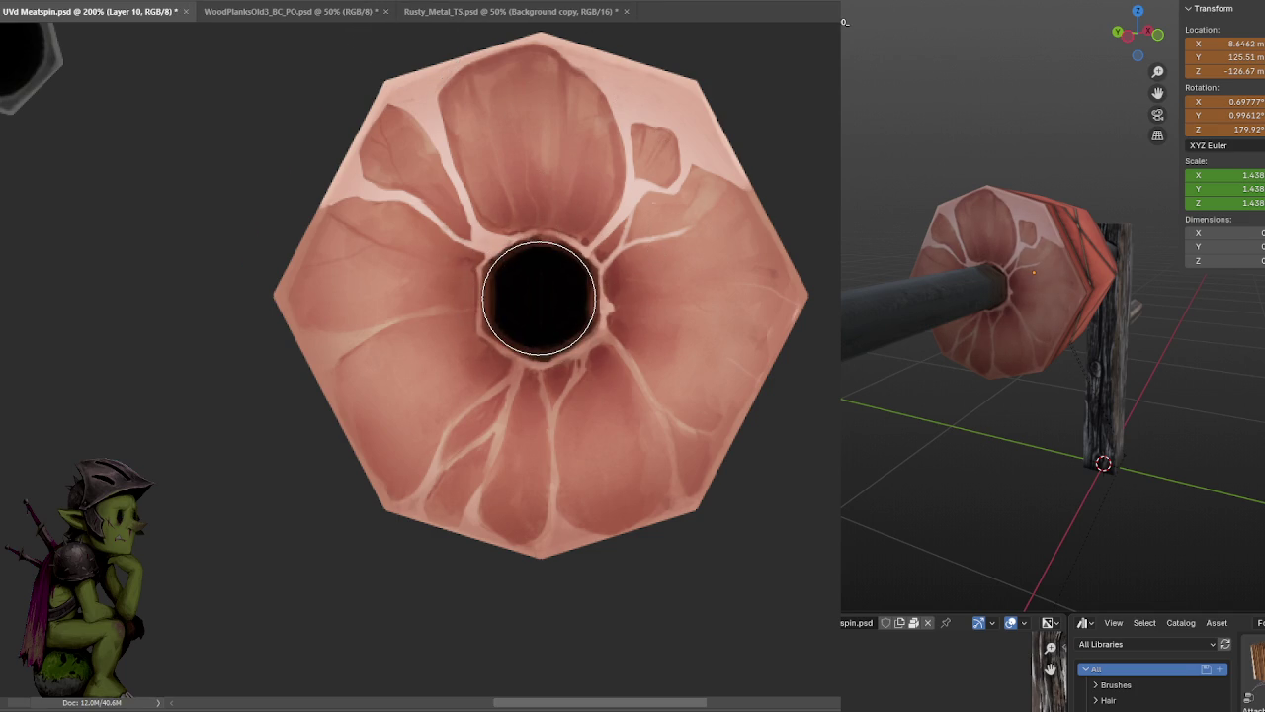
pyautogui.hotkey('ctrl', 'z')
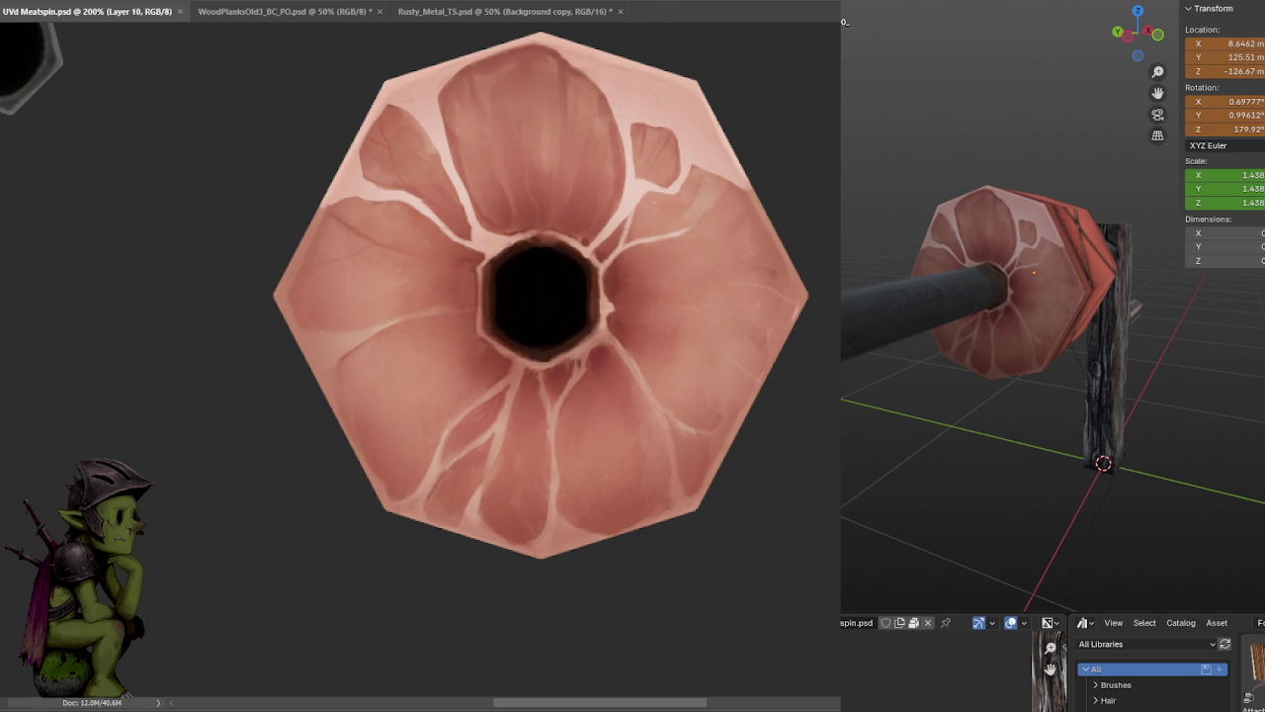
pyautogui.moveTo(246, 35); pyautogui.dragTo(564, 182)
pyautogui.click(502, 154)
pyautogui.hotkey('ctrl', '-')
pyautogui.moveTo(396, 167); pyautogui.dragTo(695, 474)
pyautogui.hotkey('ctrl', '+')
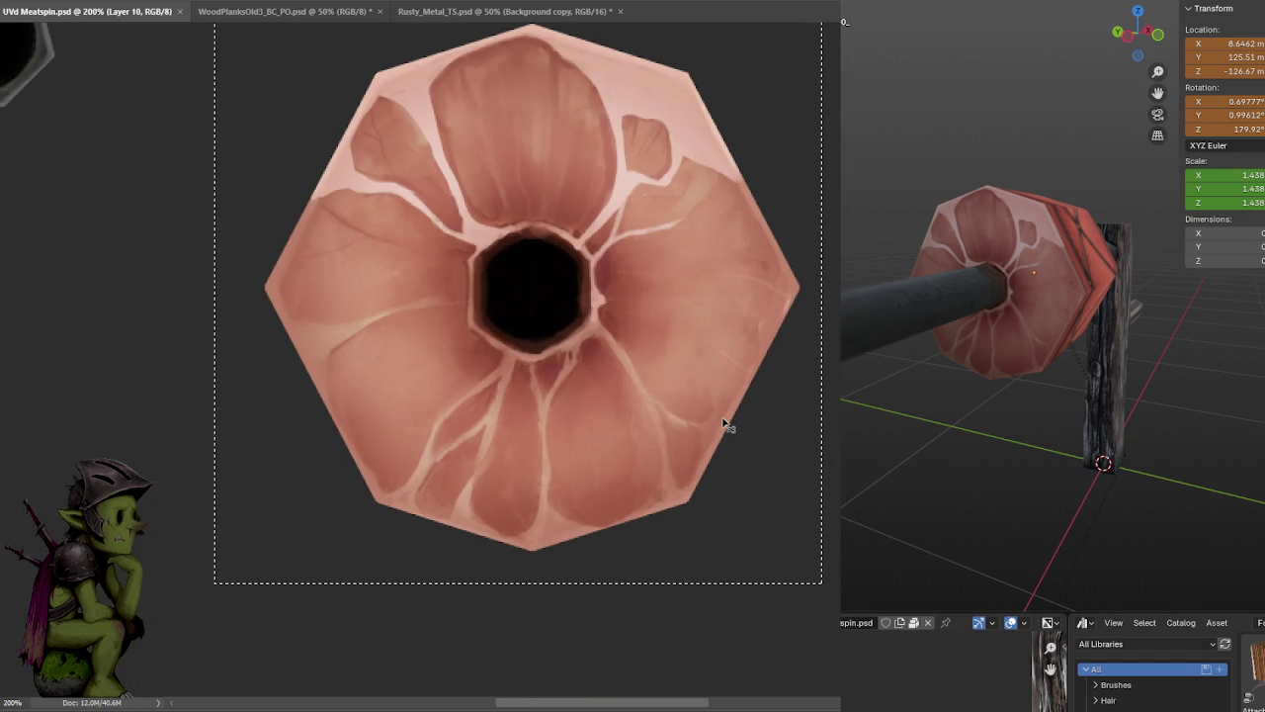
# - Copy the merged cap onto a new layer and raise its Levels black input to 38
pyautogui.hotkey('ctrl', 'j')
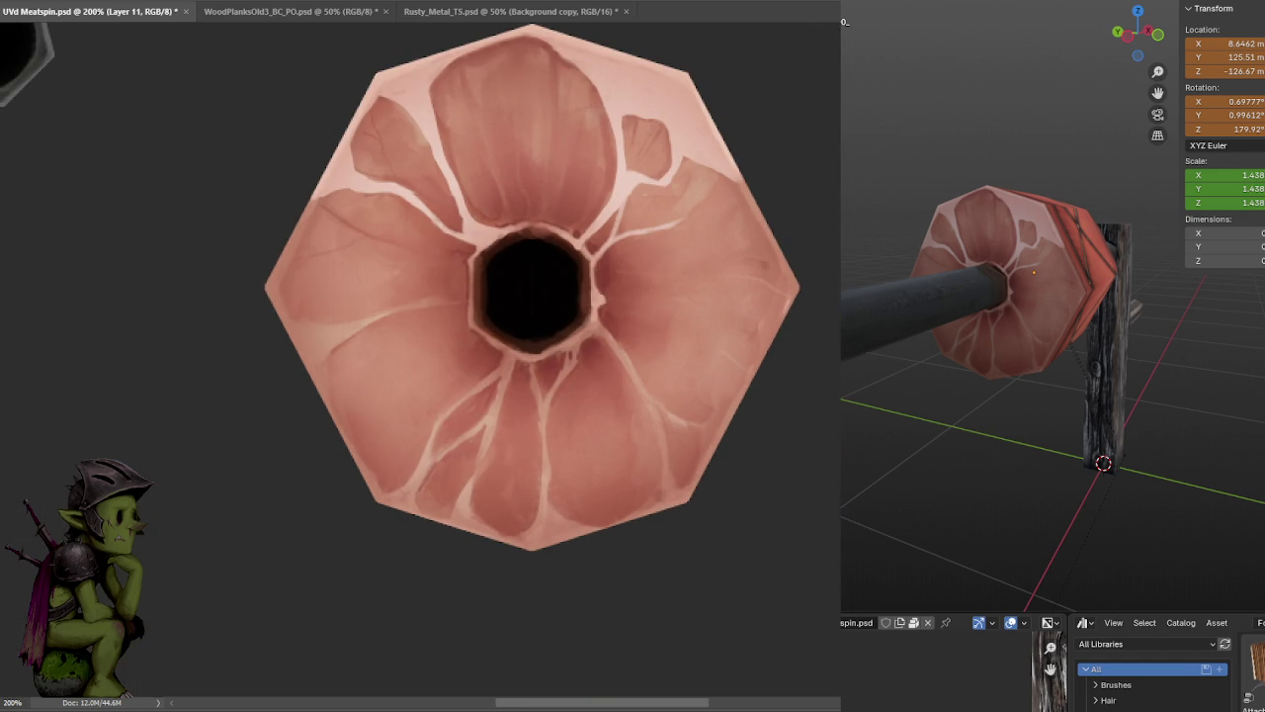
pyautogui.hotkey('ctrl', 'l')
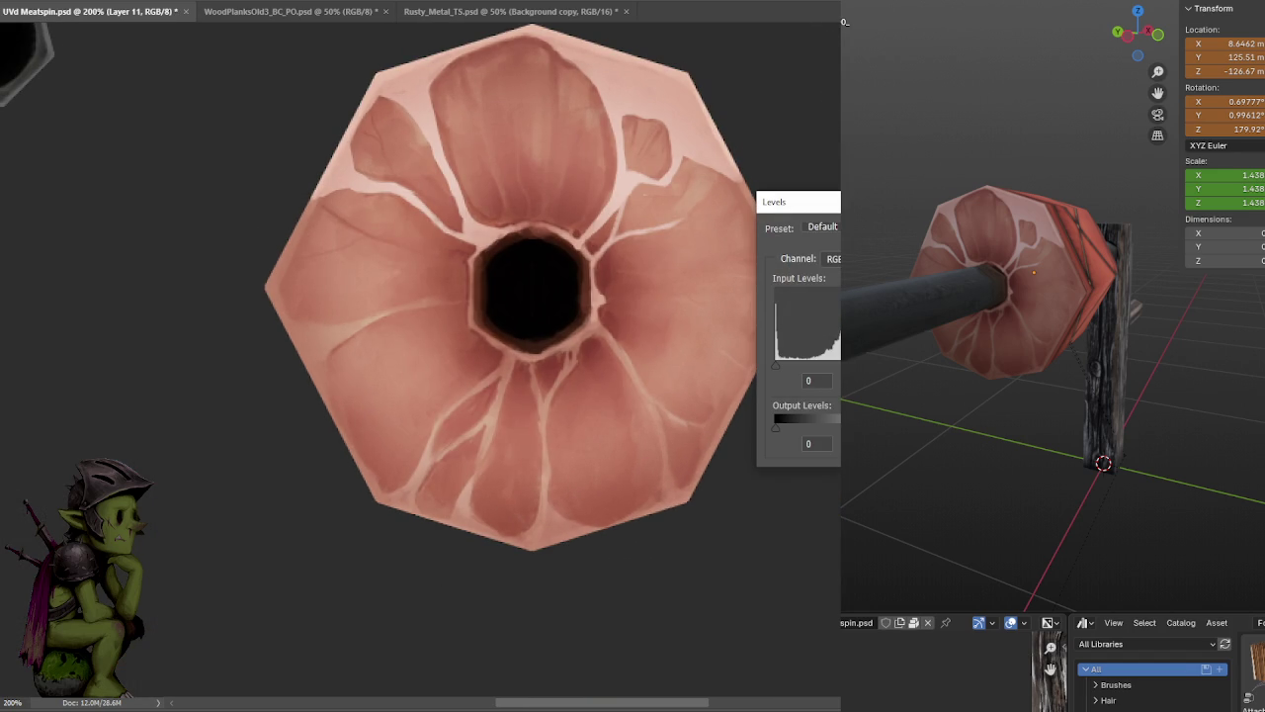
pyautogui.moveTo(838, 364); pyautogui.dragTo(802, 374)
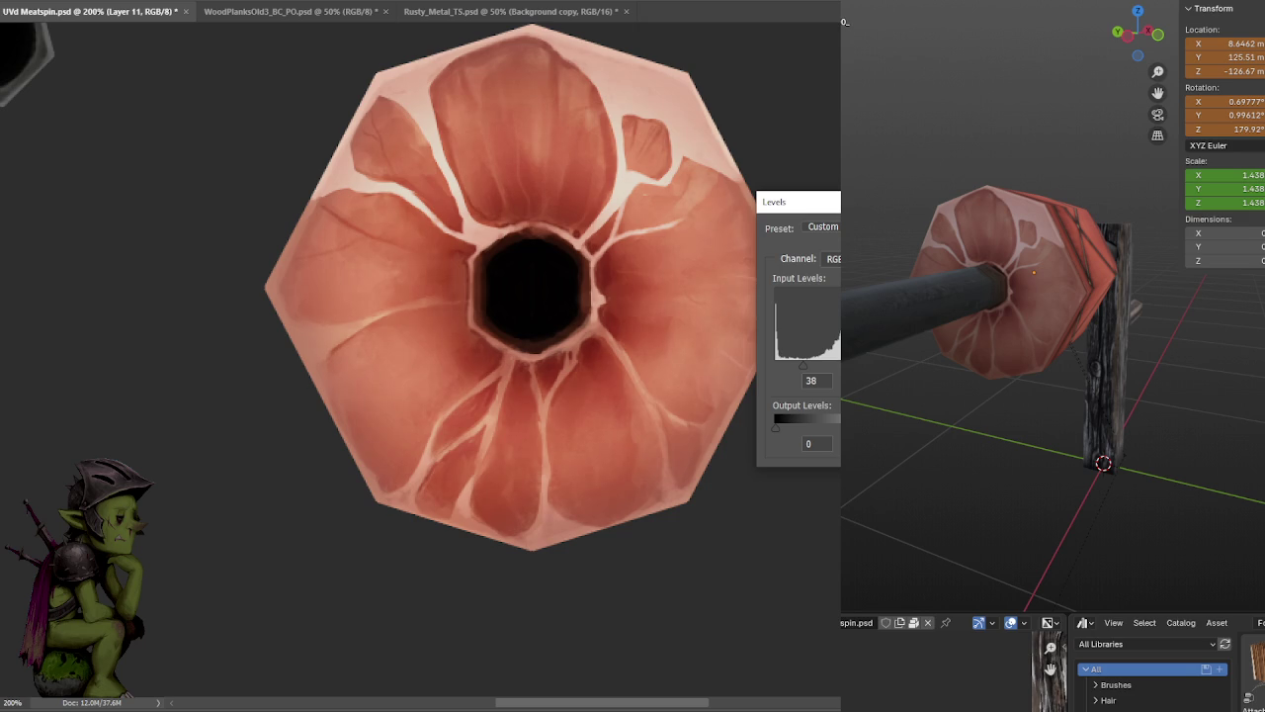
pyautogui.press('Return')
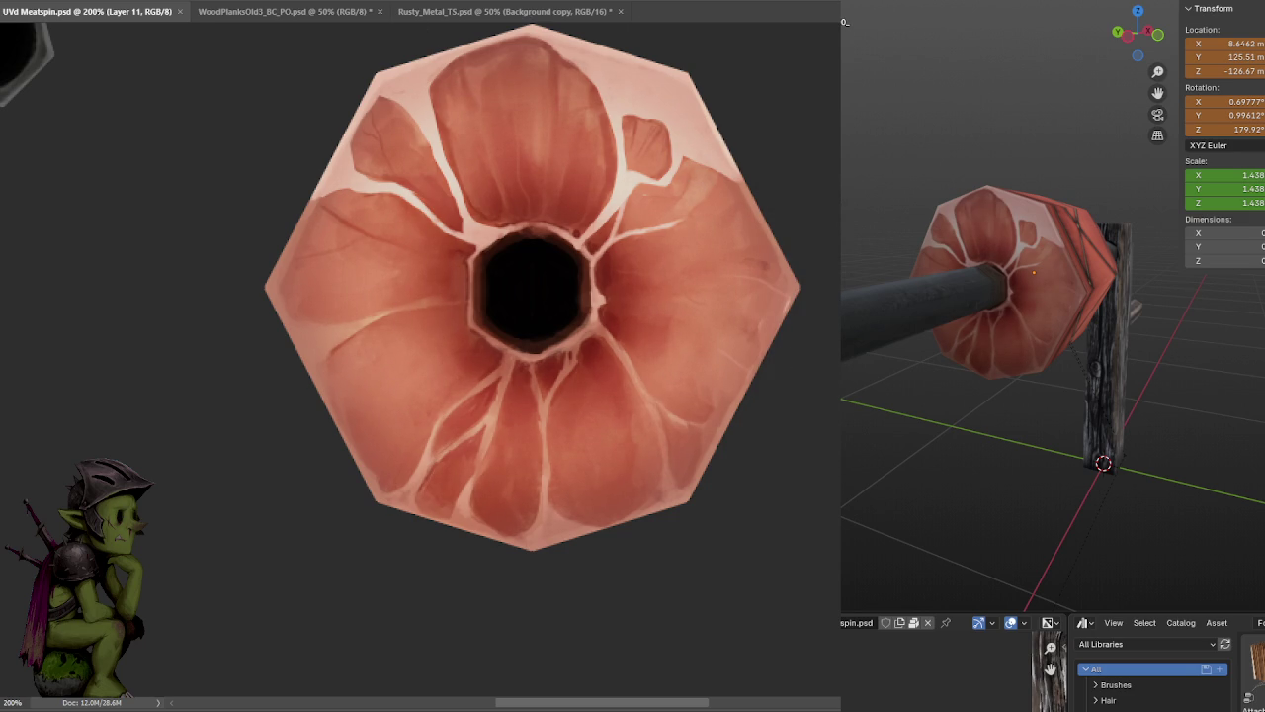
# - Save the deeper-red texture and compare before and after versions in the Blender preview
pyautogui.hotkey('ctrl', 'shift', 'z')
pyautogui.hotkey('ctrl', 's')
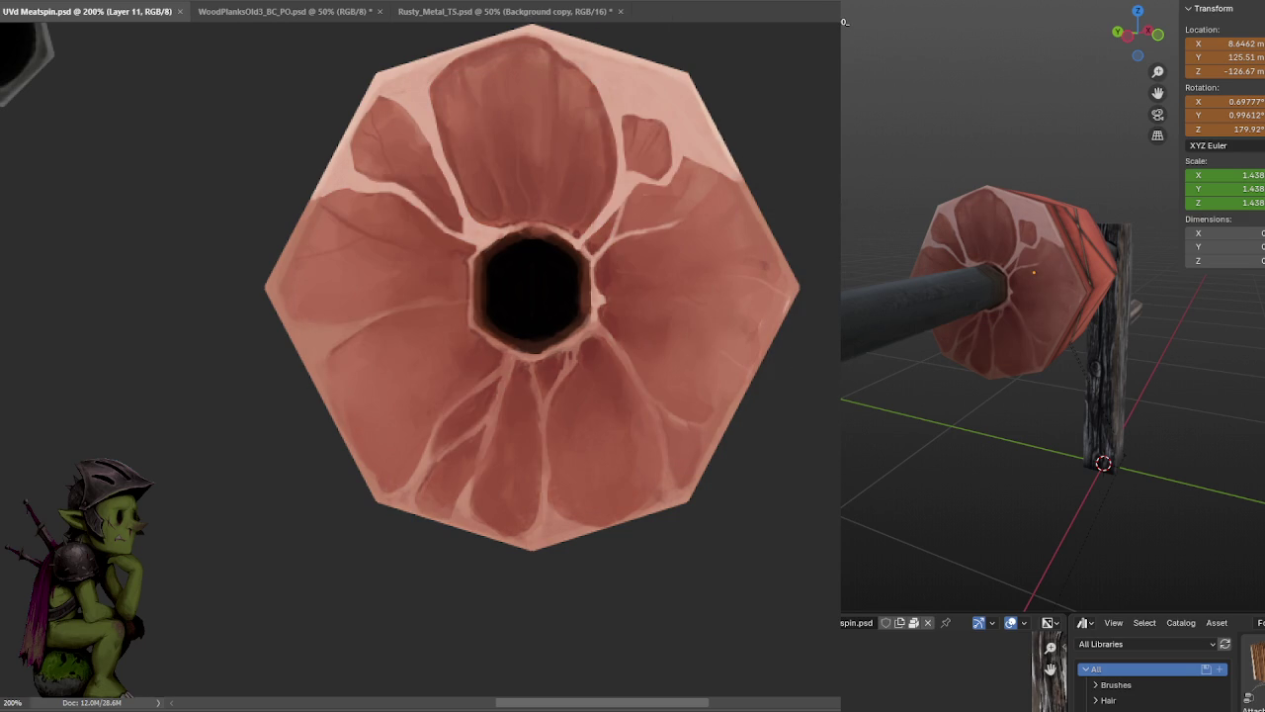
pyautogui.hotkey('ctrl', 'z')
pyautogui.hotkey('ctrl', 's')
pyautogui.moveTo(1028, 375)
pyautogui.mouseDown(button='middle')
pyautogui.moveTo(1061, 380)
pyautogui.moveTo(1133, 429)
pyautogui.mouseUp(button='middle')
pyautogui.scroll(4, 1061, 381)
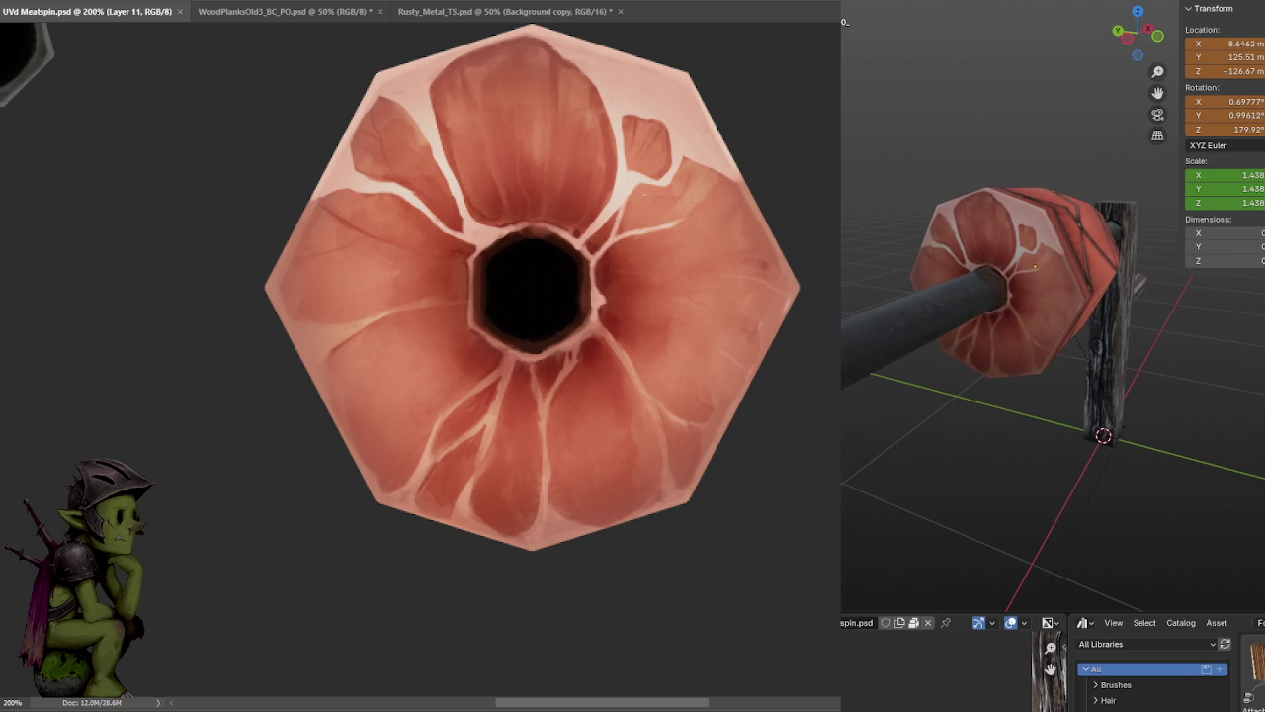
pyautogui.hotkey('ctrl', 'z')
pyautogui.hotkey('ctrl', 'shift', 'z')
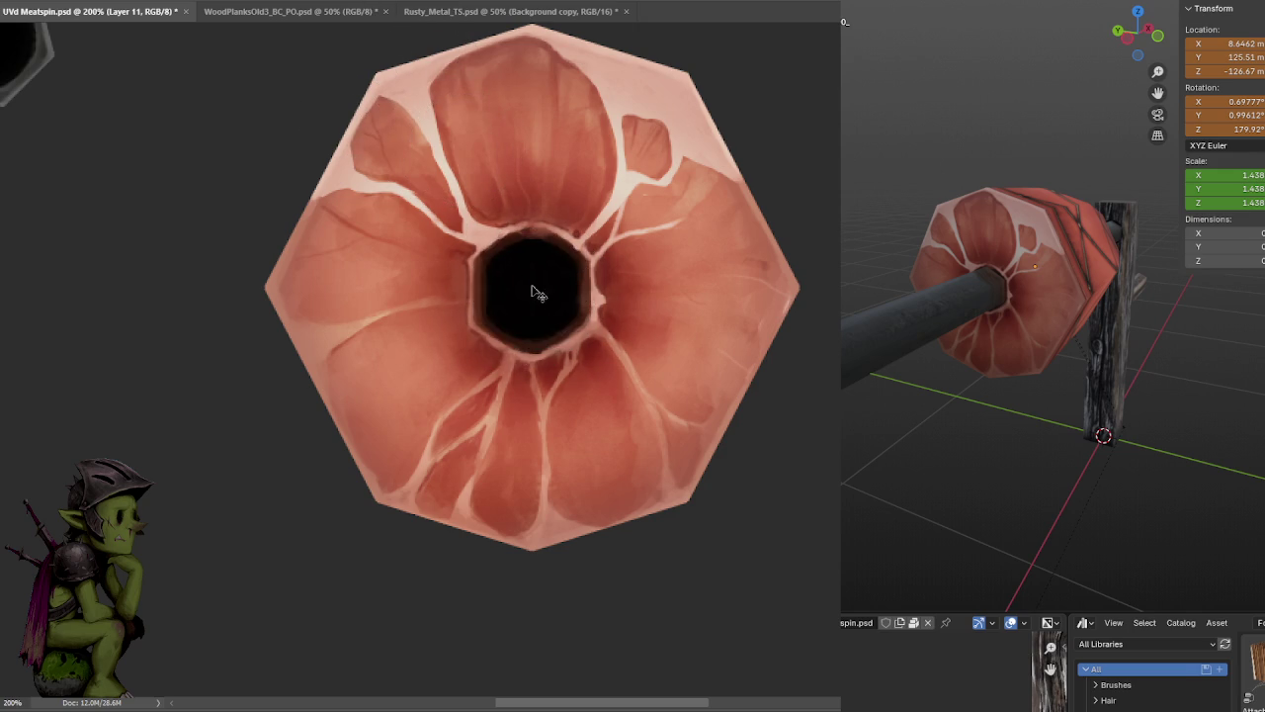
pyautogui.click(532, 284)
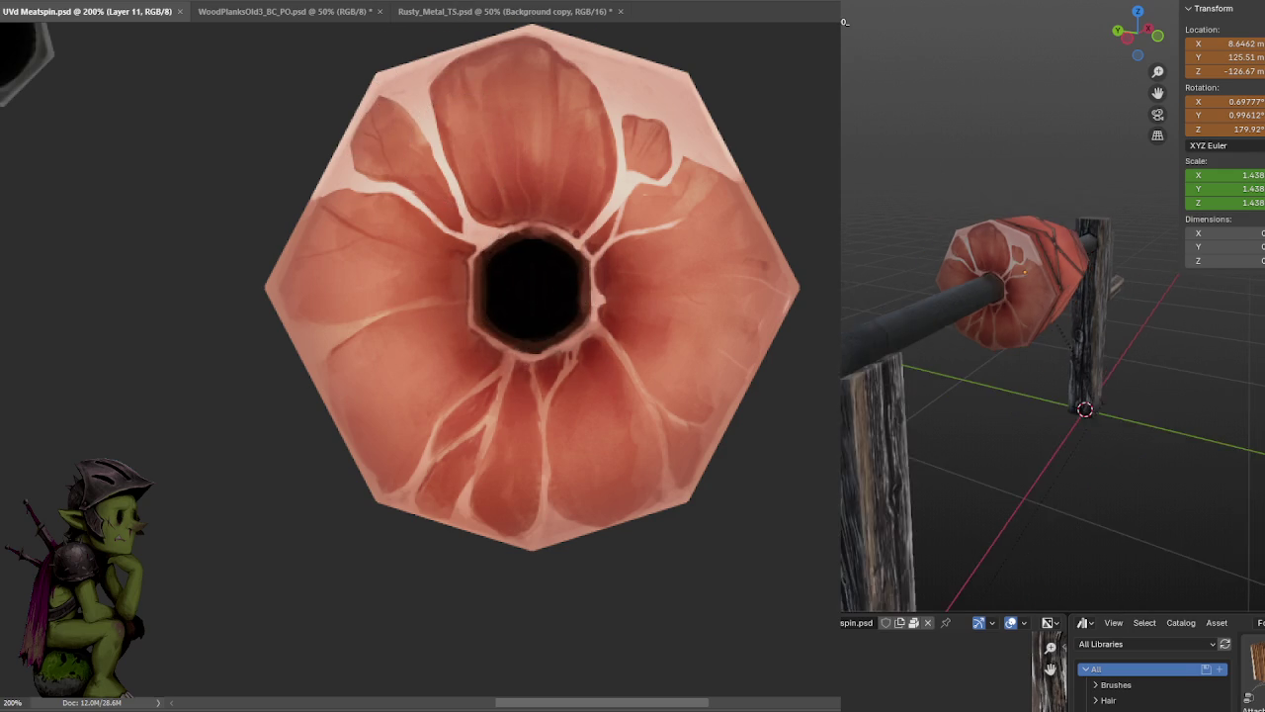
# - View the Blender preview from angled and front views while comparing darker and brighter versions
pyautogui.moveTo(921, 352); pyautogui.dragTo(954, 339, button='middle')
pyautogui.scroll(3, 1187, 331)
pyautogui.scroll(-3, 1130, 346)
pyautogui.moveTo(1129, 346)
pyautogui.mouseDown(button='middle')
pyautogui.moveTo(896, 367)
pyautogui.moveTo(978, 346)
pyautogui.moveTo(1029, 352)
pyautogui.moveTo(928, 360)
pyautogui.moveTo(975, 364)
pyautogui.mouseUp(button='middle')
pyautogui.moveTo(1091, 318)
pyautogui.mouseDown(button='middle')
pyautogui.moveTo(995, 316)
pyautogui.moveTo(1172, 310)
pyautogui.moveTo(1140, 321)
pyautogui.mouseUp(button='middle')
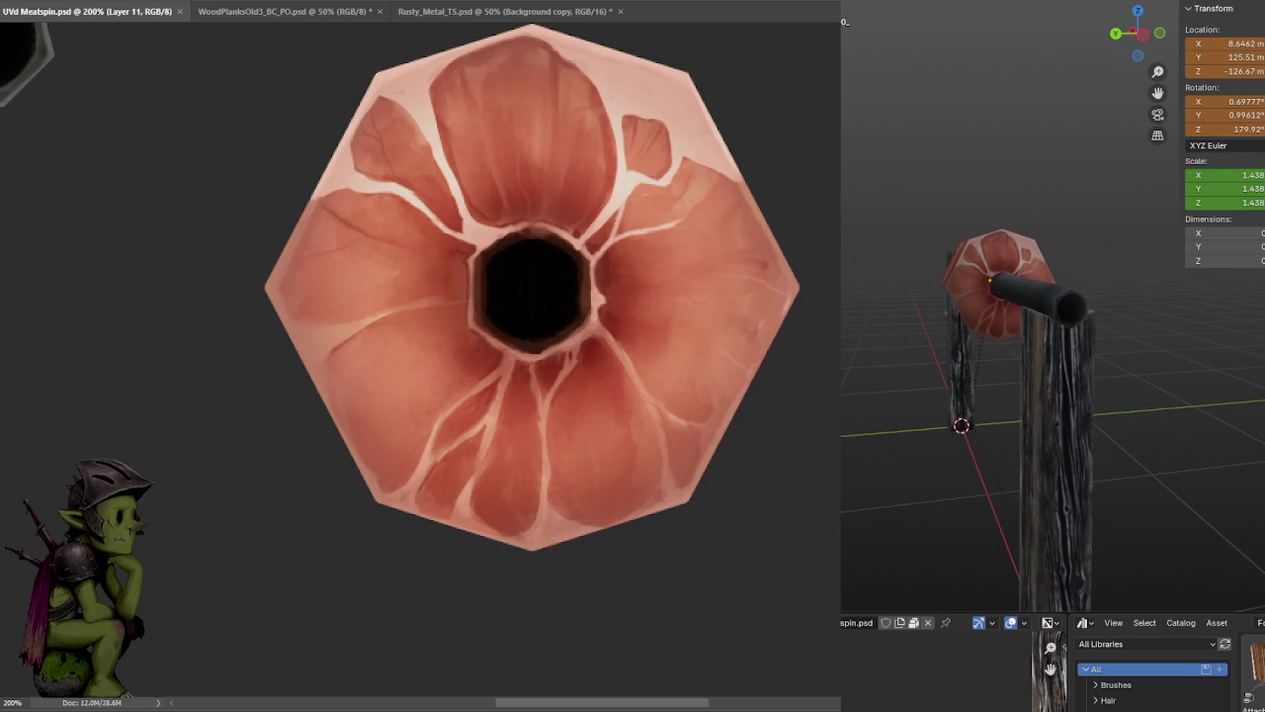
pyautogui.hotkey('ctrl', 'z')
pyautogui.hotkey('ctrl', 'shift', 'z')
pyautogui.hotkey('ctrl', 'z')
pyautogui.hotkey('ctrl', 'shift', 'z')
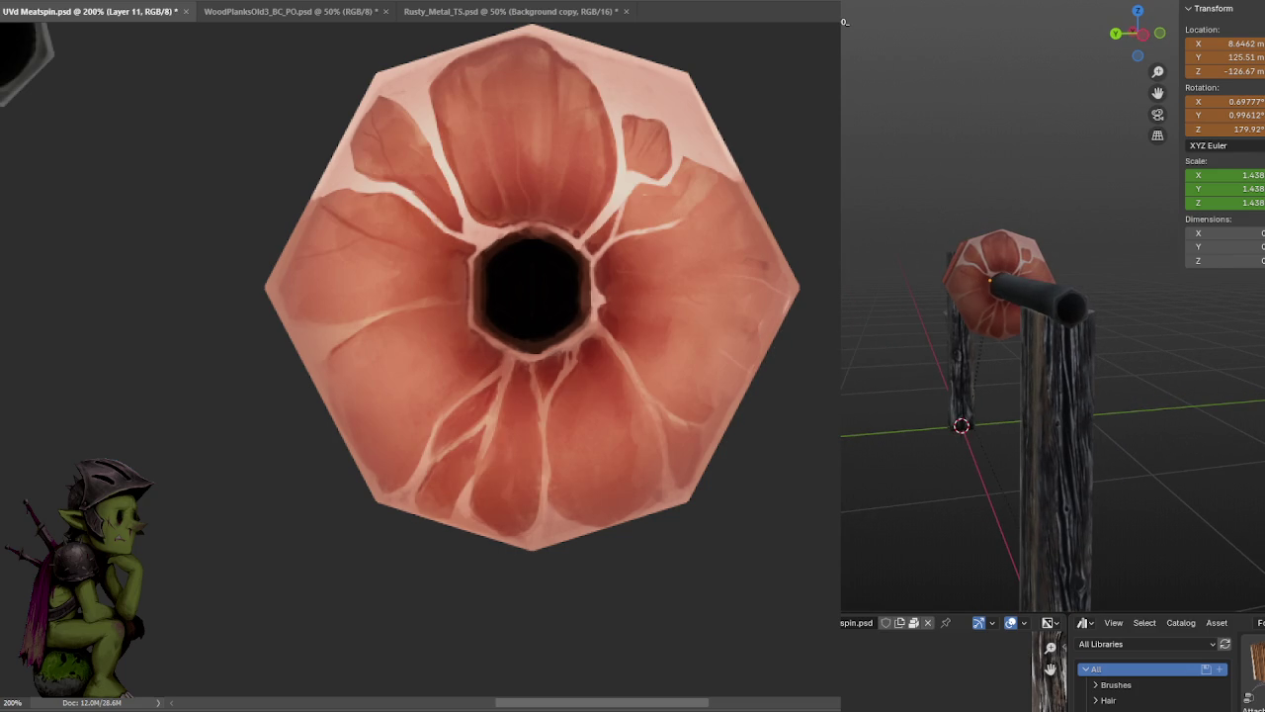
pyautogui.hotkey('ctrl', '-')
# - Lasso the marbled hexagonal cap on Layer 5 copy and copy it onto a new layer
pyautogui.moveTo(744, 499); pyautogui.dragTo(740, 451)
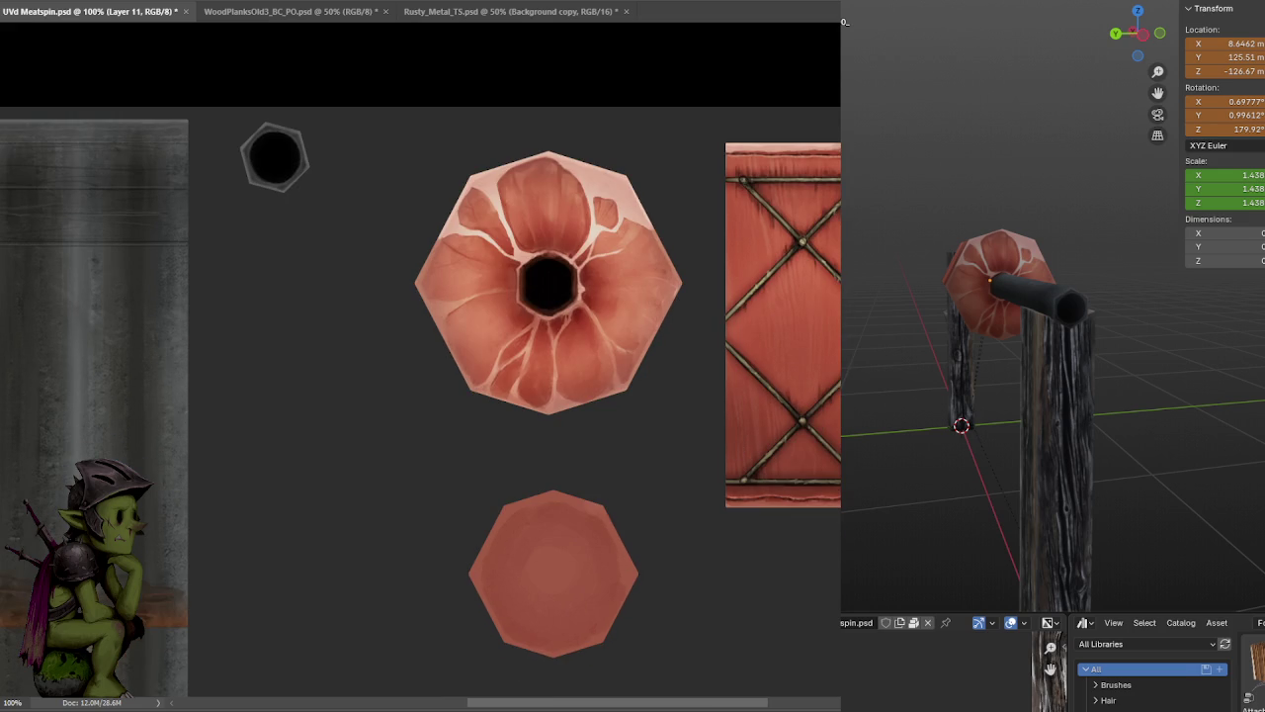
pyautogui.hotkey('alt', '[')
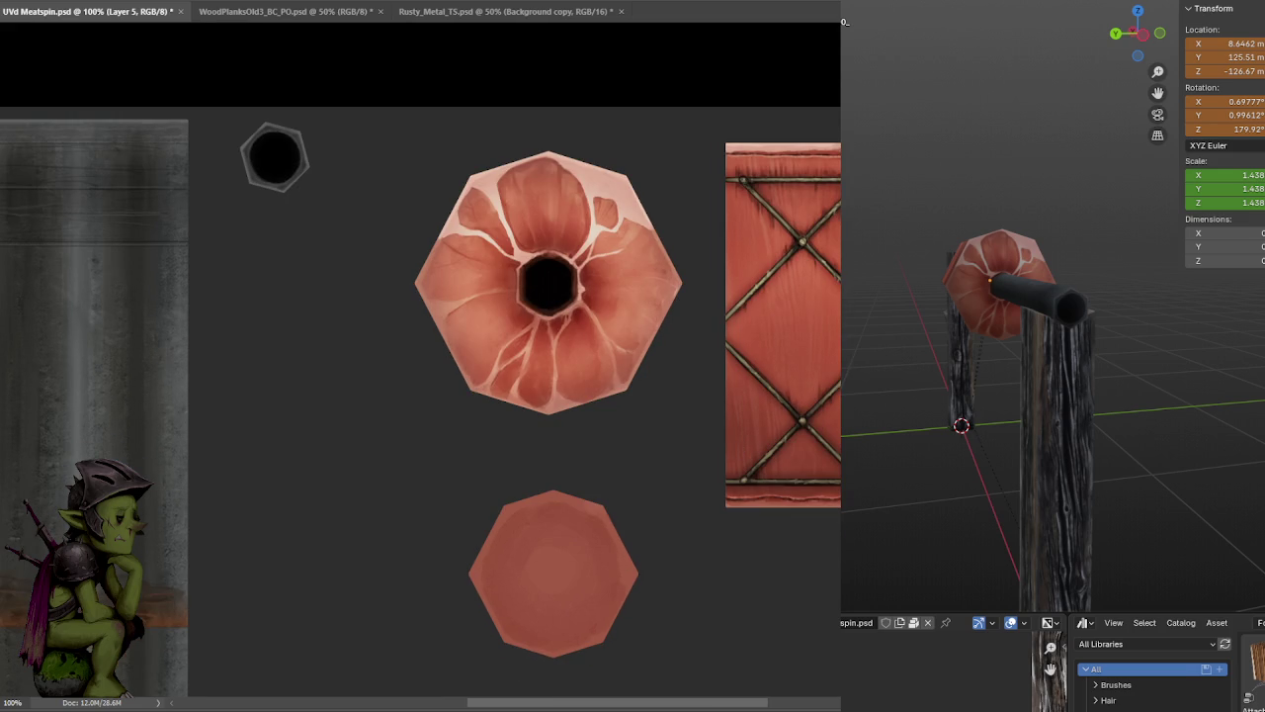
pyautogui.hotkey('alt', ']')
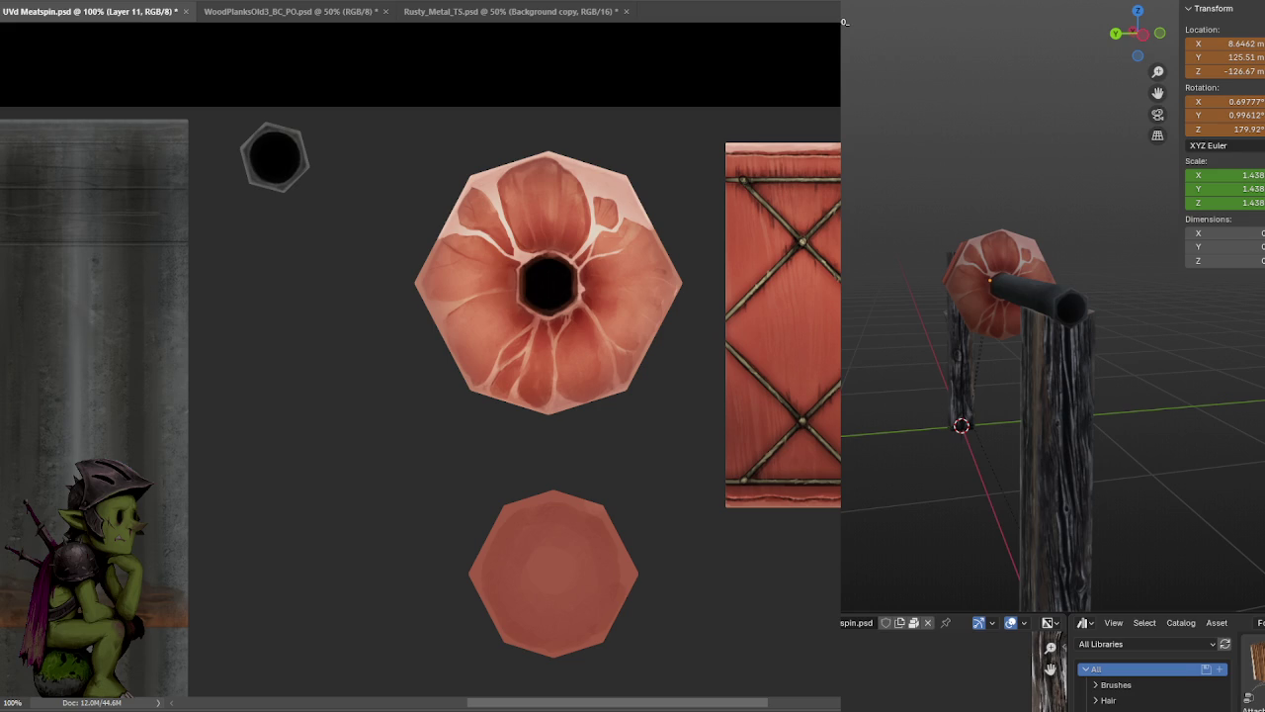
pyautogui.hotkey('alt', '[')
pyautogui.hotkey('alt', ']')
pyautogui.hotkey('alt', '[')
pyautogui.moveTo(672, 418)
pyautogui.mouseDown()
pyautogui.moveTo(410, 443)
pyautogui.moveTo(571, 109)
pyautogui.mouseUp()
pyautogui.moveTo(706, 239); pyautogui.dragTo(678, 382)
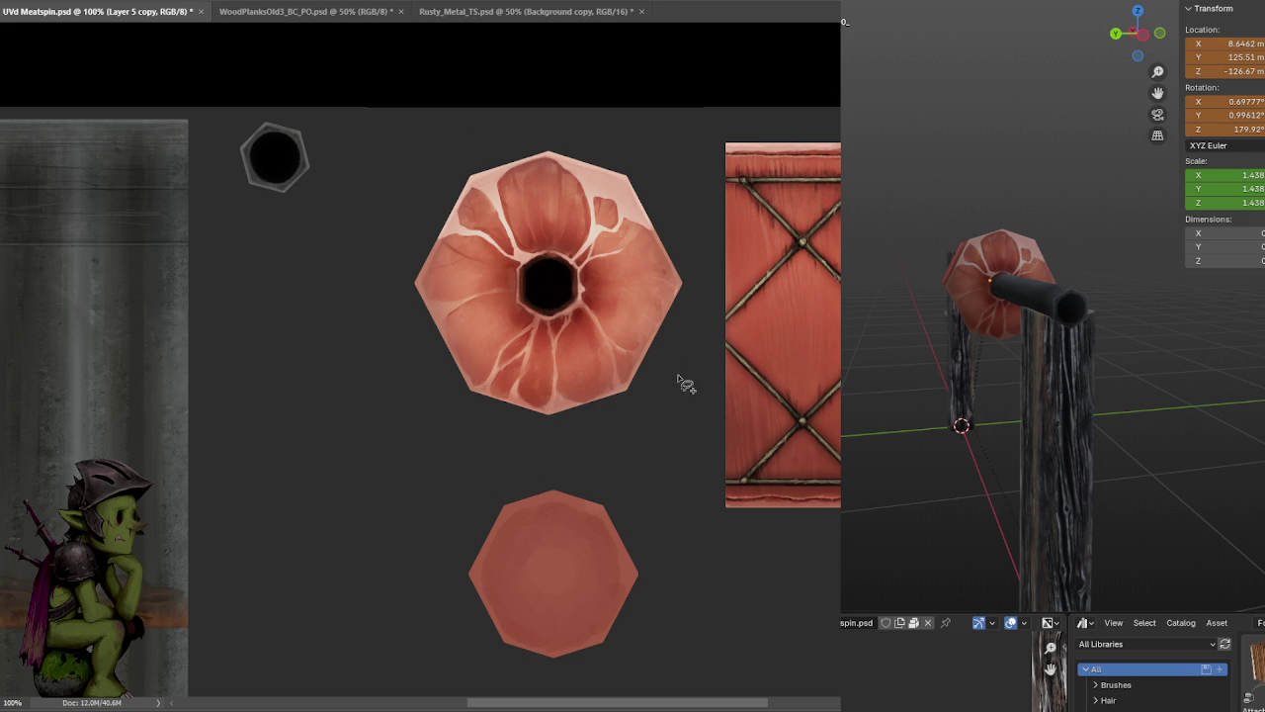
pyautogui.hotkey('ctrl', 'j')
# - Move the copied cap down onto the lower plain hexagon
pyautogui.hotkey('ctrl', 't')
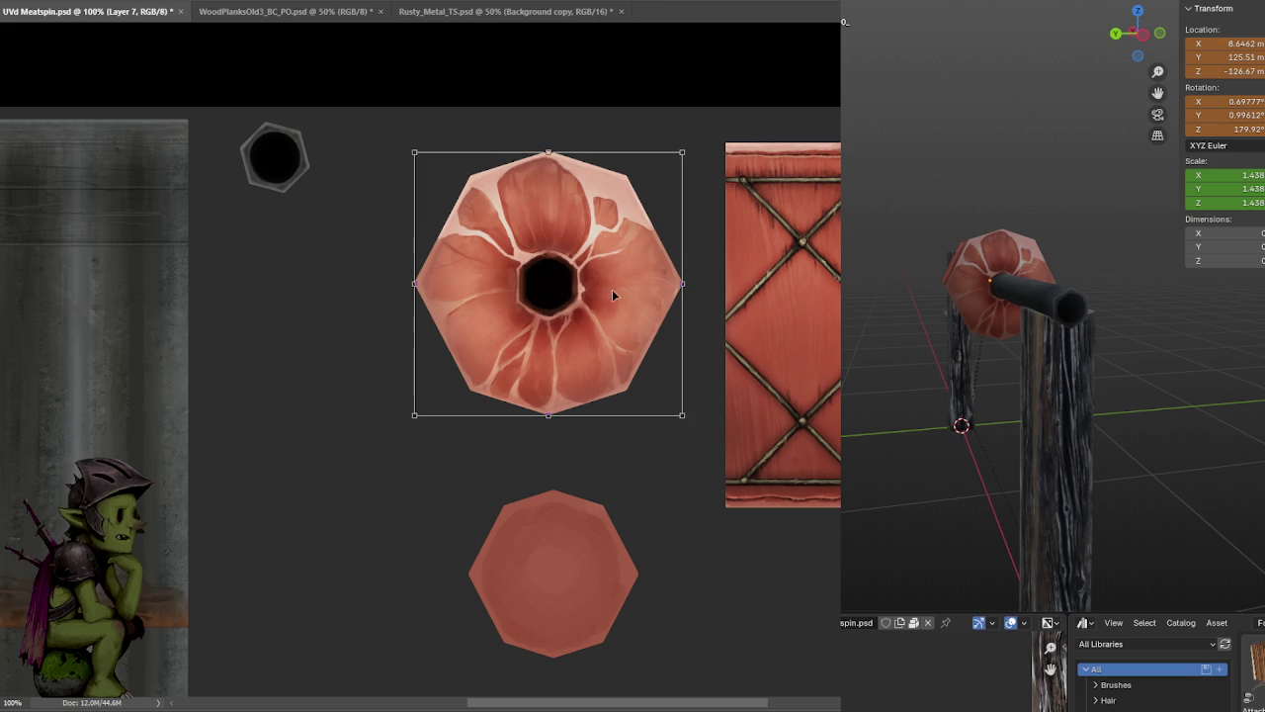
pyautogui.moveTo(596, 309); pyautogui.dragTo(603, 229)
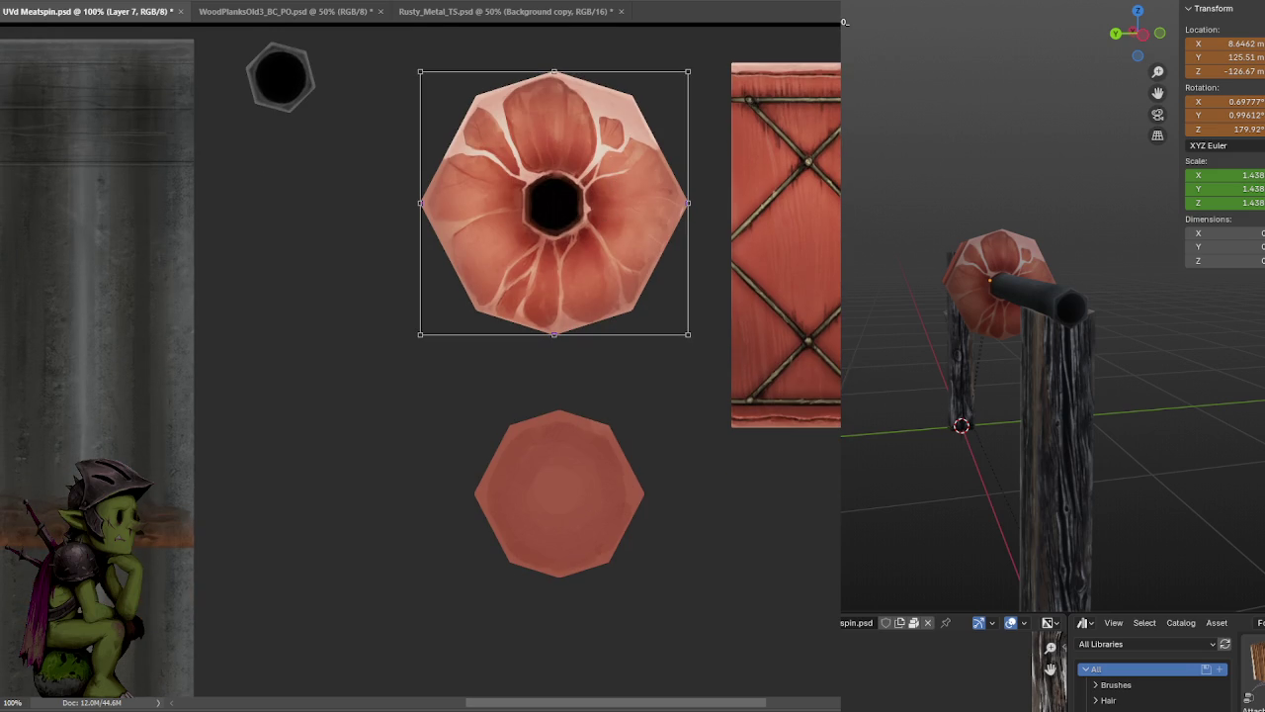
pyautogui.press('Return')
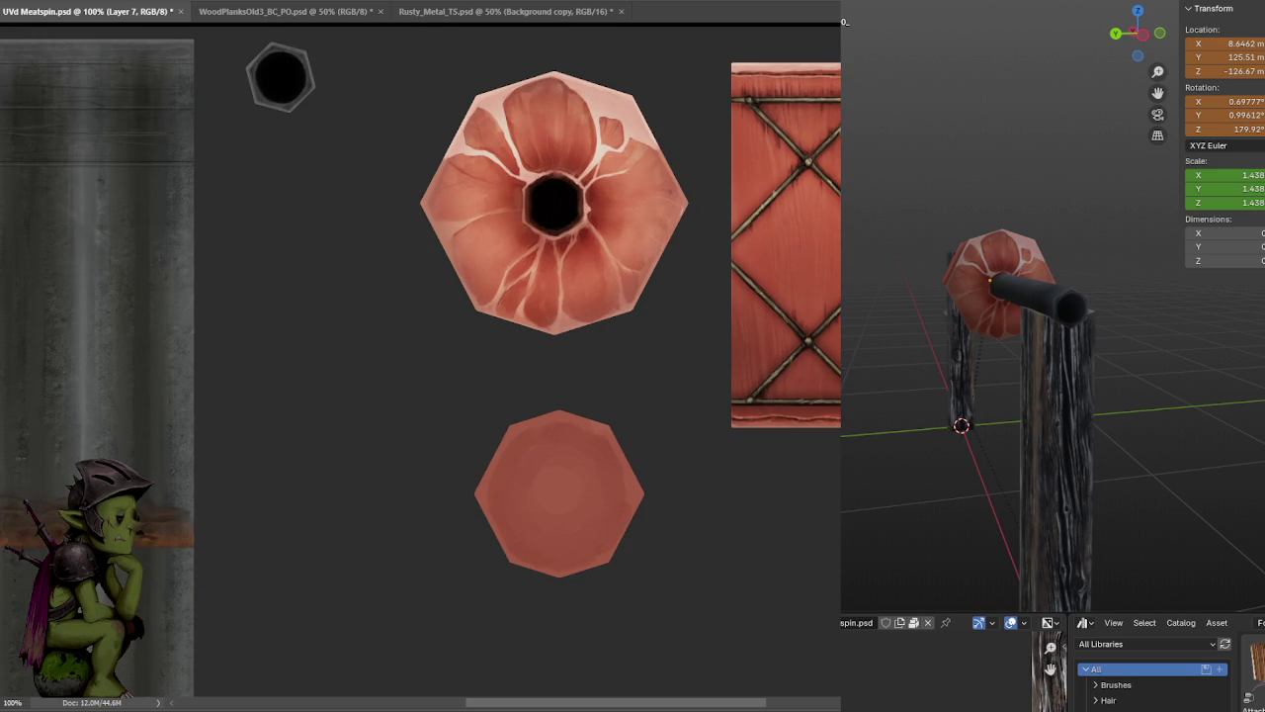
pyautogui.hotkey('ctrl', 't')
pyautogui.moveTo(611, 230); pyautogui.dragTo(627, 531)
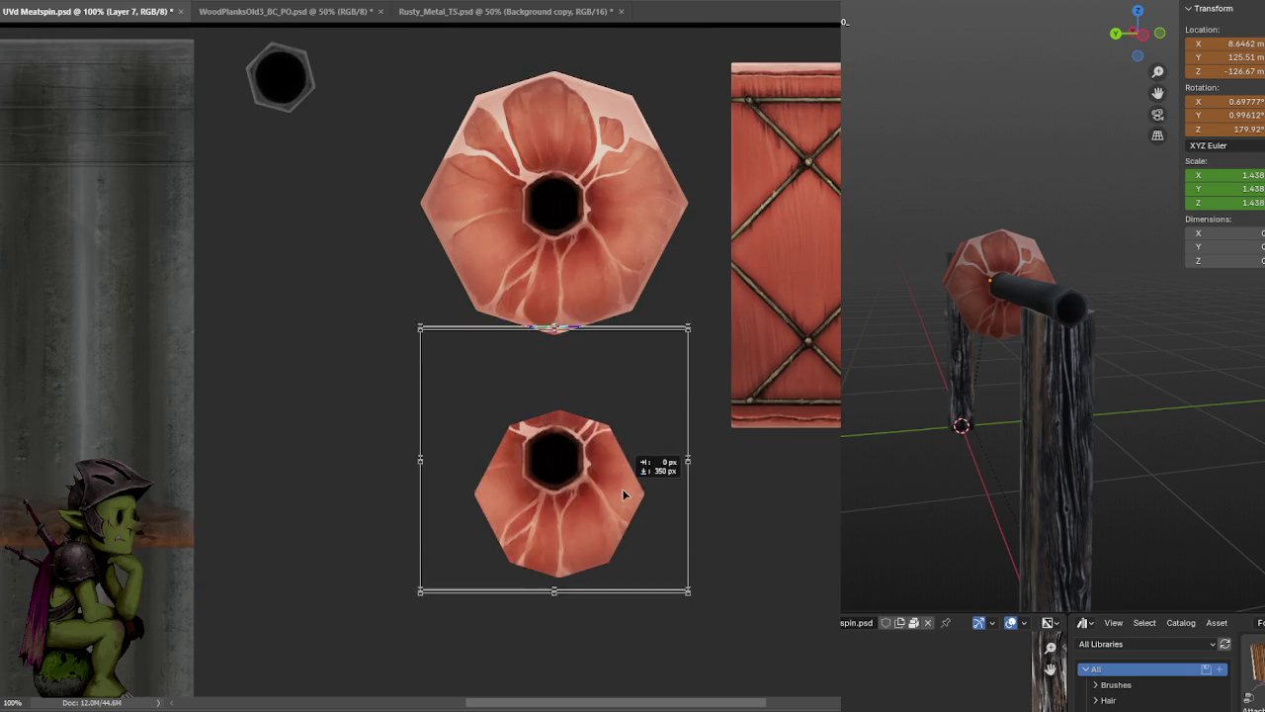
pyautogui.hotkey('ctrl', '+')
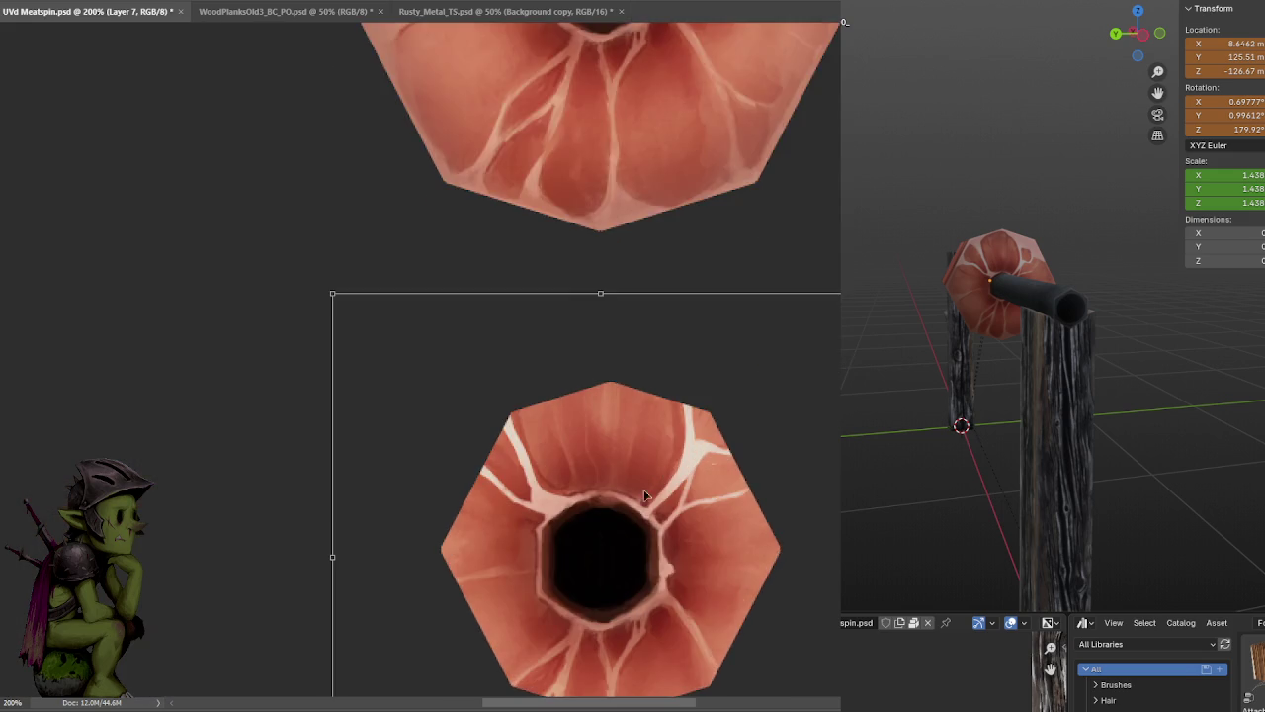
pyautogui.scroll(-2, 644, 490)
pyautogui.moveTo(675, 379); pyautogui.dragTo(687, 367)
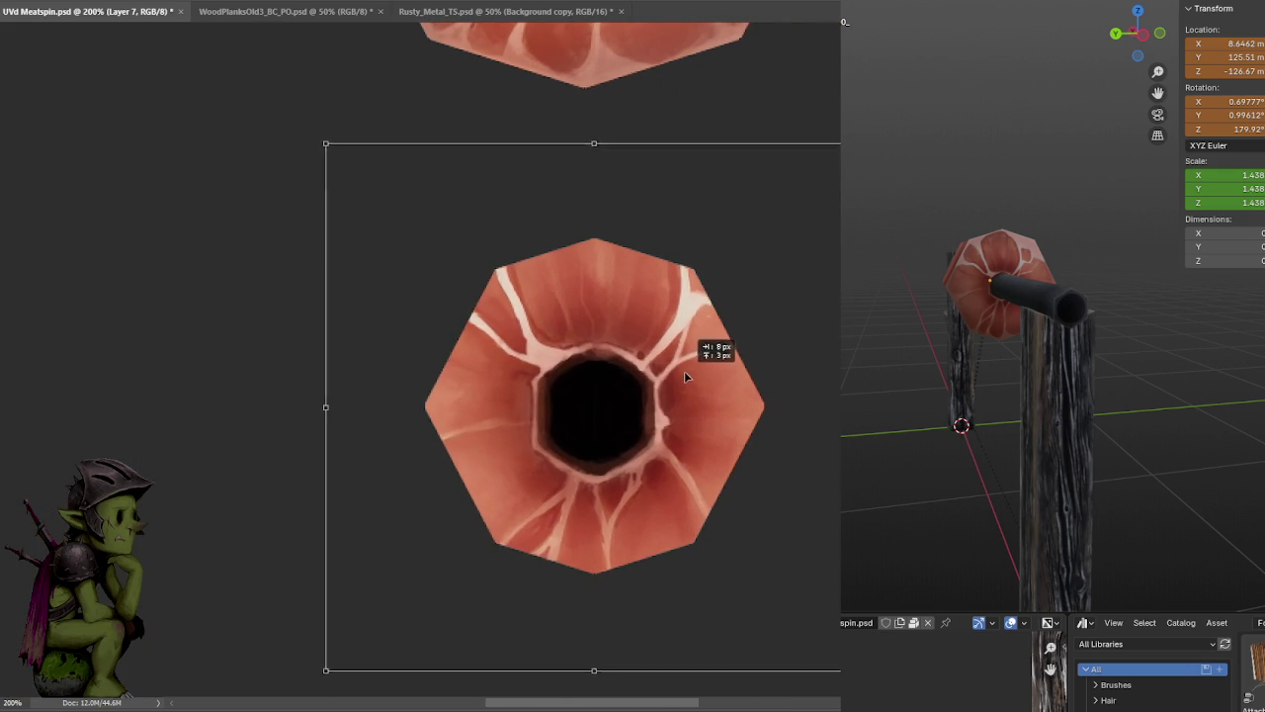
# - Scale the cap copy to about 236 by 232 px to fit the hexagon, then save
pyautogui.moveTo(840, 139); pyautogui.dragTo(778, 241)
pyautogui.moveTo(597, 230); pyautogui.dragTo(597, 234)
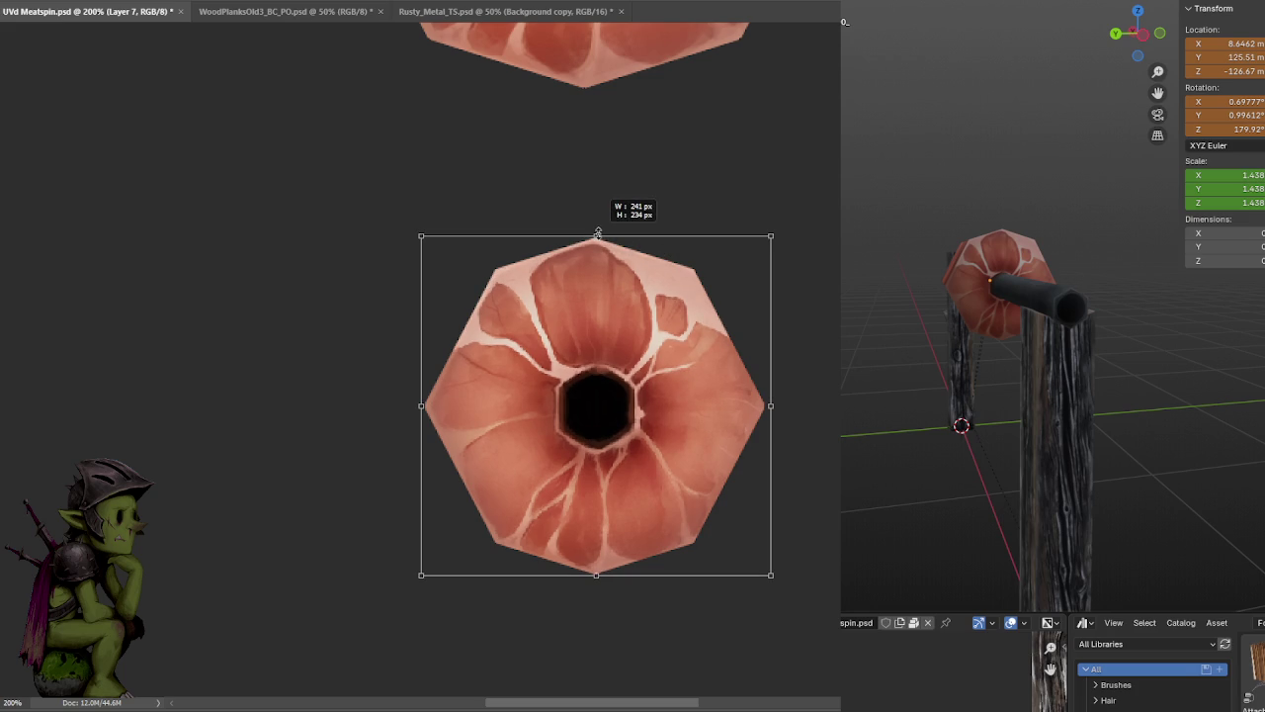
pyautogui.keyDown('alt'); pyautogui.moveTo(770, 404); pyautogui.dragTo(767, 403); pyautogui.keyUp('alt')
pyautogui.keyDown('alt'); pyautogui.scroll(2, 770, 410); pyautogui.keyUp('alt')
pyautogui.keyDown('alt'); pyautogui.scroll(1, 761, 396); pyautogui.keyUp('alt')
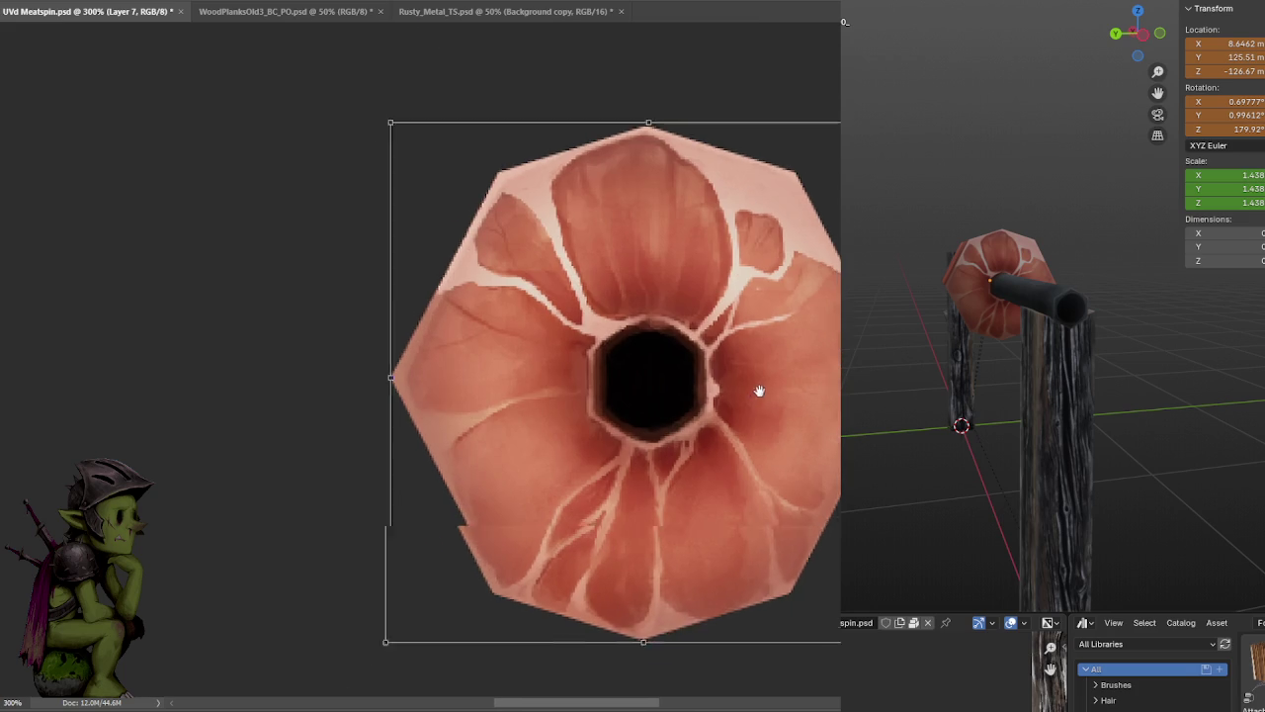
pyautogui.moveTo(394, 376); pyautogui.dragTo(392, 374)
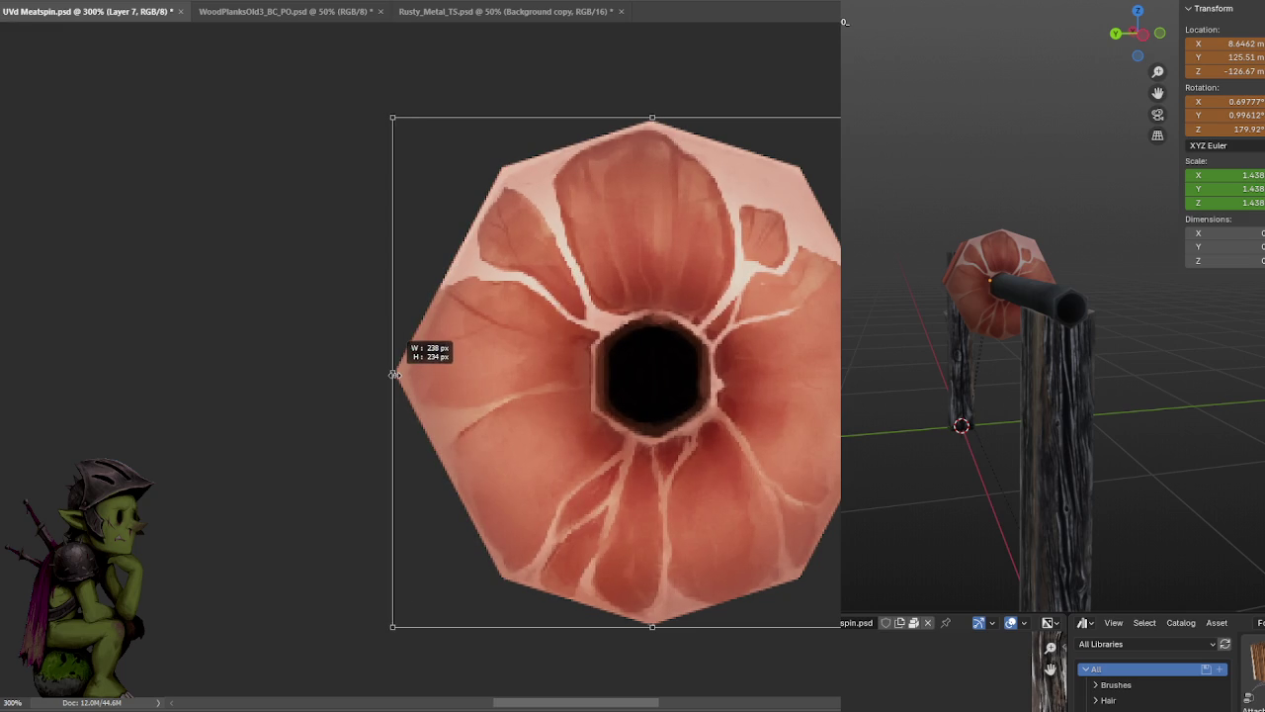
pyautogui.moveTo(653, 626); pyautogui.dragTo(653, 624)
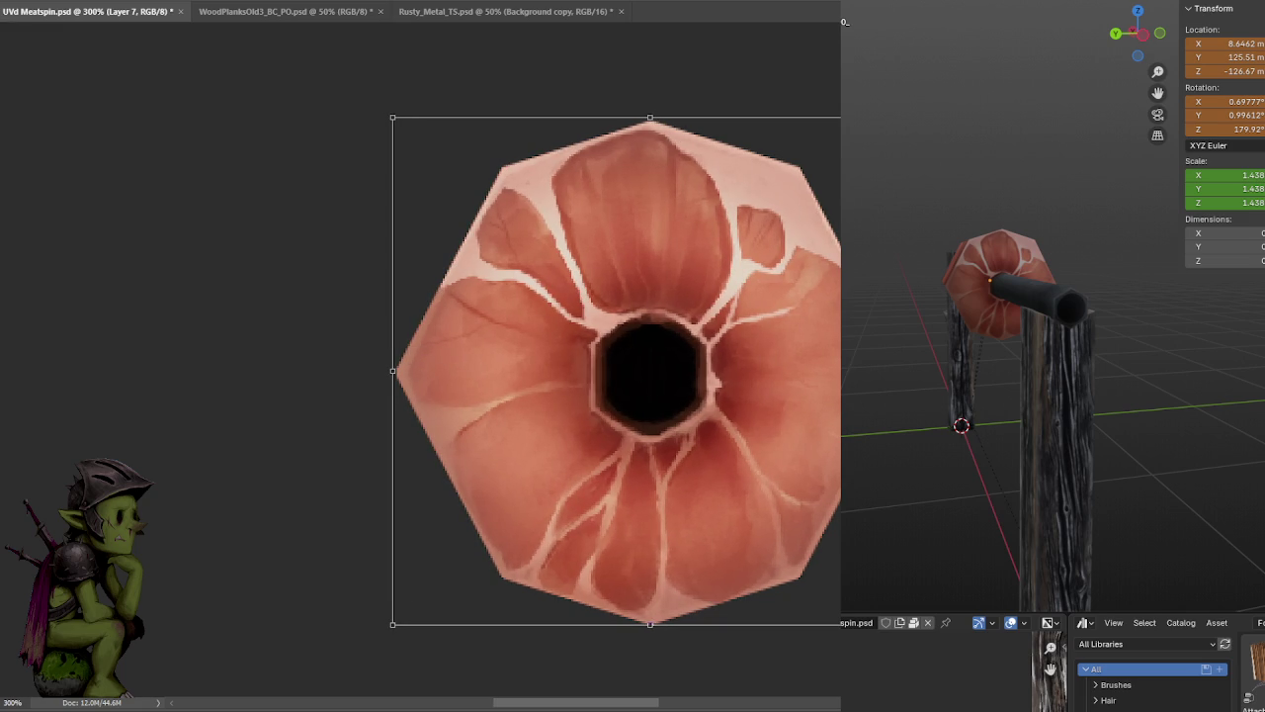
pyautogui.moveTo(650, 118); pyautogui.dragTo(650, 118)
pyautogui.press('Return')
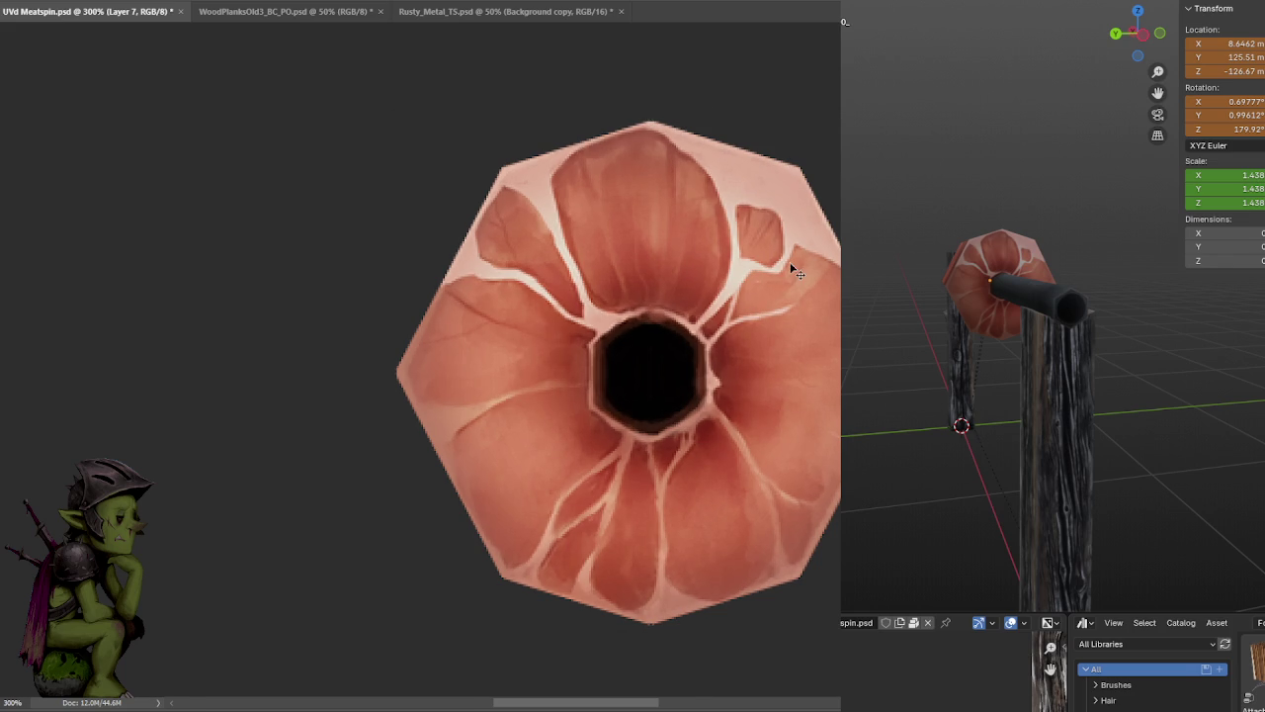
pyautogui.hotkey('ctrl', '1')
pyautogui.hotkey('ctrl', 's')
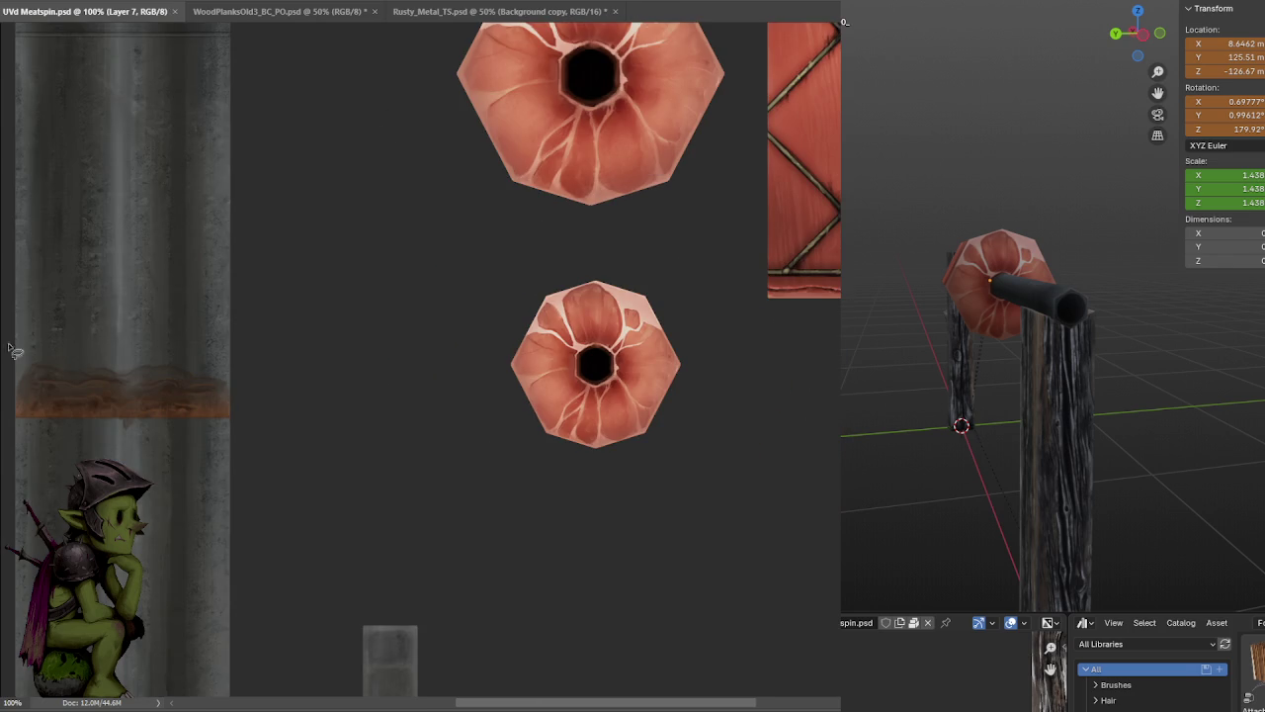
# - Zoom in and lasso the lower meat cap, then cancel that transform attempt and deselect
pyautogui.moveTo(1140, 320)
pyautogui.mouseDown(button='middle')
pyautogui.moveTo(1188, 339)
pyautogui.moveTo(1220, 318)
pyautogui.moveTo(1041, 329)
pyautogui.moveTo(1229, 341)
pyautogui.moveTo(856, 330)
pyautogui.moveTo(1014, 357)
pyautogui.mouseUp(button='middle')
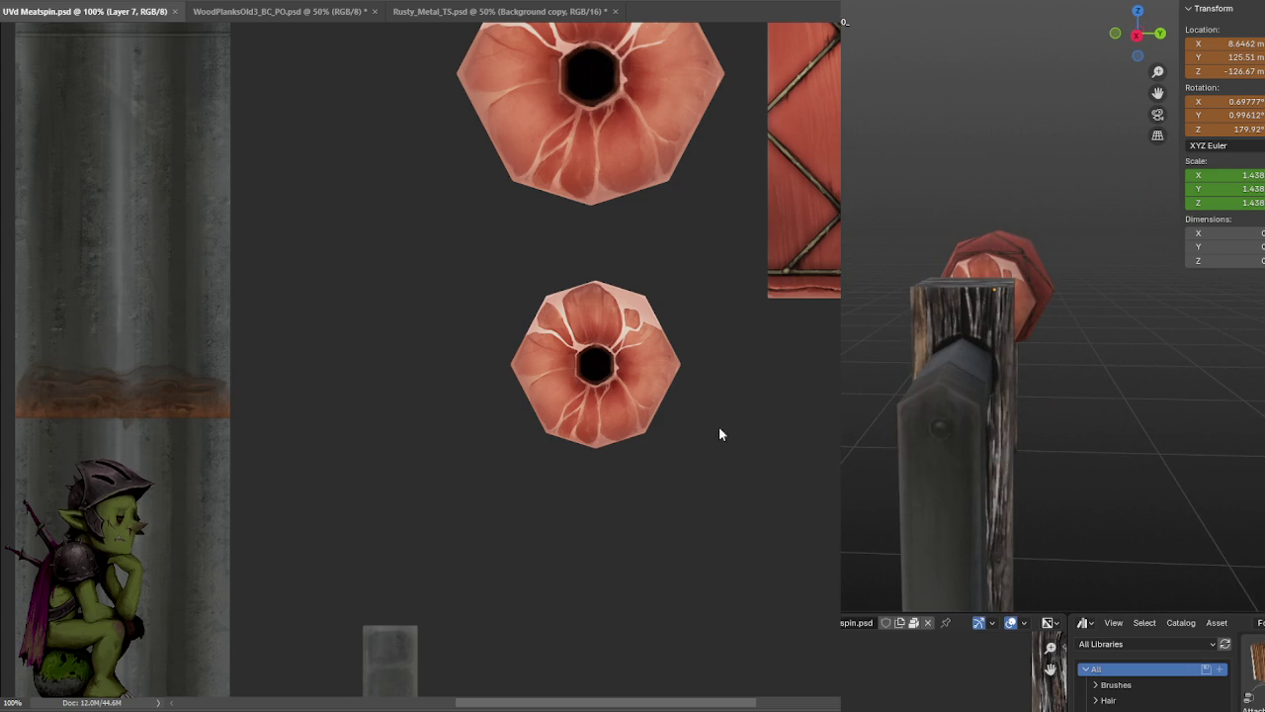
pyautogui.hotkey('ctrl', '+')
pyautogui.moveTo(821, 242)
pyautogui.mouseDown()
pyautogui.moveTo(376, 215)
pyautogui.moveTo(787, 580)
pyautogui.moveTo(839, 425)
pyautogui.mouseUp()
pyautogui.rightClick(707, 322)
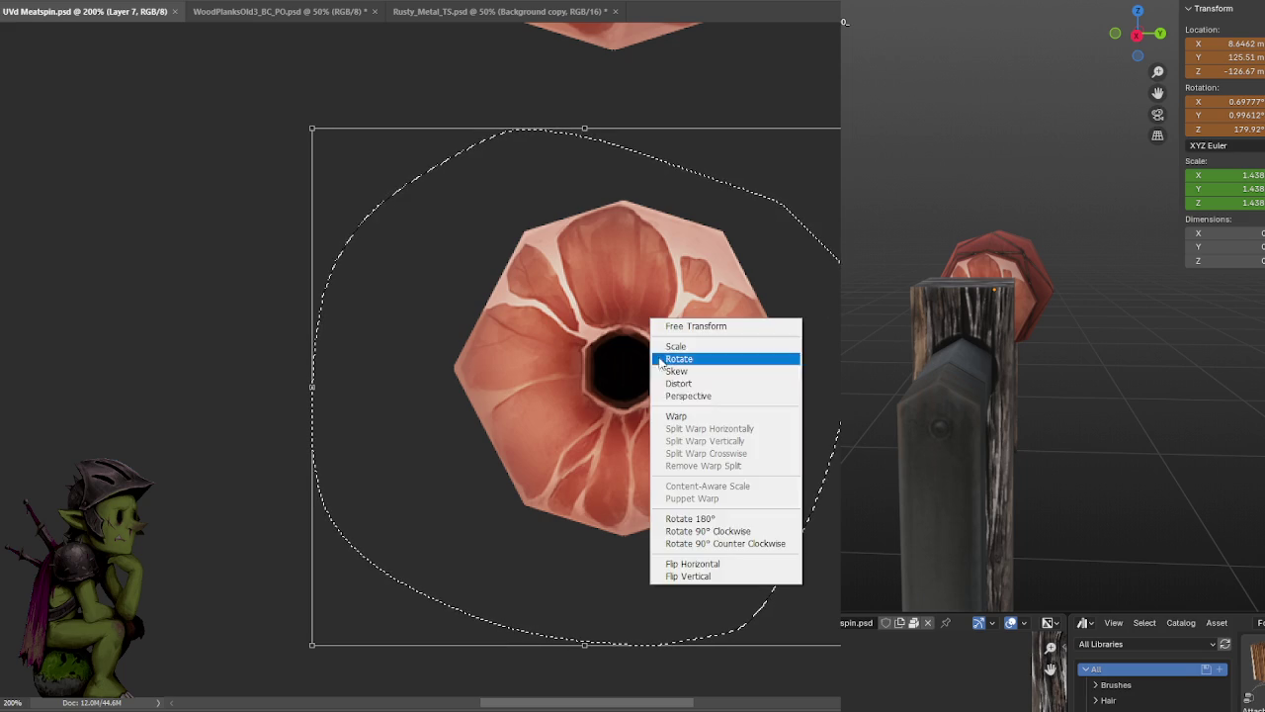
pyautogui.click(690, 470)
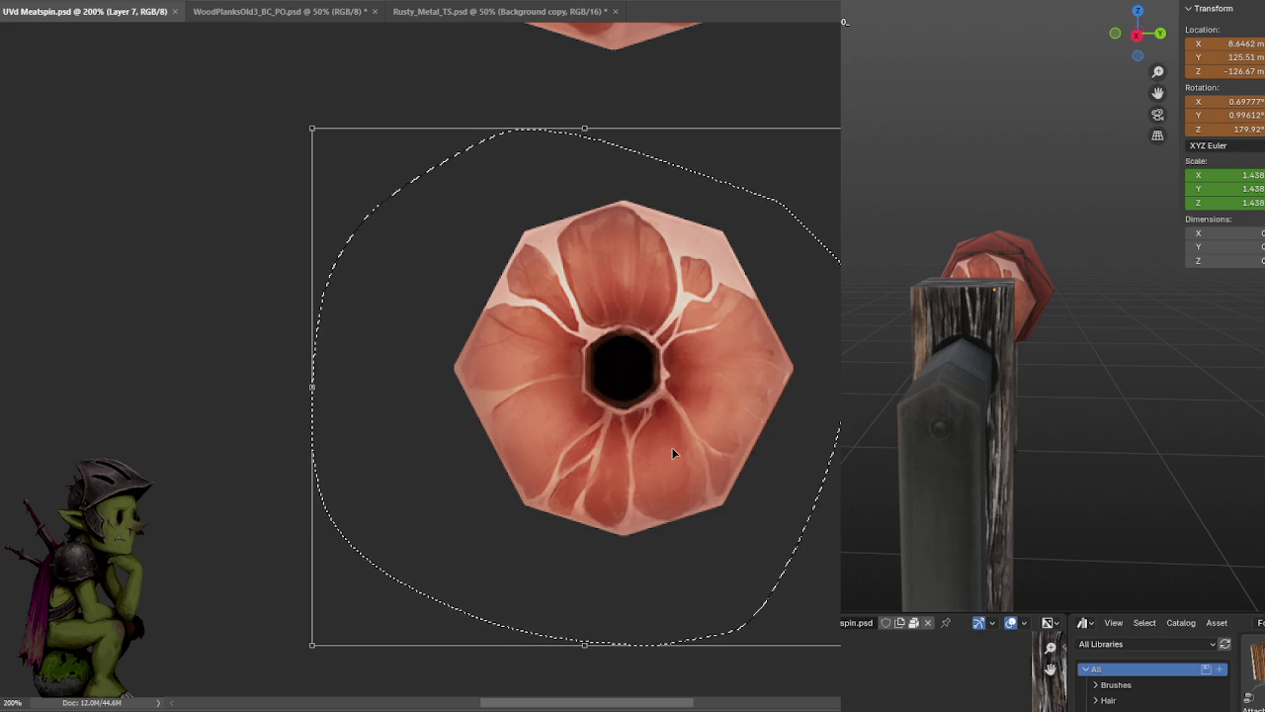
pyautogui.press('Return')
pyautogui.hotkey('ctrl', 'd')
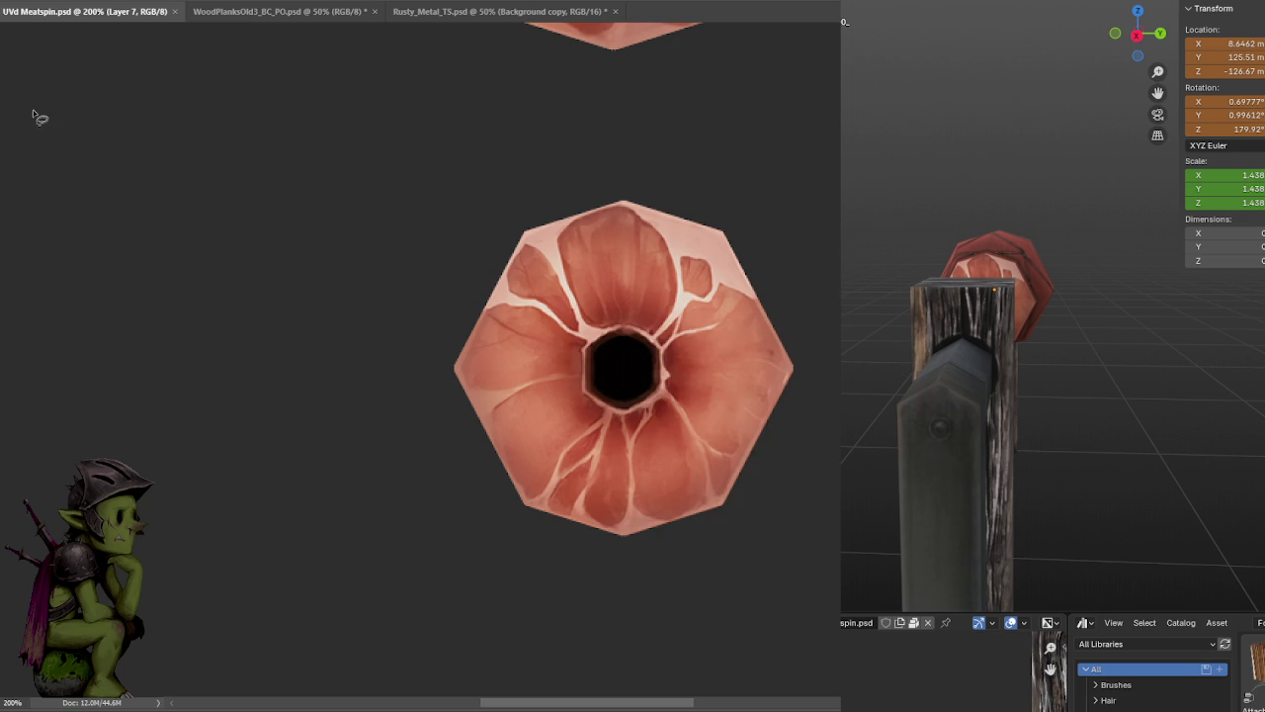
# - Flip the lower marbled cap horizontally with Free Transform and save the document
pyautogui.hotkey('ctrl', 't')
pyautogui.rightClick(635, 447)
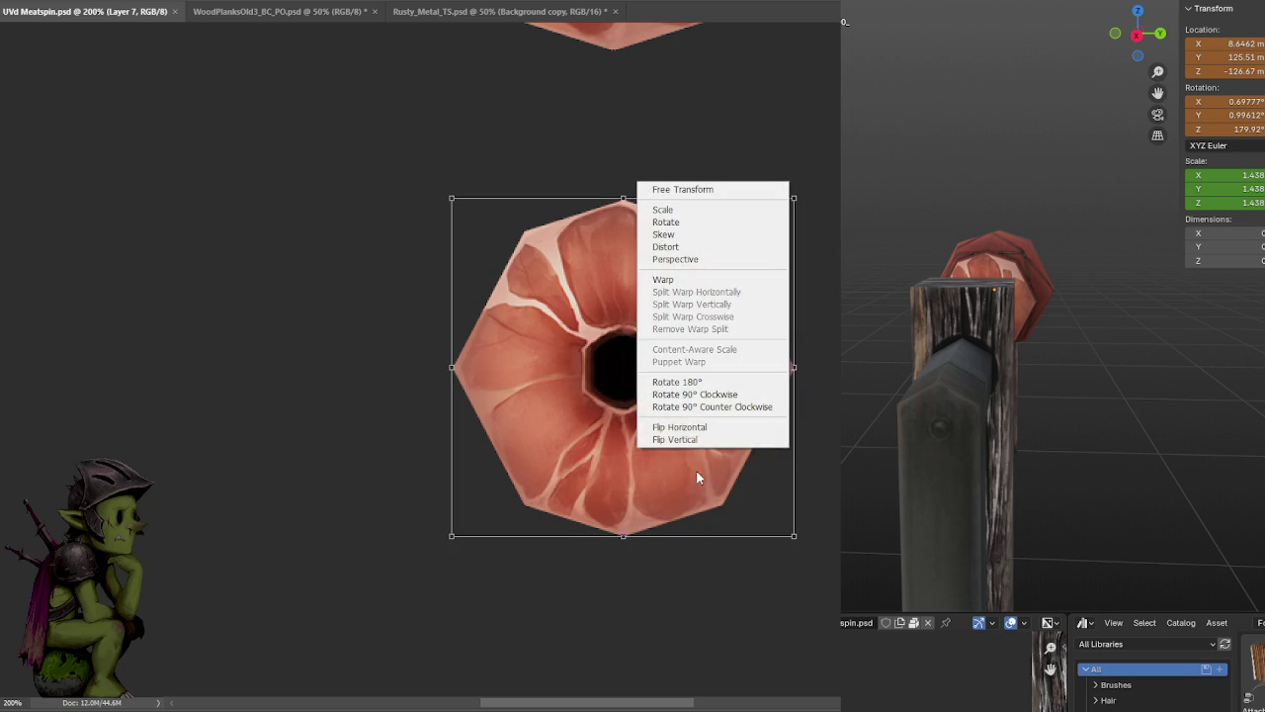
pyautogui.click(697, 426)
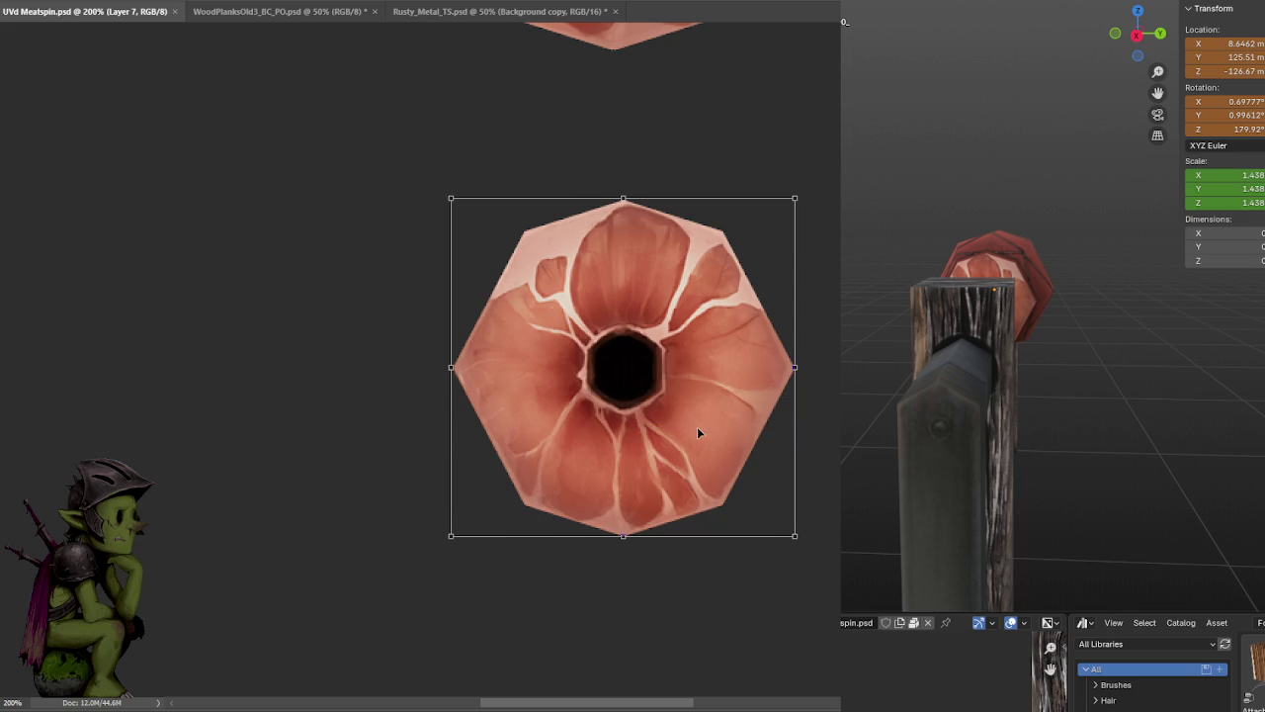
pyautogui.press('Return')
pyautogui.hotkey('ctrl', 's')
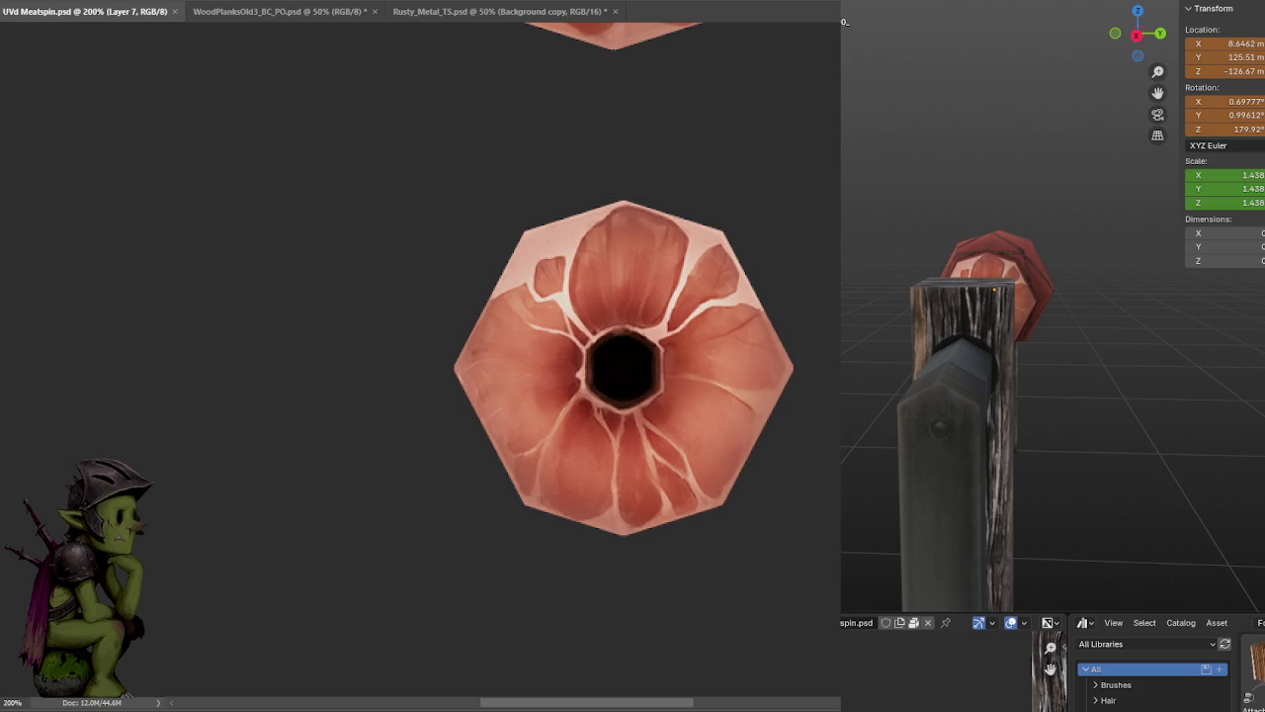
pyautogui.moveTo(969, 375); pyautogui.dragTo(1035, 376, button='middle')
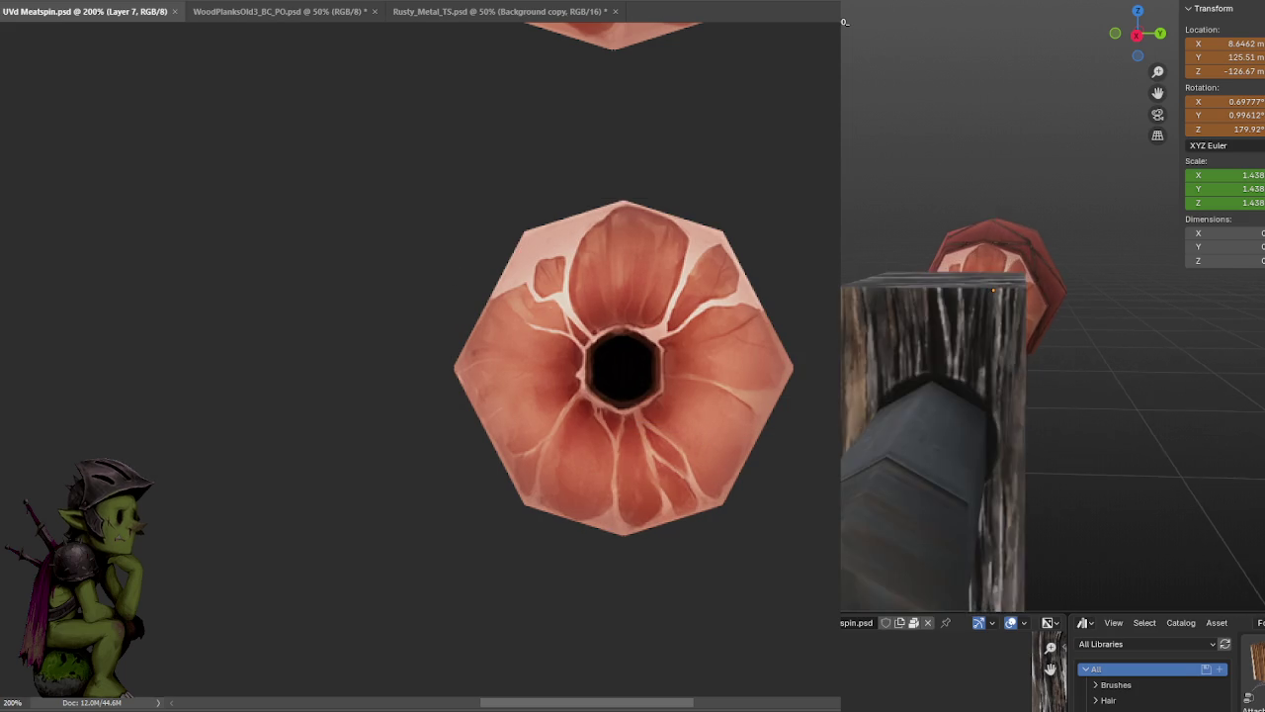
pyautogui.moveTo(912, 365)
pyautogui.mouseDown(button='middle')
pyautogui.moveTo(1226, 344)
pyautogui.moveTo(933, 356)
pyautogui.moveTo(1138, 365)
pyautogui.moveTo(940, 361)
pyautogui.moveTo(999, 360)
pyautogui.mouseUp(button='middle')
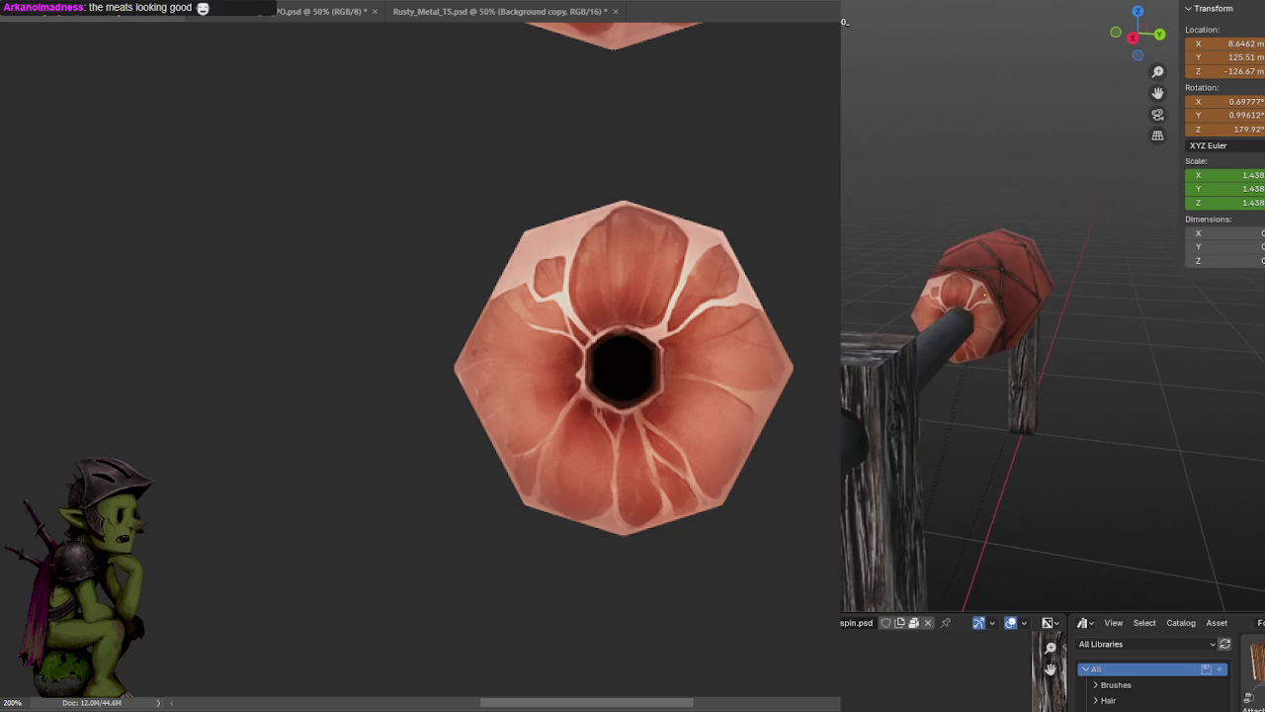
pyautogui.moveTo(911, 298)
pyautogui.mouseDown(button='middle')
pyautogui.moveTo(1055, 293)
pyautogui.moveTo(936, 296)
pyautogui.moveTo(1032, 298)
pyautogui.moveTo(1002, 330)
pyautogui.moveTo(1124, 329)
pyautogui.moveTo(916, 336)
pyautogui.moveTo(1142, 323)
pyautogui.moveTo(1063, 348)
pyautogui.moveTo(1003, 346)
pyautogui.moveTo(1037, 323)
pyautogui.moveTo(1107, 316)
pyautogui.moveTo(1036, 306)
pyautogui.moveTo(1261, 331)
pyautogui.mouseUp(button='middle')
pyautogui.scroll(3, 1037, 298)
pyautogui.scroll(3, 1048, 306)
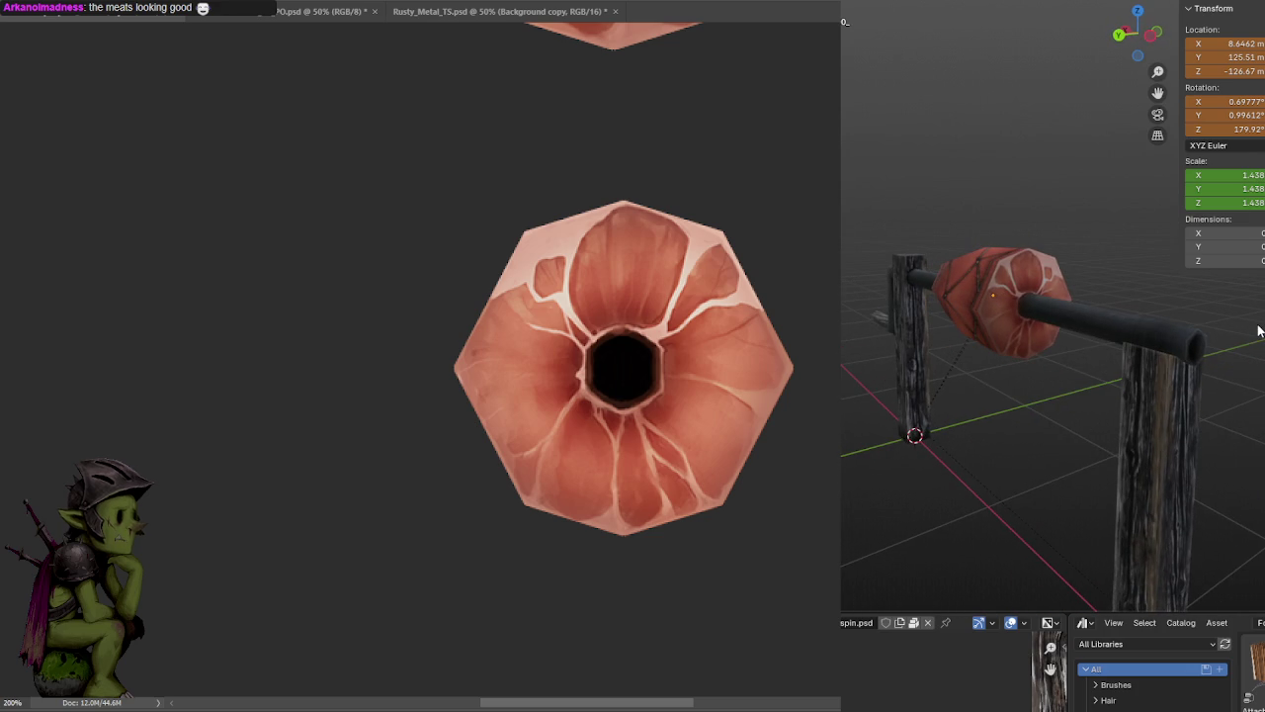
pyautogui.moveTo(1261, 332)
pyautogui.mouseDown(button='middle')
pyautogui.moveTo(1147, 341)
pyautogui.moveTo(1221, 352)
pyautogui.moveTo(1017, 318)
pyautogui.moveTo(1044, 310)
pyautogui.moveTo(999, 324)
pyautogui.moveTo(1032, 352)
pyautogui.moveTo(1091, 273)
pyautogui.moveTo(1111, 342)
pyautogui.moveTo(890, 332)
pyautogui.moveTo(1092, 354)
pyautogui.moveTo(1016, 356)
pyautogui.moveTo(1075, 349)
pyautogui.mouseUp(button='middle')
pyautogui.scroll(2, 1093, 352)
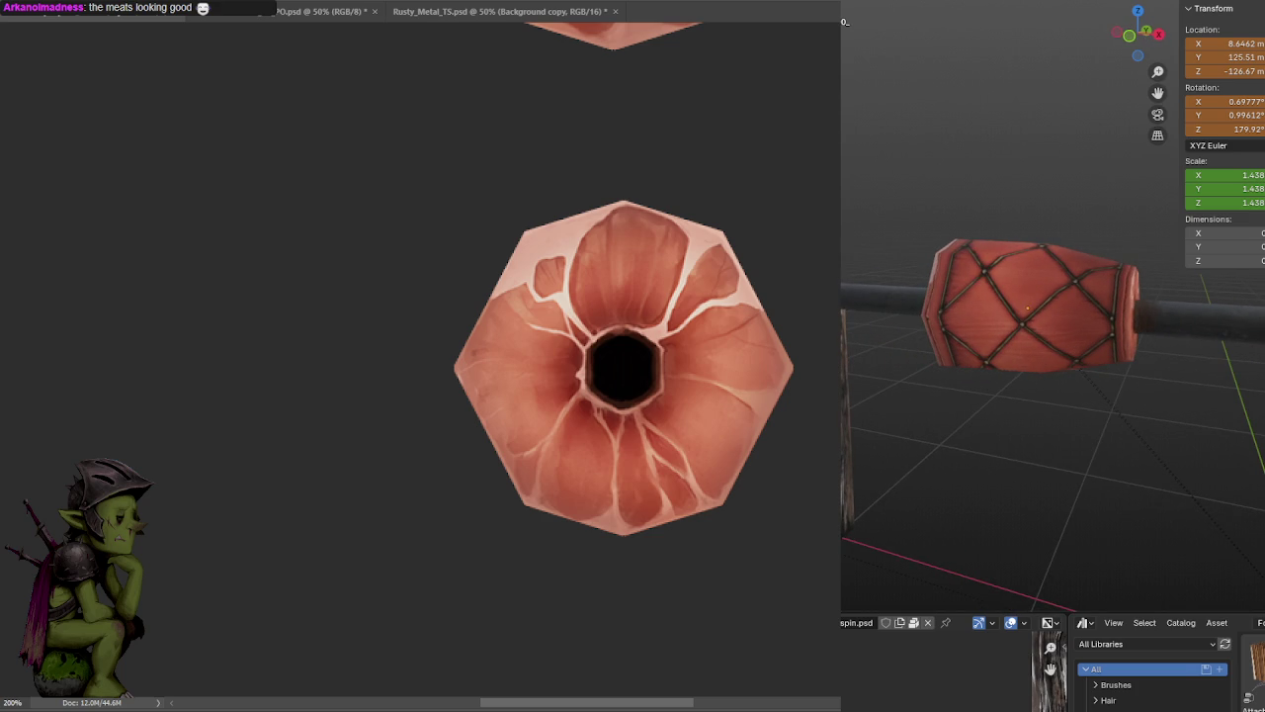
pyautogui.keyDown('alt'); pyautogui.scroll(-2, 441, 215); pyautogui.keyUp('alt')
pyautogui.keyDown('alt'); pyautogui.scroll(1, 622, 333); pyautogui.keyUp('alt')
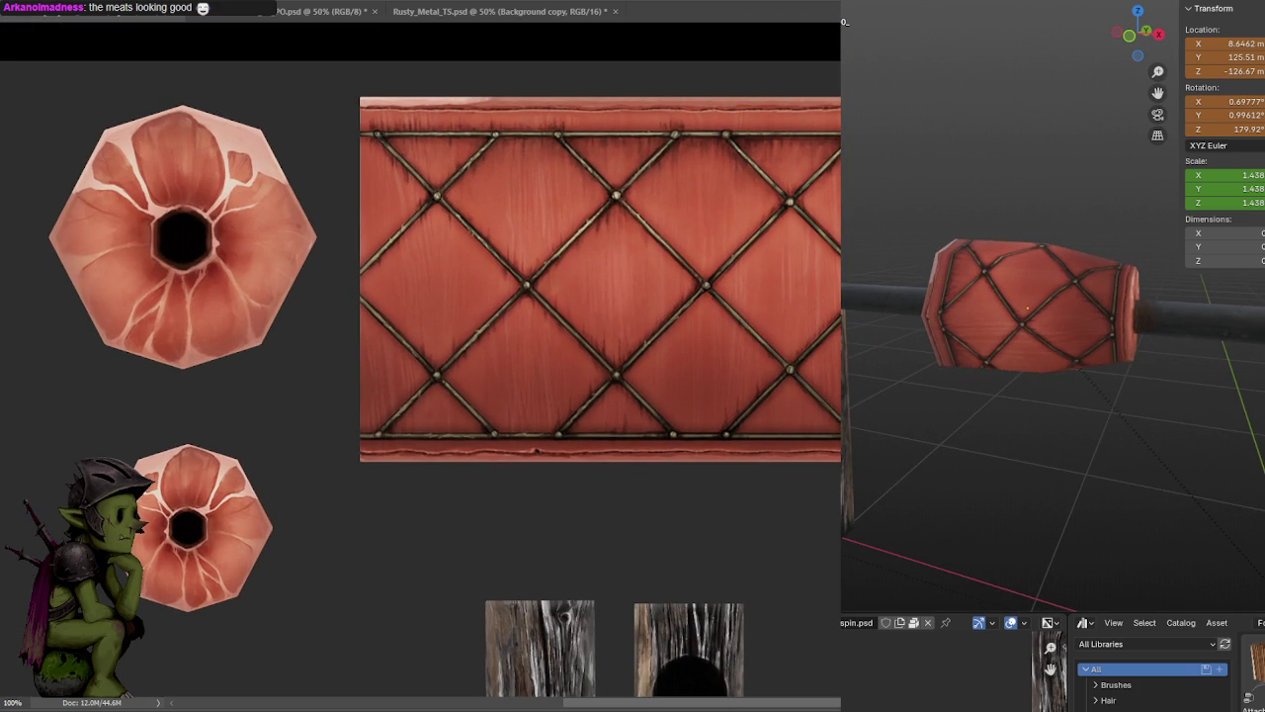
# - Select both ends of the net's top strip, rotate them 180° and move them to the bottom
pyautogui.moveTo(831, 208); pyautogui.dragTo(805, 173)
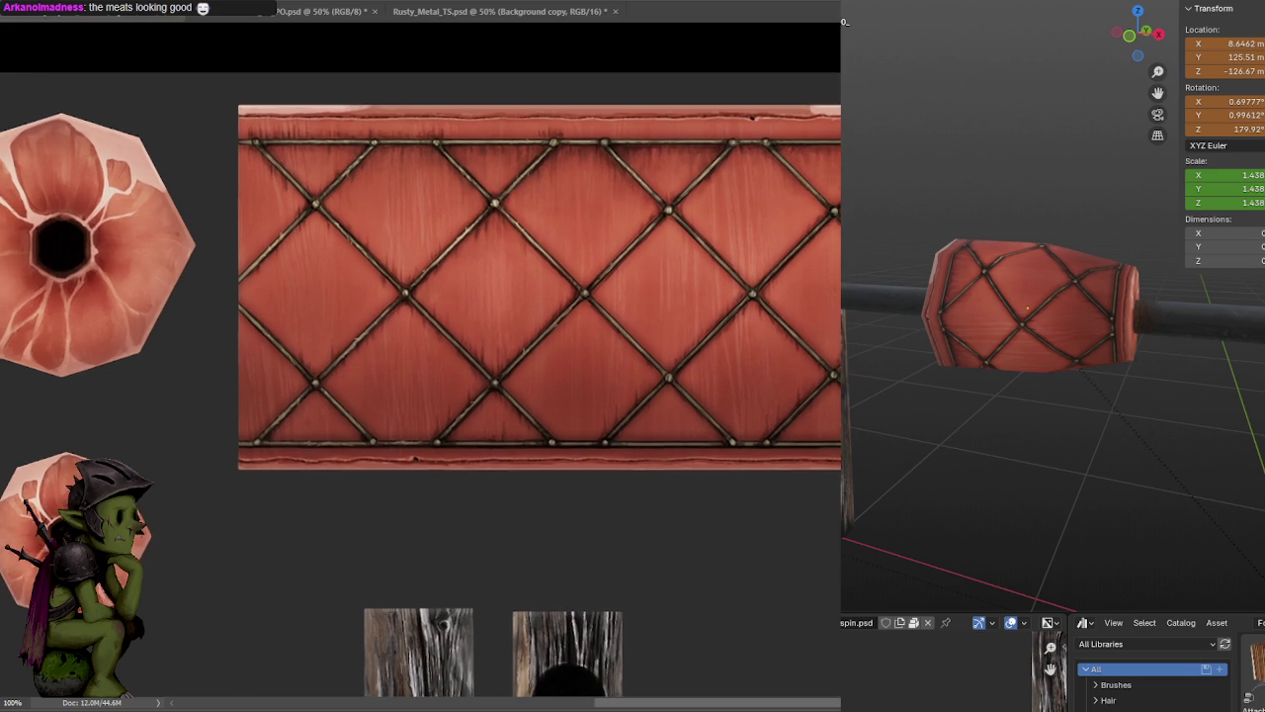
pyautogui.scroll(2, 835, 149)
pyautogui.moveTo(838, 72); pyautogui.dragTo(840, 134)
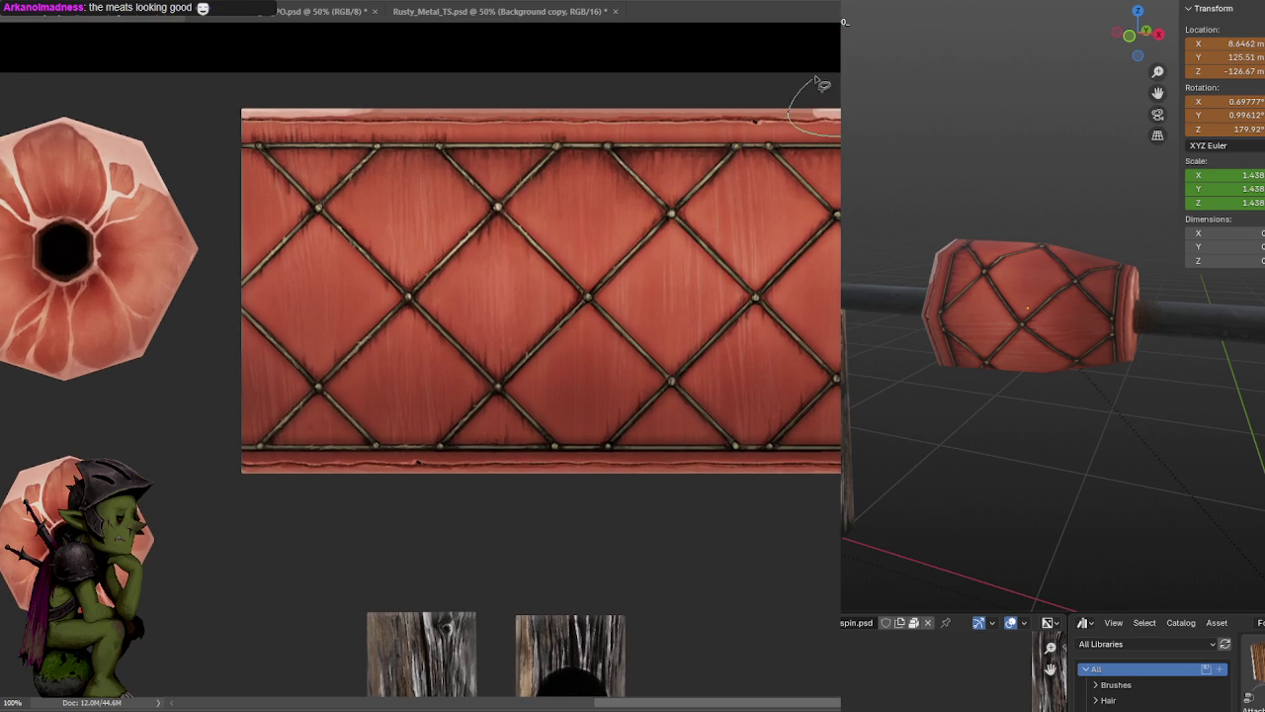
pyautogui.keyDown('shift'); pyautogui.moveTo(446, 65); pyautogui.dragTo(435, 71); pyautogui.keyUp('shift')
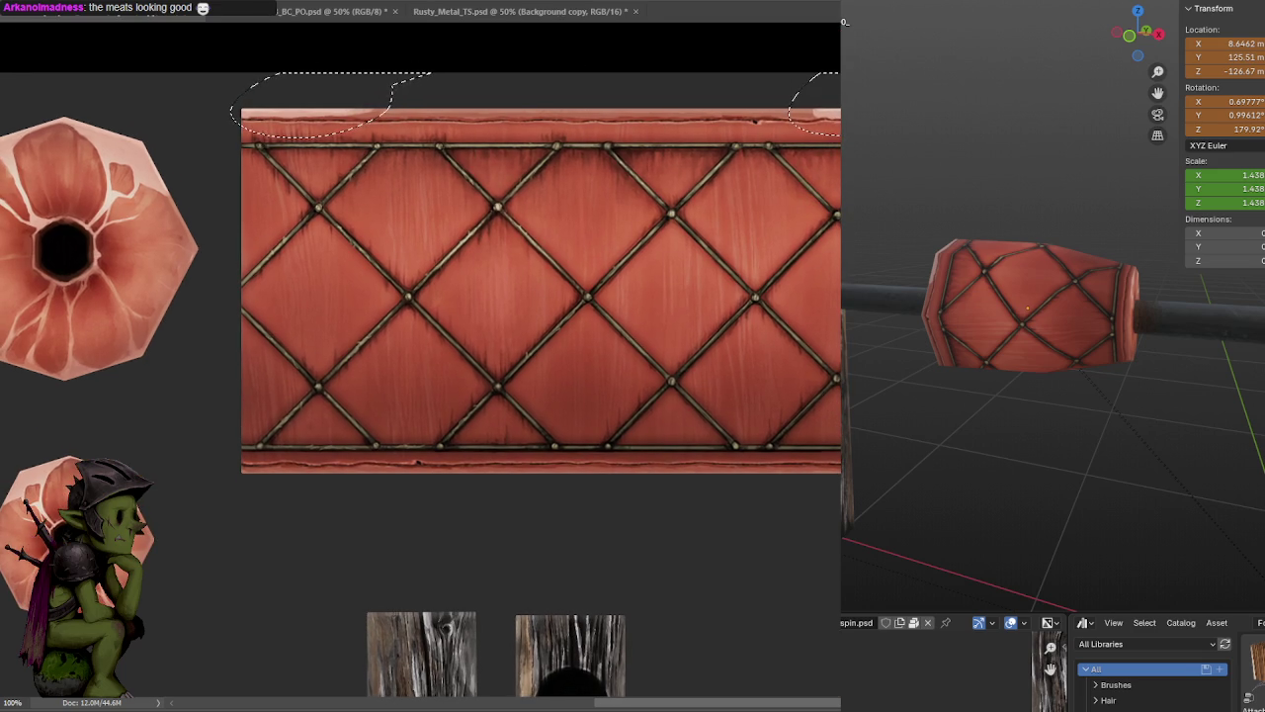
pyautogui.hotkey('ctrl', 't')
pyautogui.rightClick(739, 249)
pyautogui.click(773, 441)
pyautogui.moveTo(803, 136); pyautogui.dragTo(765, 494)
pyautogui.press('Return')
# - Flip the strip vertically, commit it along the bottom edge, and begin painting over the pale patch
pyautogui.hotkey('ctrl', 't')
pyautogui.rightClick(709, 149)
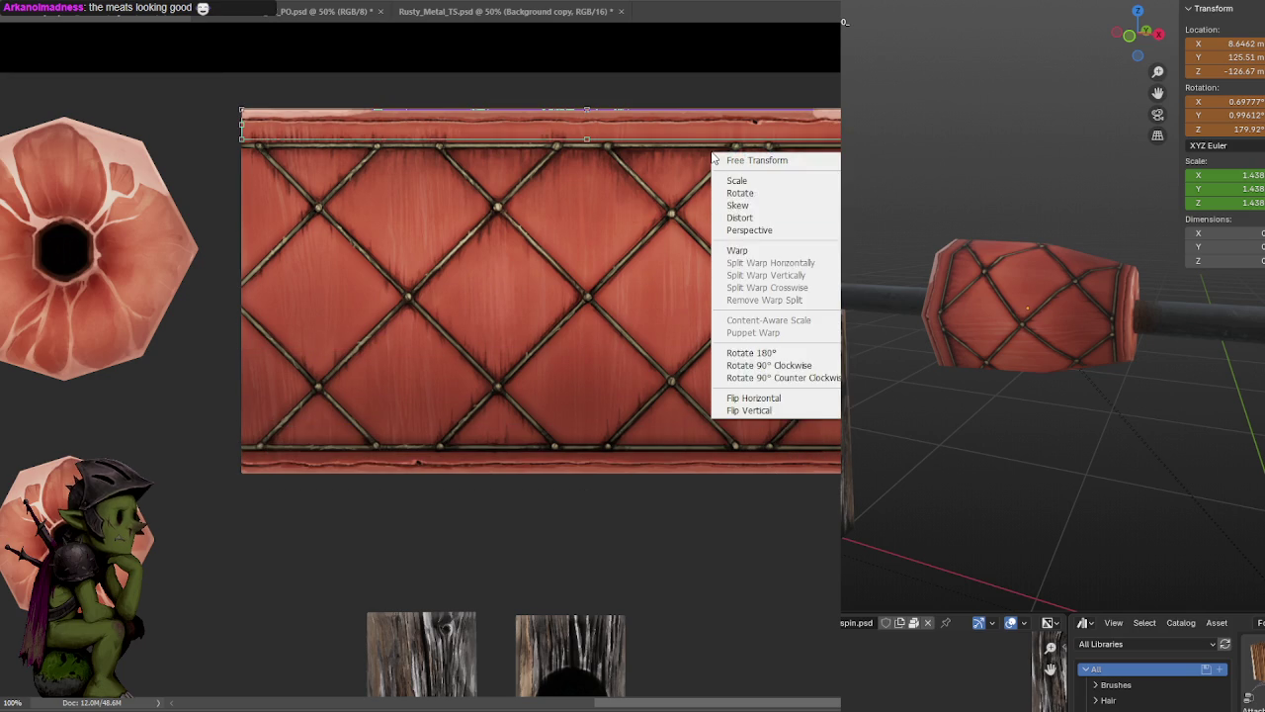
pyautogui.click(752, 409)
pyautogui.moveTo(839, 140); pyautogui.dragTo(830, 471)
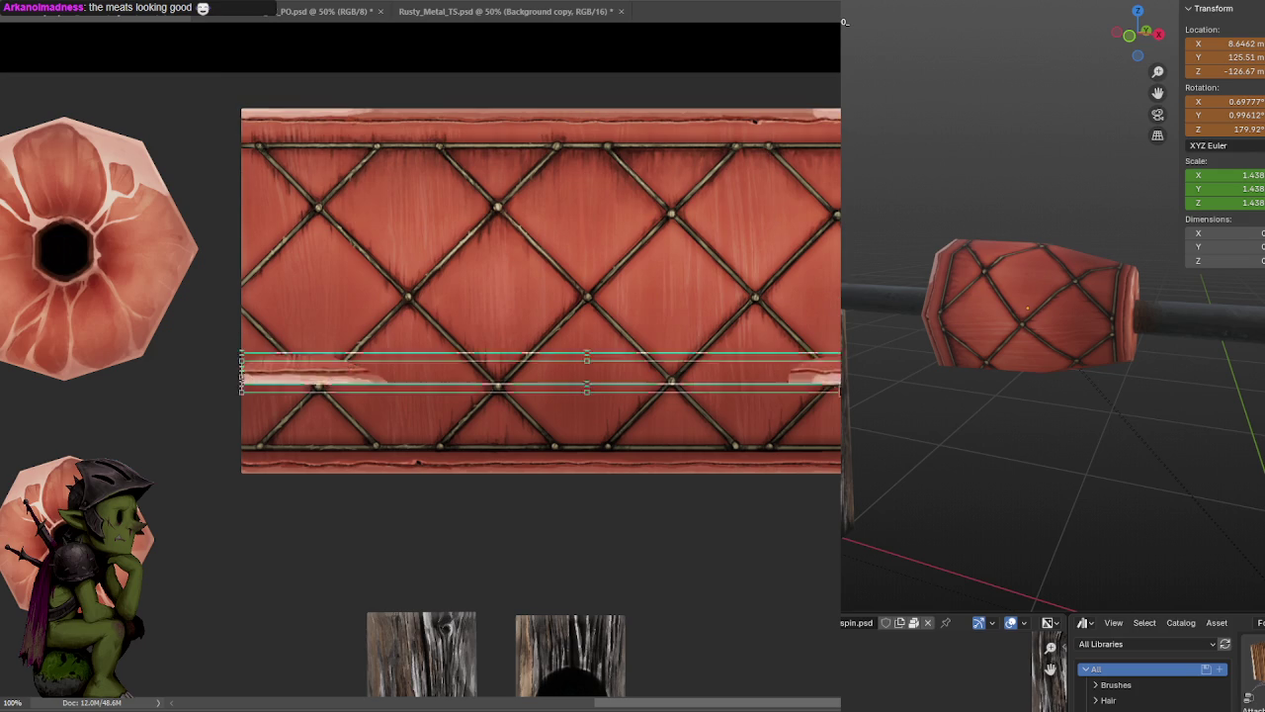
pyautogui.keyDown('alt'); pyautogui.scroll(1, 831, 471); pyautogui.keyUp('alt')
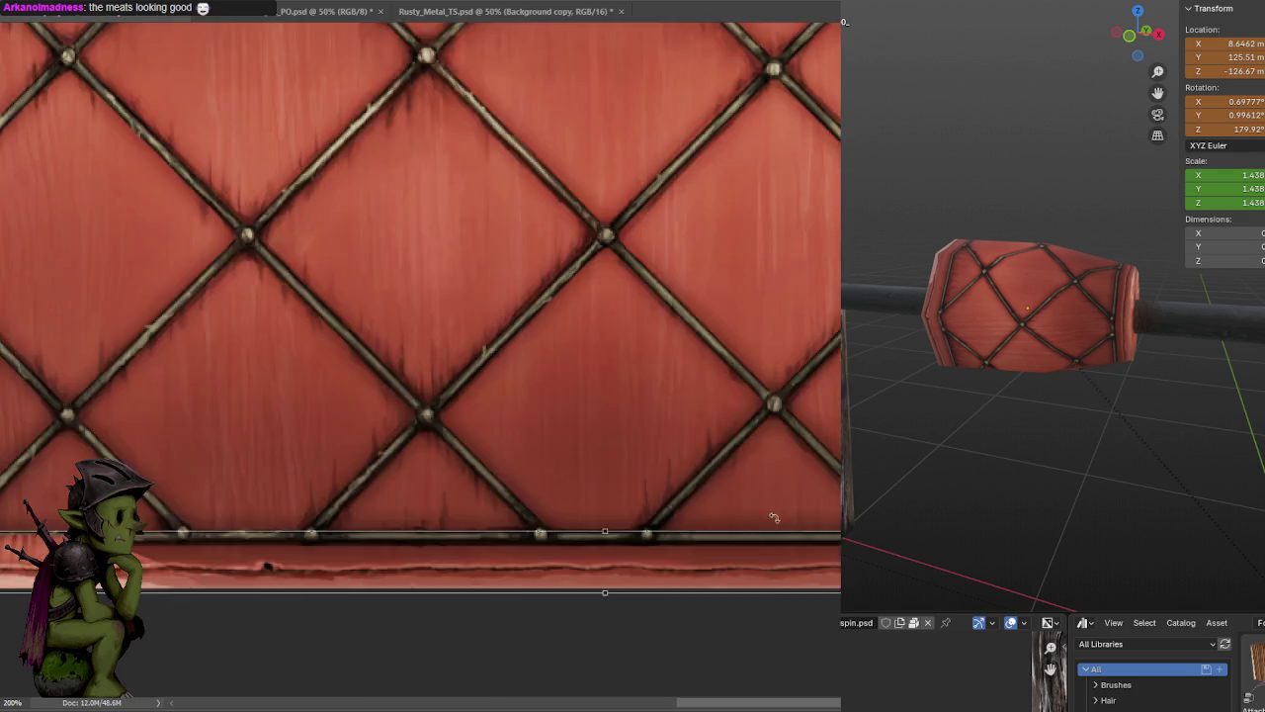
pyautogui.keyDown('alt'); pyautogui.scroll(1, 782, 203); pyautogui.keyUp('alt')
pyautogui.press('Return')
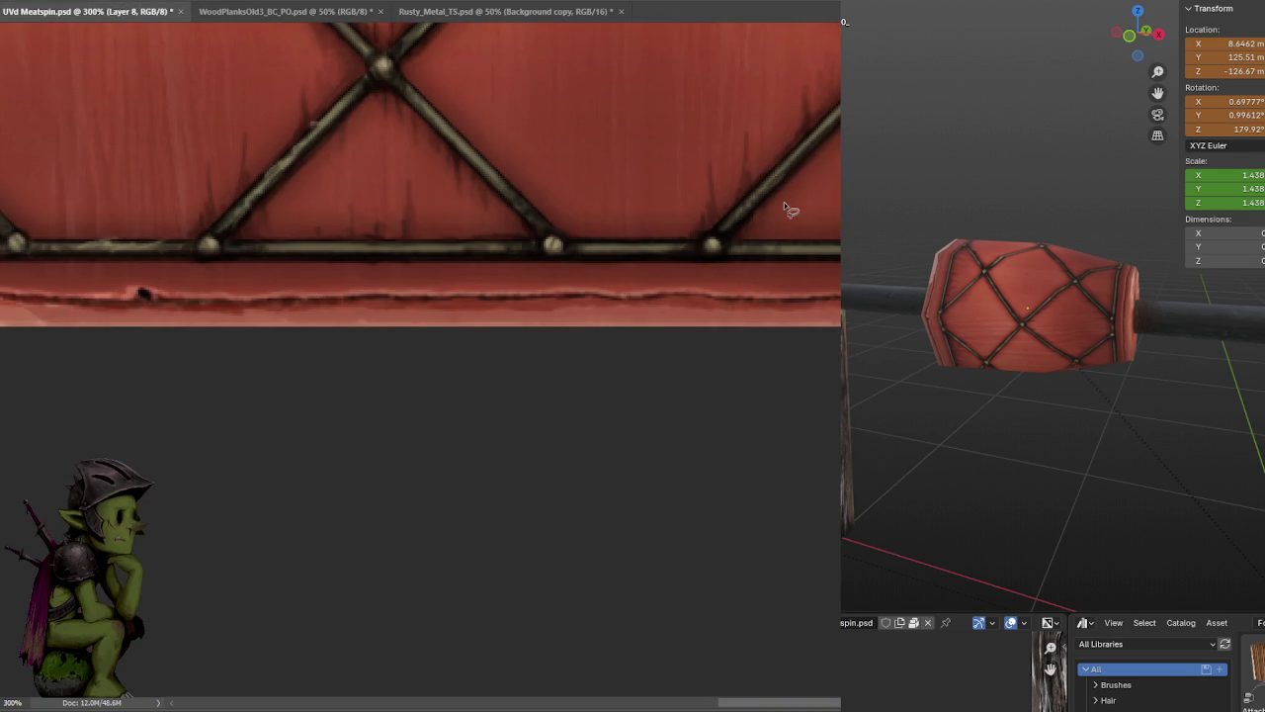
pyautogui.keyDown('alt'); pyautogui.scroll(-1, 801, 356); pyautogui.keyUp('alt')
pyautogui.keyDown('alt'); pyautogui.scroll(-1, 801, 356); pyautogui.keyUp('alt')
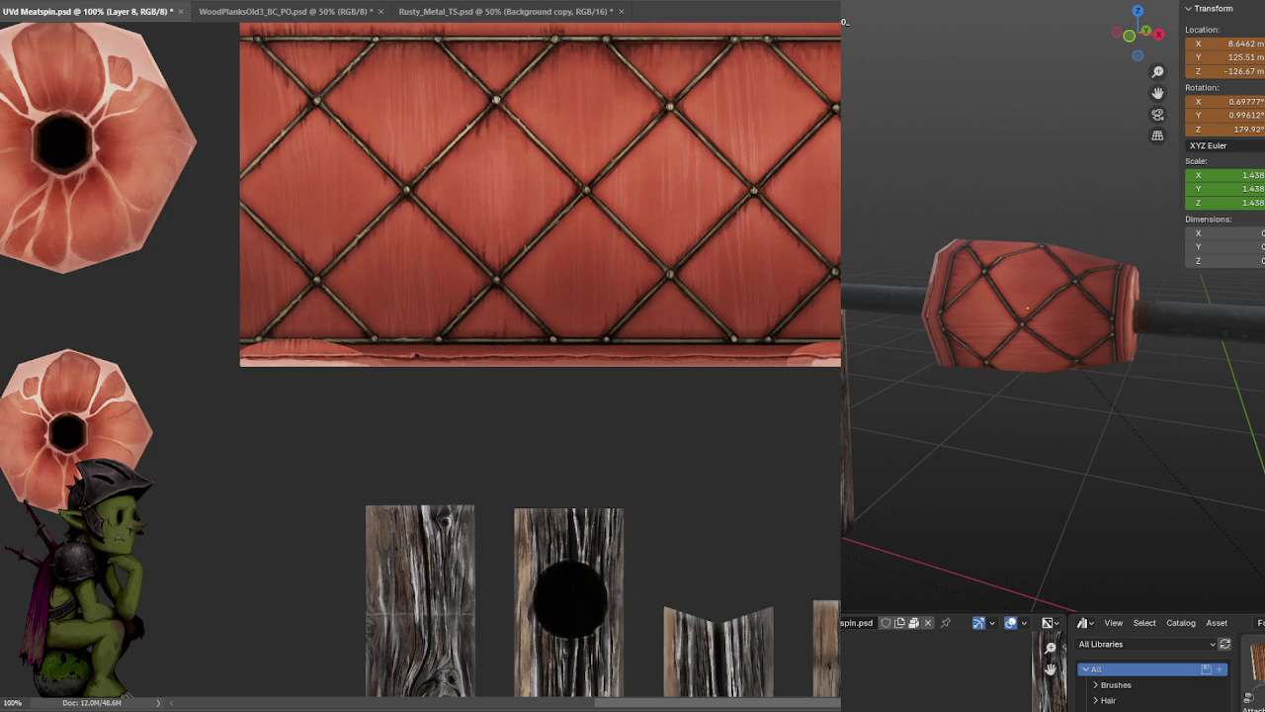
pyautogui.moveTo(838, 353)
pyautogui.mouseDown()
pyautogui.moveTo(254, 342)
pyautogui.moveTo(287, 345)
pyautogui.mouseUp()
# - Save, check the end cap in Blender, retouch the strip's bottom-right edge and save again
pyautogui.hotkey('ctrl', 's')
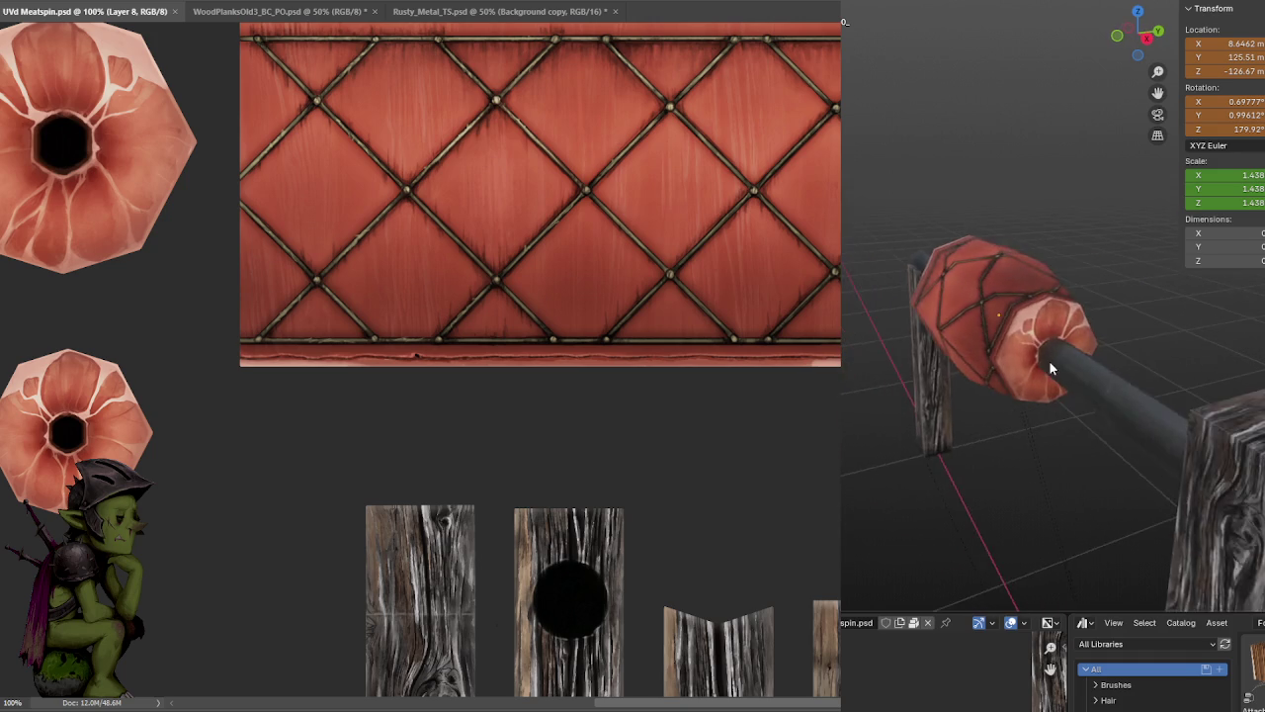
pyautogui.moveTo(1049, 360)
pyautogui.mouseDown(button='middle')
pyautogui.moveTo(954, 360)
pyautogui.moveTo(1051, 406)
pyautogui.mouseUp(button='middle')
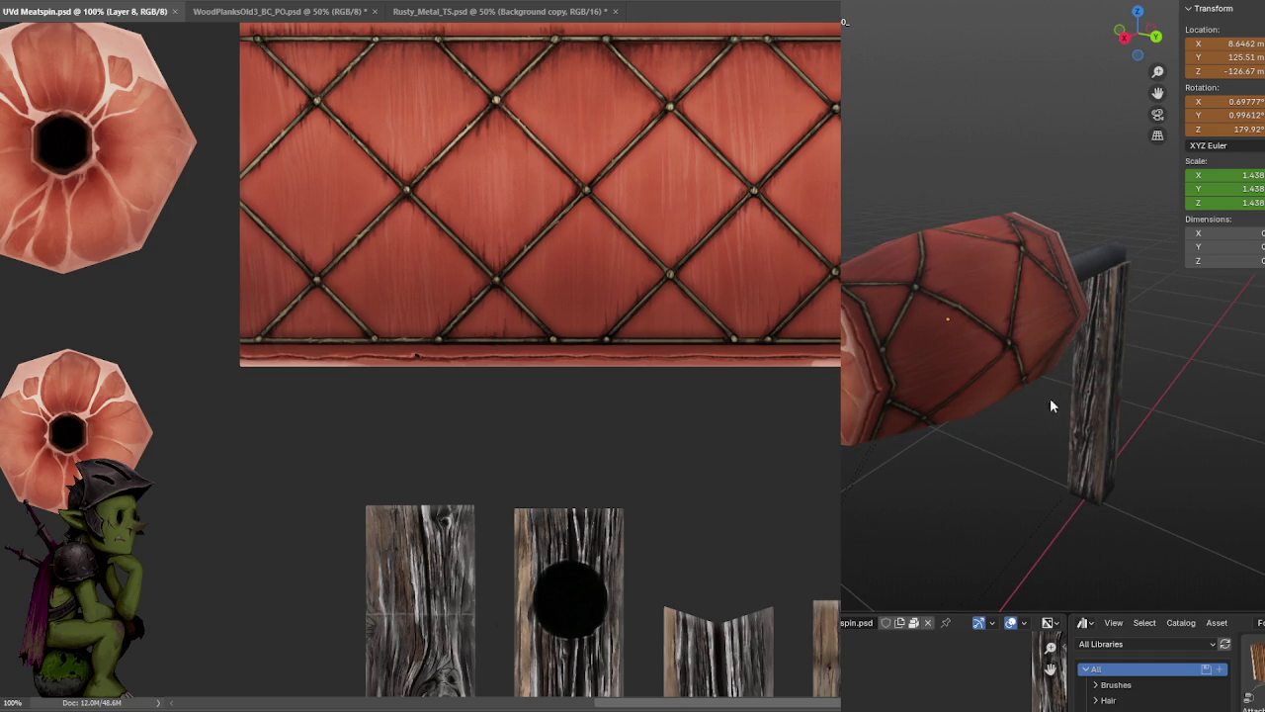
pyautogui.scroll(1, 424, 178)
pyautogui.scroll(3, 424, 207)
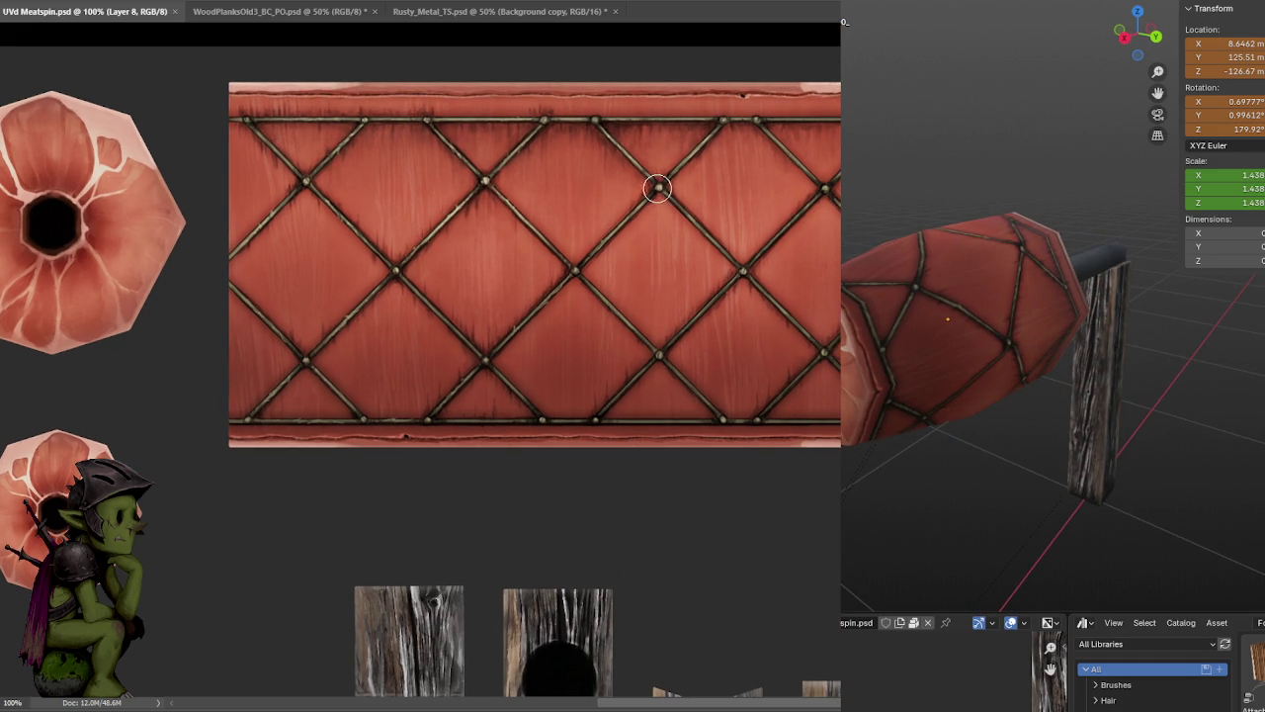
pyautogui.scroll(-4, 799, 282)
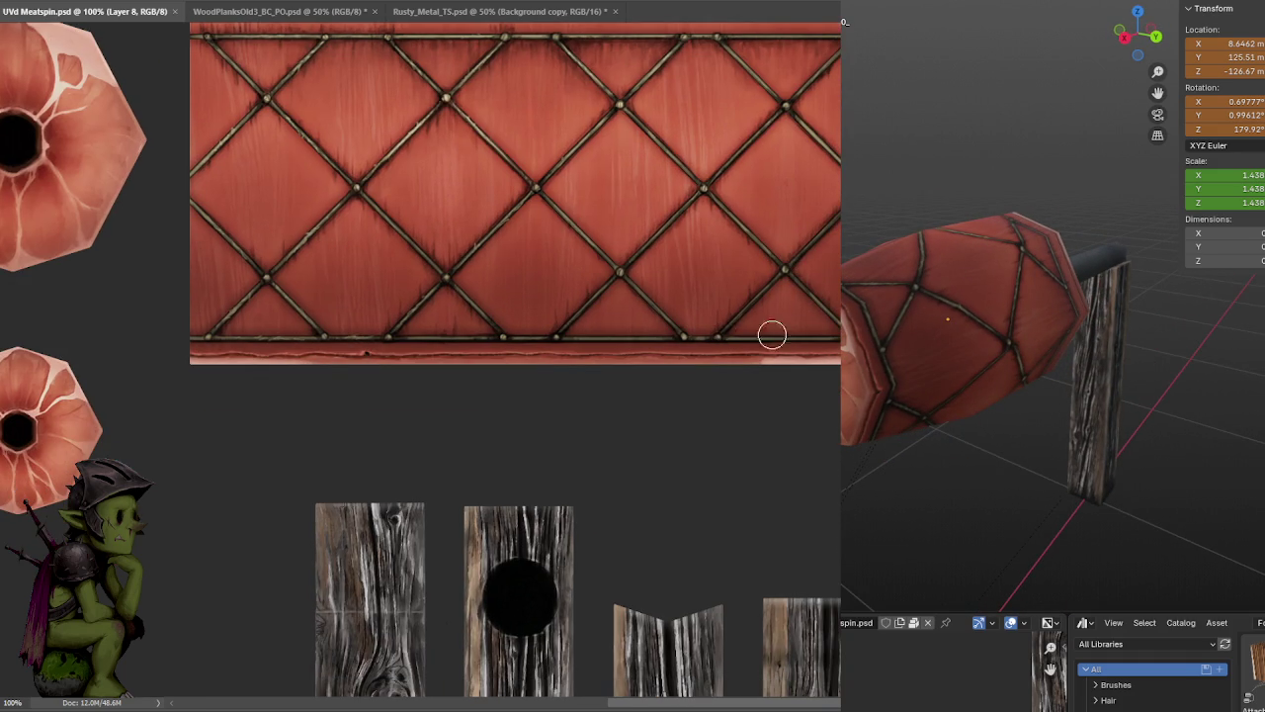
pyautogui.moveTo(783, 344); pyautogui.dragTo(821, 342)
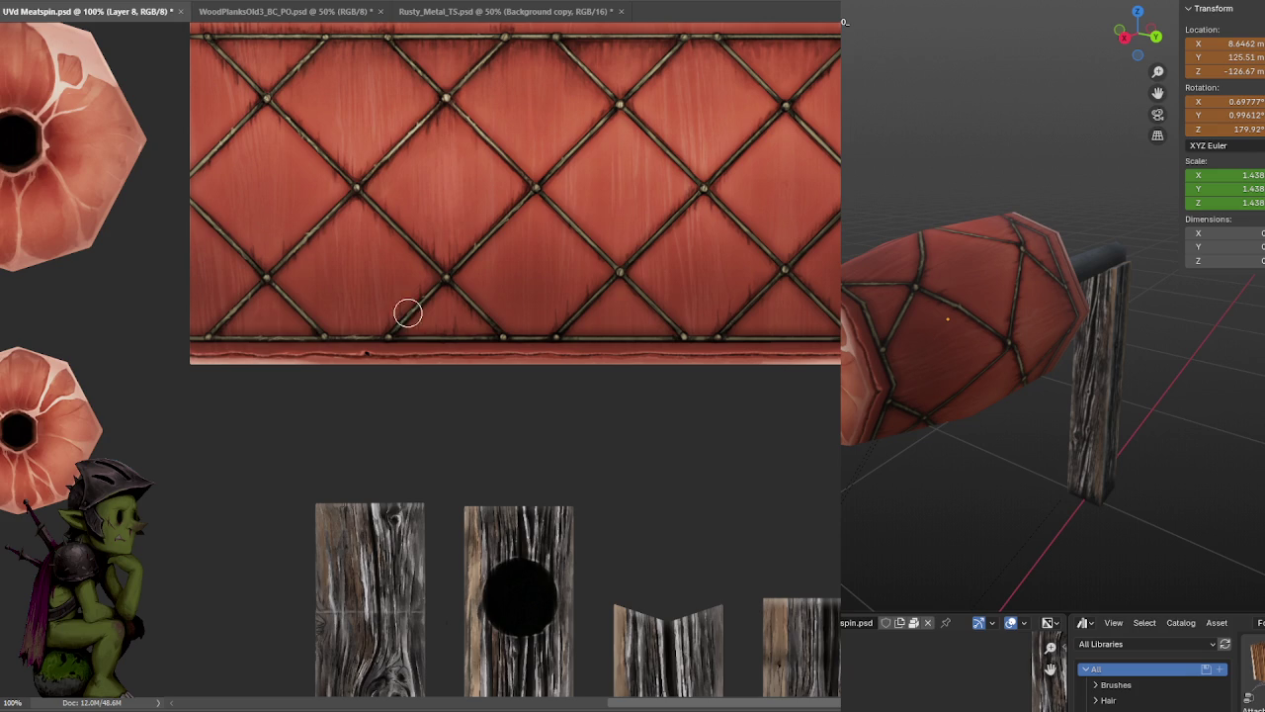
pyautogui.hotkey('ctrl', 's')
pyautogui.moveTo(501, 234); pyautogui.dragTo(472, 291)
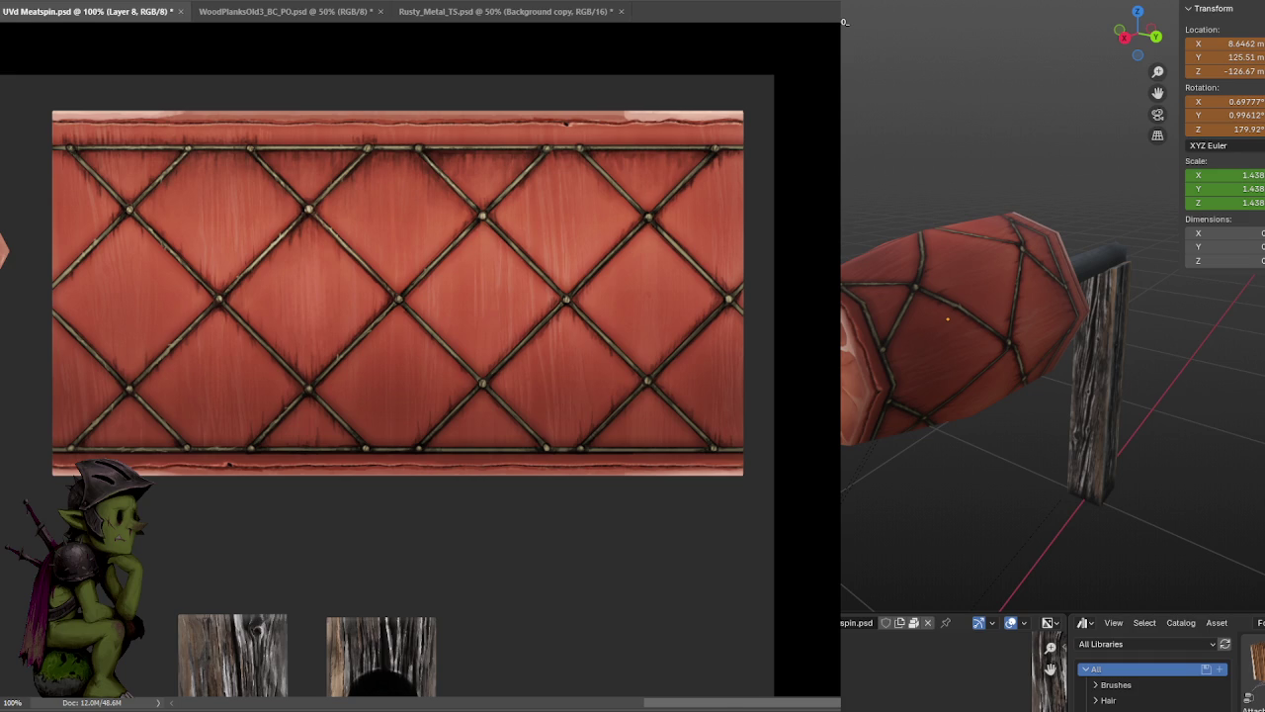
pyautogui.keyDown('alt'); pyautogui.scroll(3, 601, 142); pyautogui.keyUp('alt')
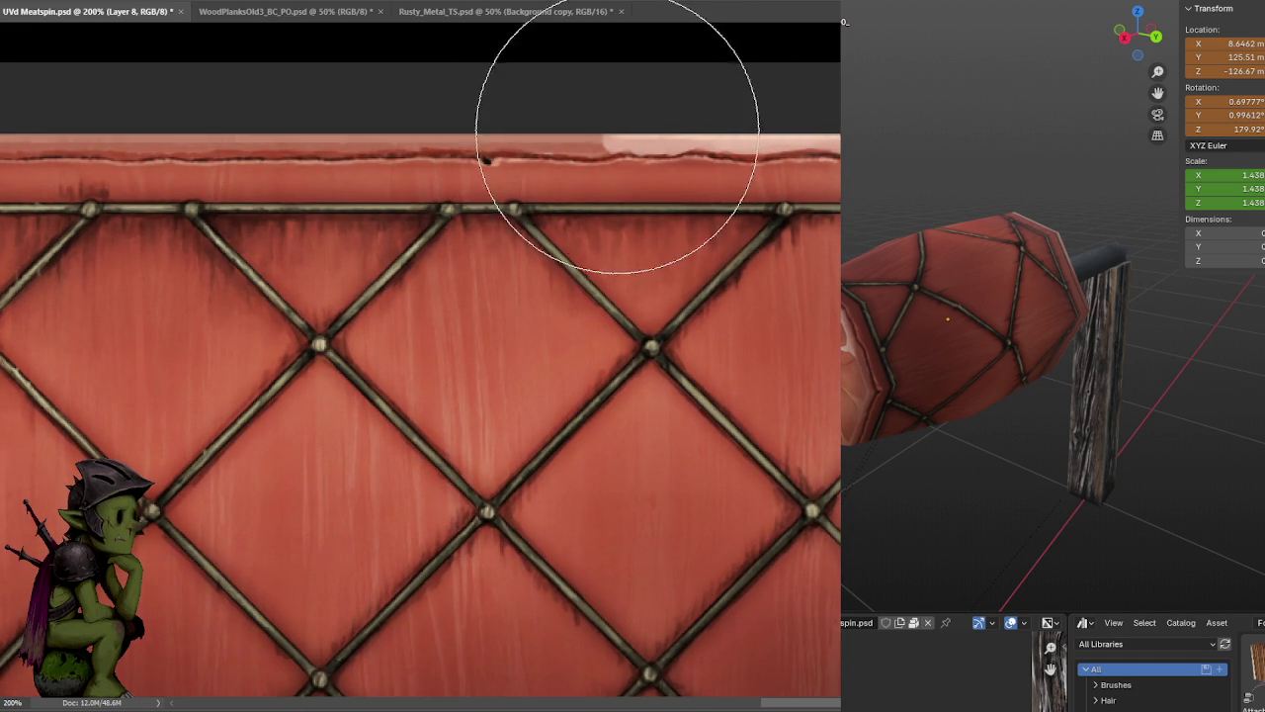
# - Pick the 'fgnfnfg 1' brush and paint a darker band along the strip's top edge
pyautogui.rightClick(316, 50)
pyautogui.click(331, 198)
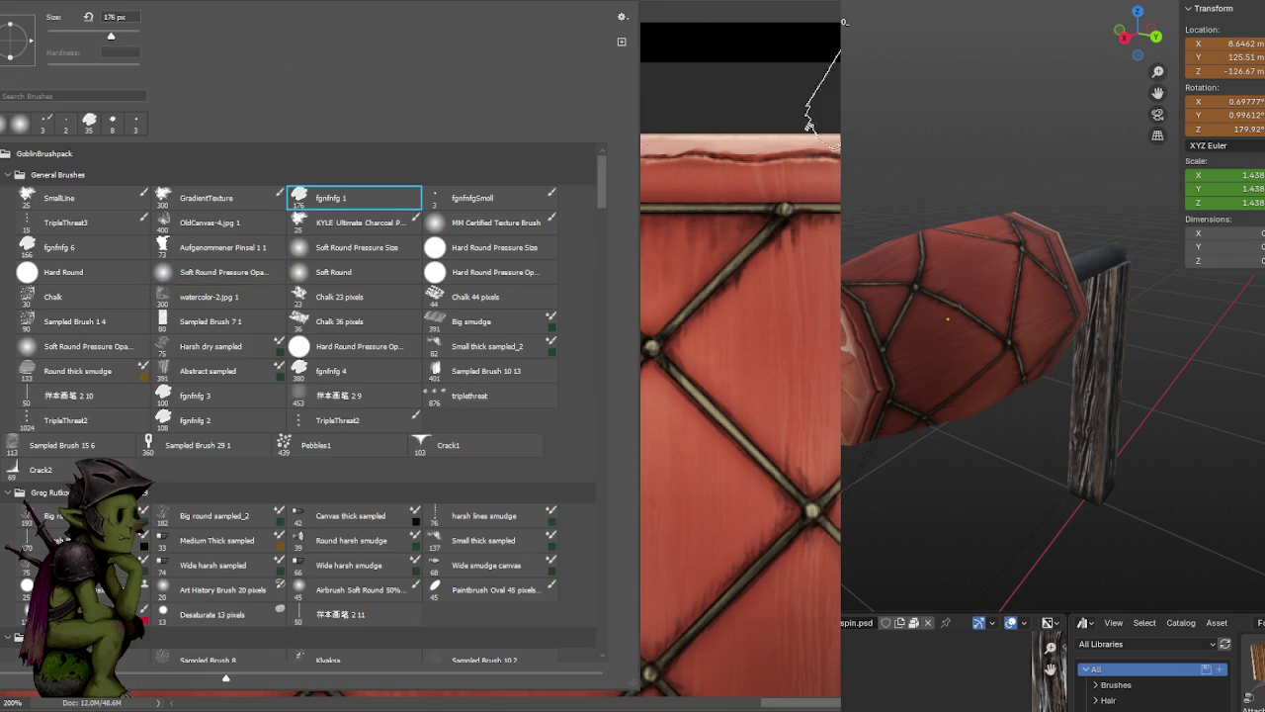
pyautogui.click(826, 99)
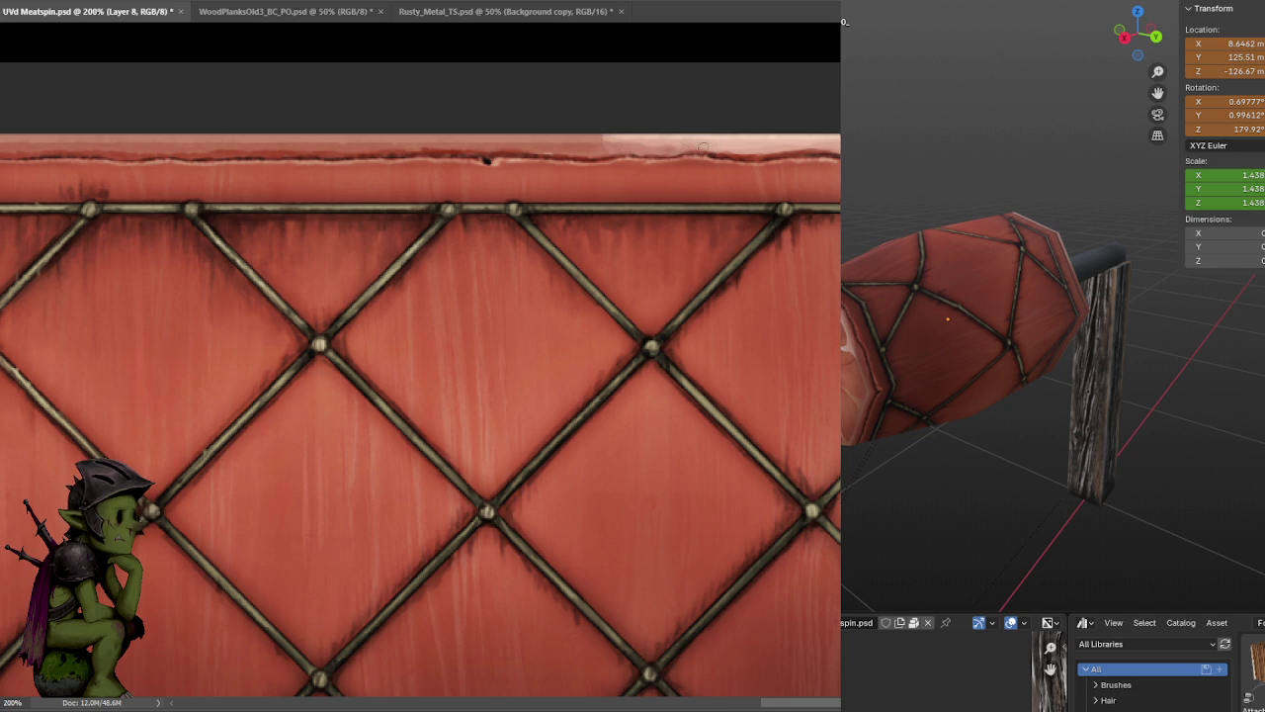
pyautogui.moveTo(704, 150); pyautogui.dragTo(794, 147)
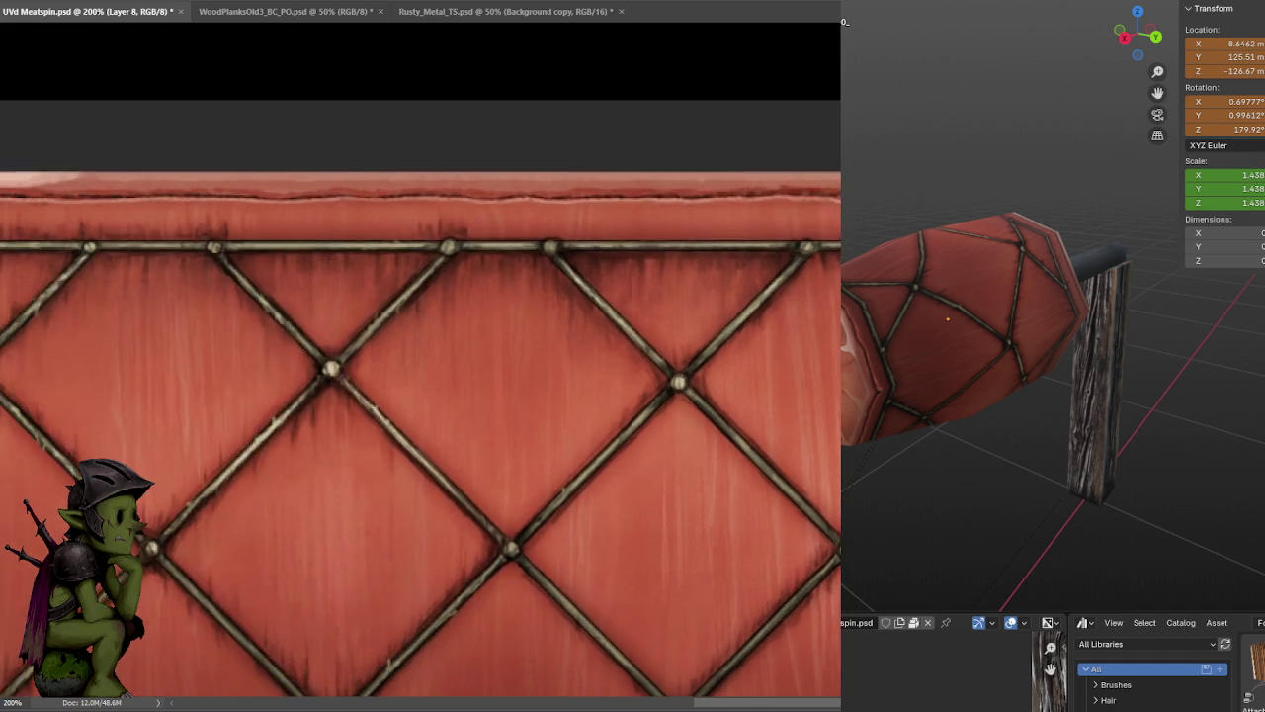
pyautogui.moveTo(486, 161)
pyautogui.mouseDown()
pyautogui.moveTo(656, 247)
pyautogui.moveTo(672, 298)
pyautogui.moveTo(803, 281)
pyautogui.mouseUp()
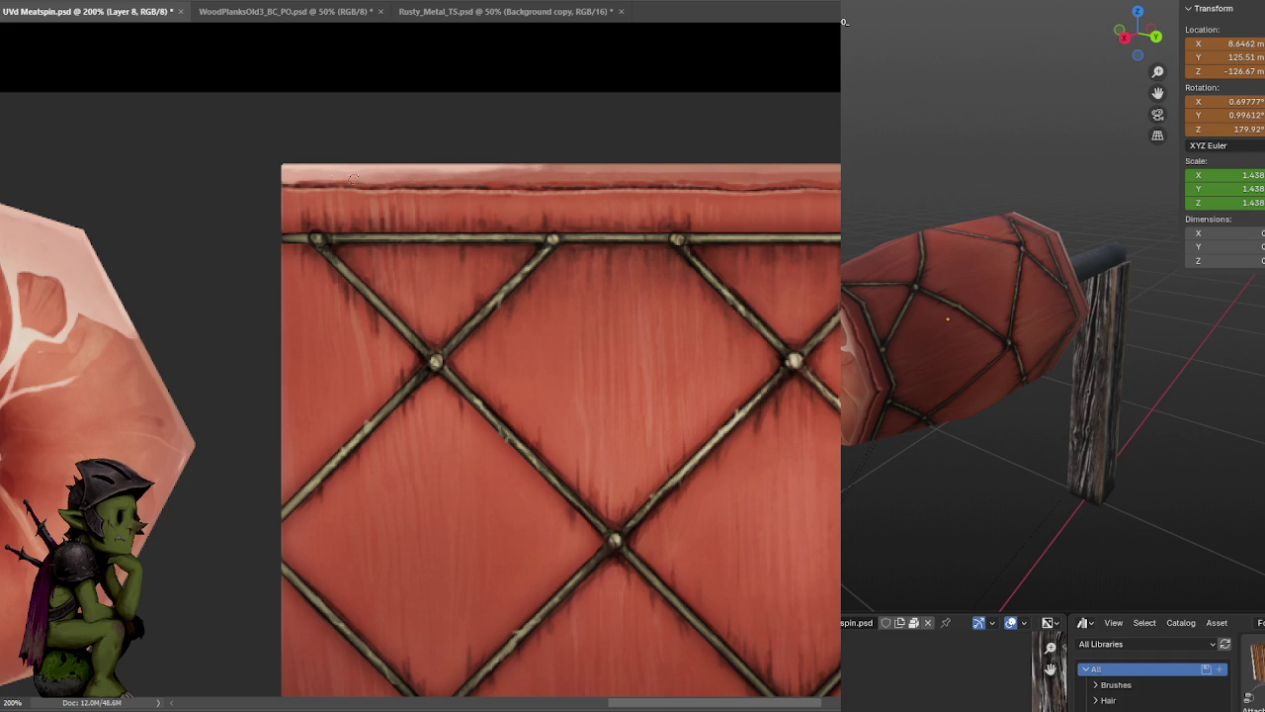
pyautogui.keyDown('alt'); pyautogui.scroll(-3, 733, 187); pyautogui.keyUp('alt')
pyautogui.moveTo(790, 192); pyautogui.dragTo(742, 147)
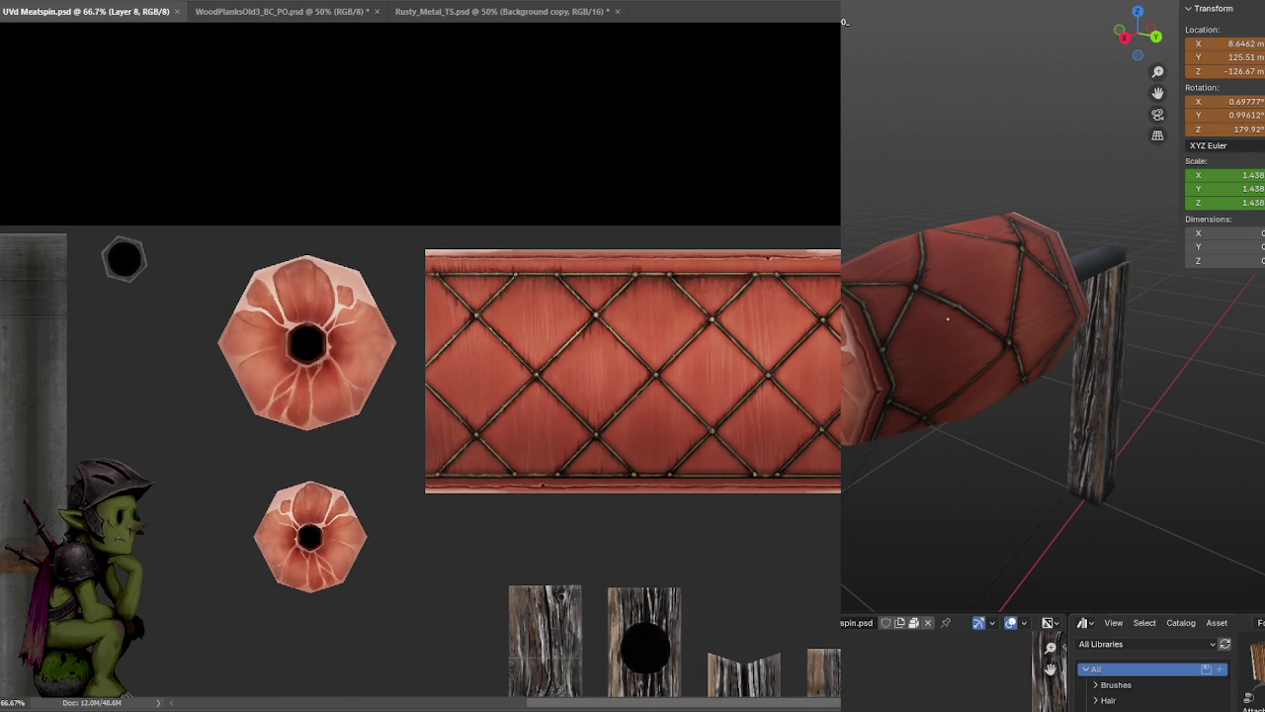
# - Orbit the Blender preview and hide the asset browser to review the meat from below
pyautogui.moveTo(989, 208)
pyautogui.mouseDown(button='middle')
pyautogui.moveTo(944, 200)
pyautogui.moveTo(988, 161)
pyautogui.moveTo(966, 234)
pyautogui.mouseUp(button='middle')
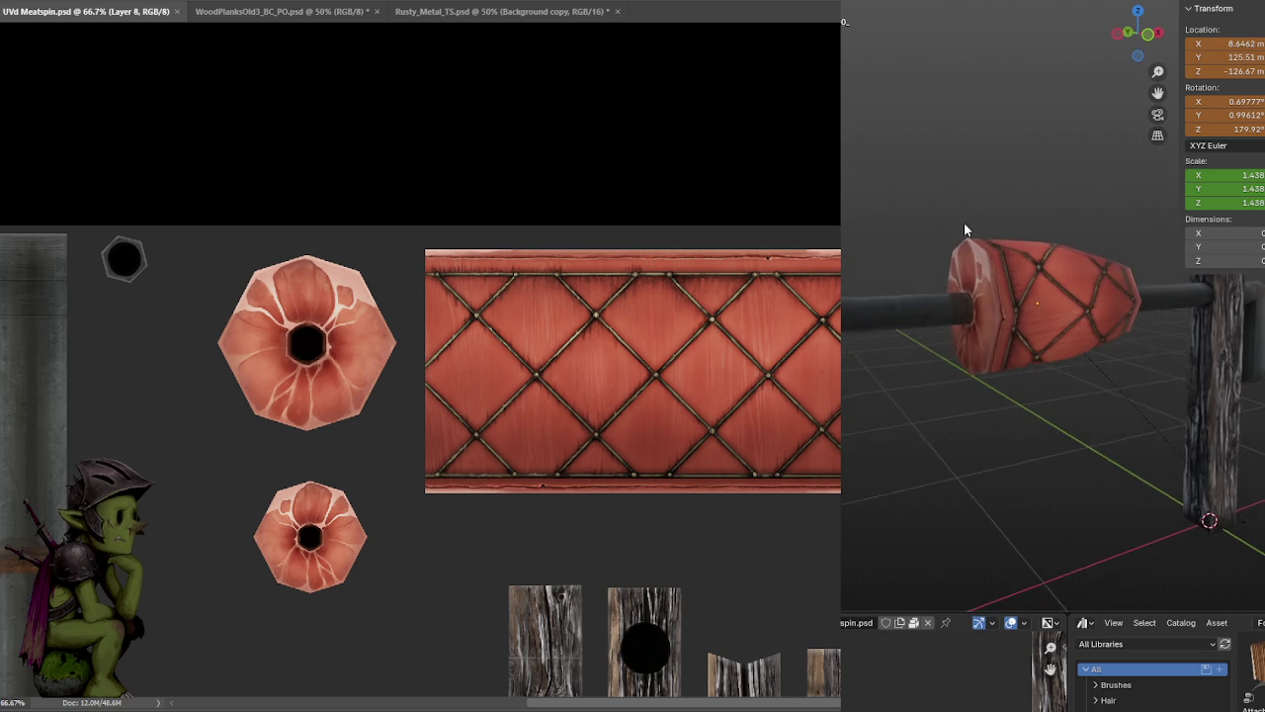
pyautogui.hotkey('ctrl', 'space')
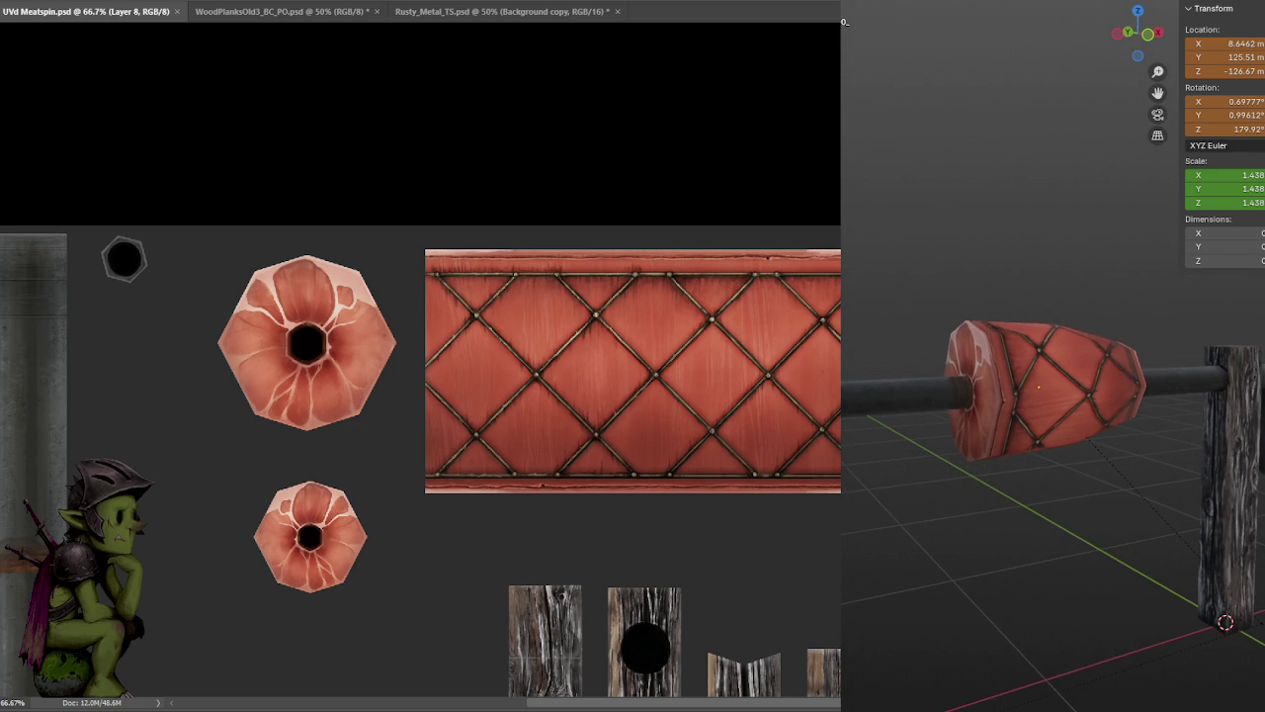
pyautogui.moveTo(1063, 264)
pyautogui.mouseDown(button='middle')
pyautogui.moveTo(982, 246)
pyautogui.moveTo(1072, 291)
pyautogui.moveTo(1032, 299)
pyautogui.moveTo(1076, 300)
pyautogui.moveTo(1173, 363)
pyautogui.mouseUp(button='middle')
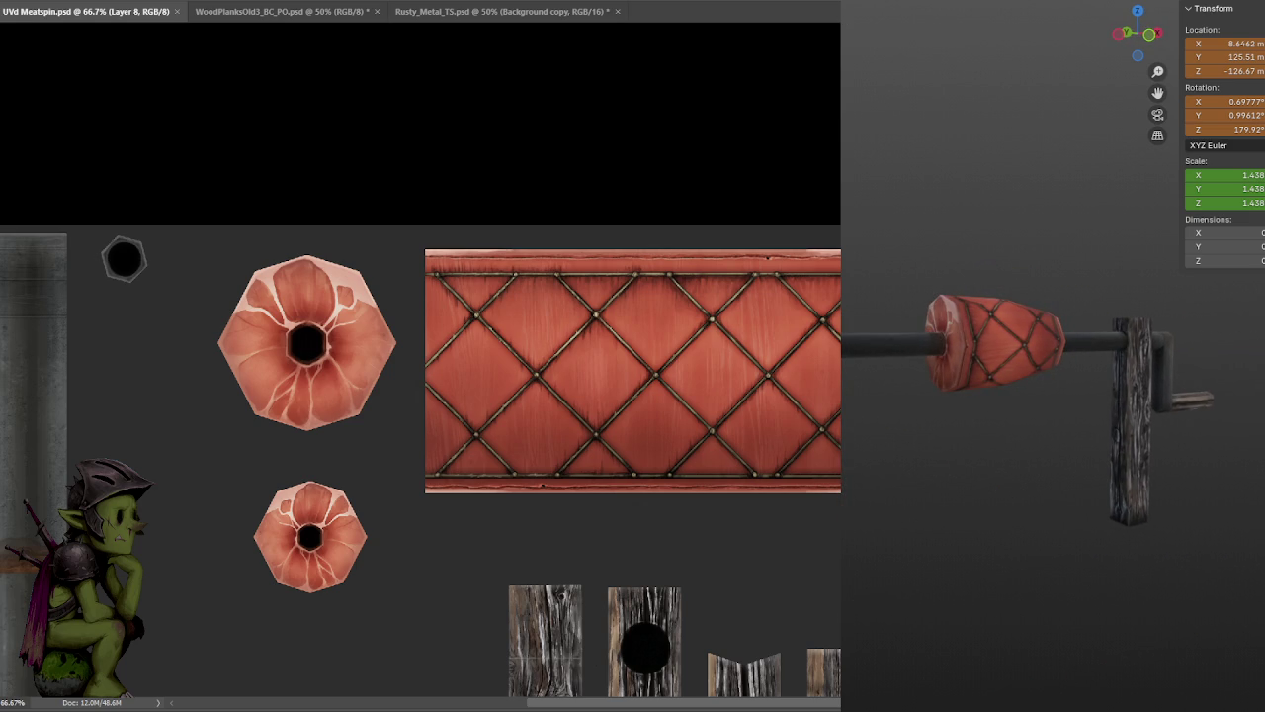
pyautogui.scroll(-5, 420, 366)
pyautogui.scroll(-2, 420, 366)
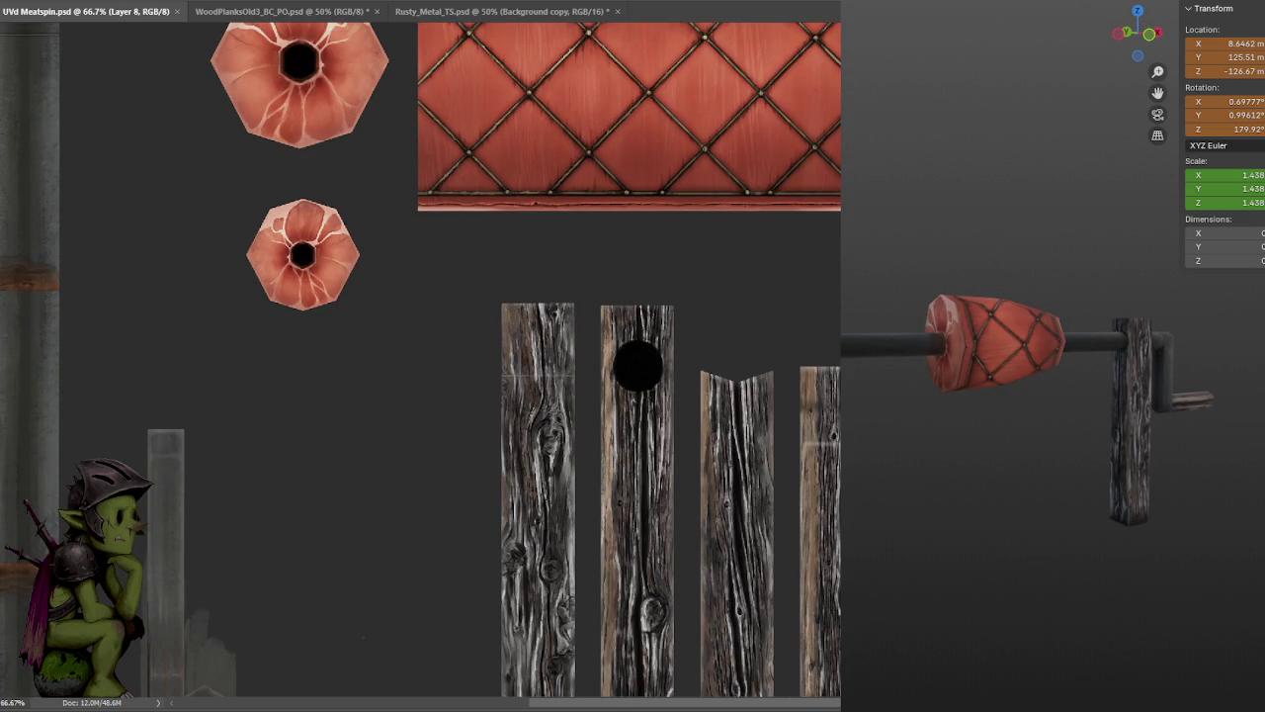
# - Try Ctrl+E on the active layer and undo it twice, then zoom out and save the texture
pyautogui.hotkey('ctrl', 'e')
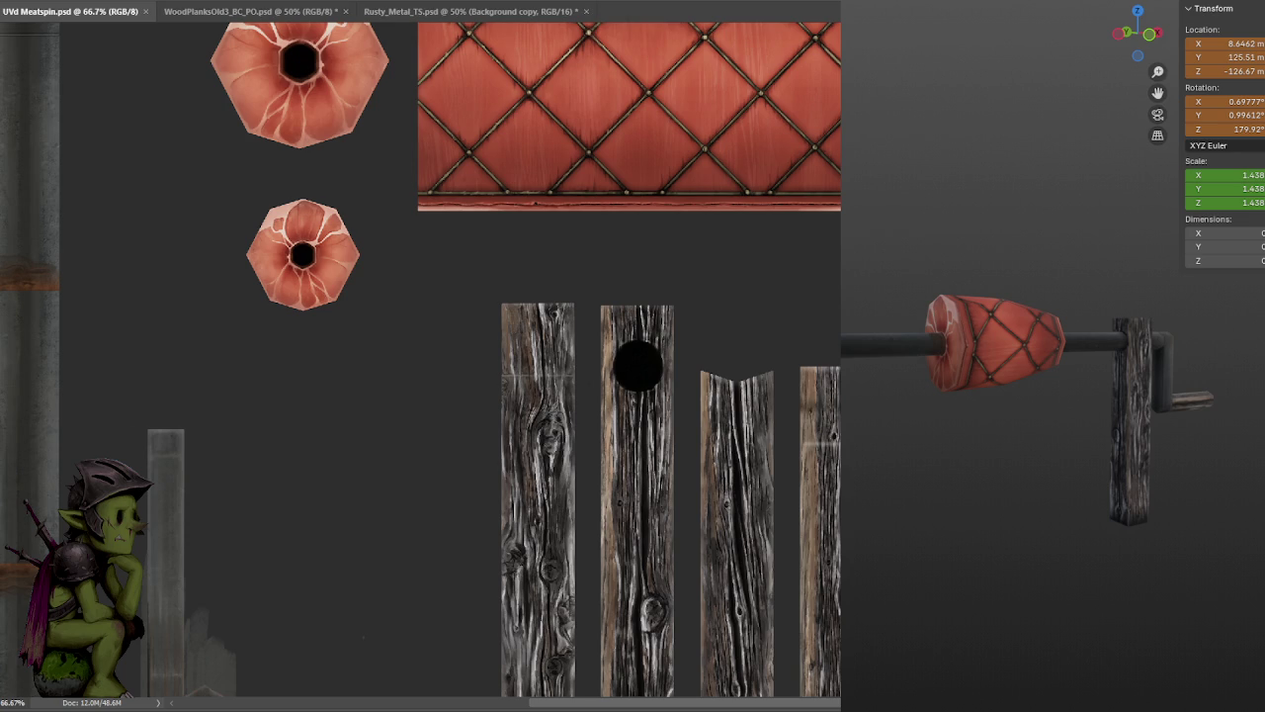
pyautogui.hotkey('ctrl', 'z')
pyautogui.scroll(-3, 629, 360)
pyautogui.hotkey('ctrl', 'e')
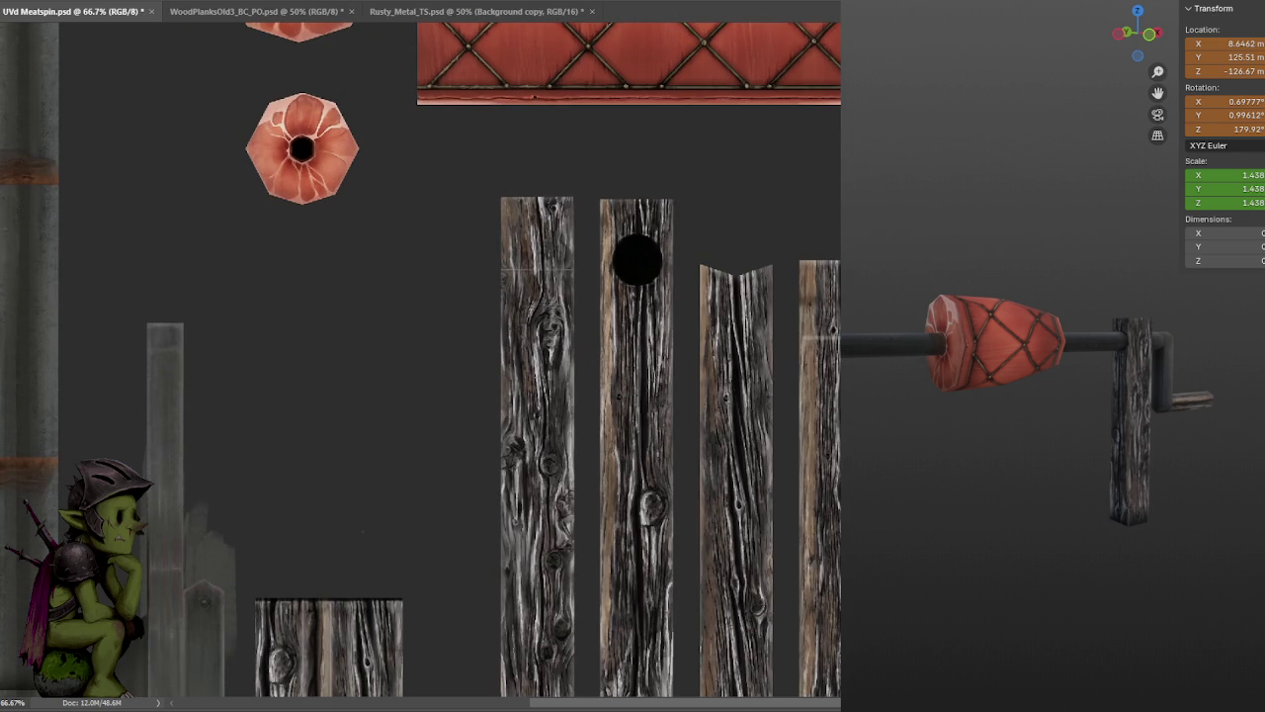
pyautogui.hotkey('ctrl', 'z')
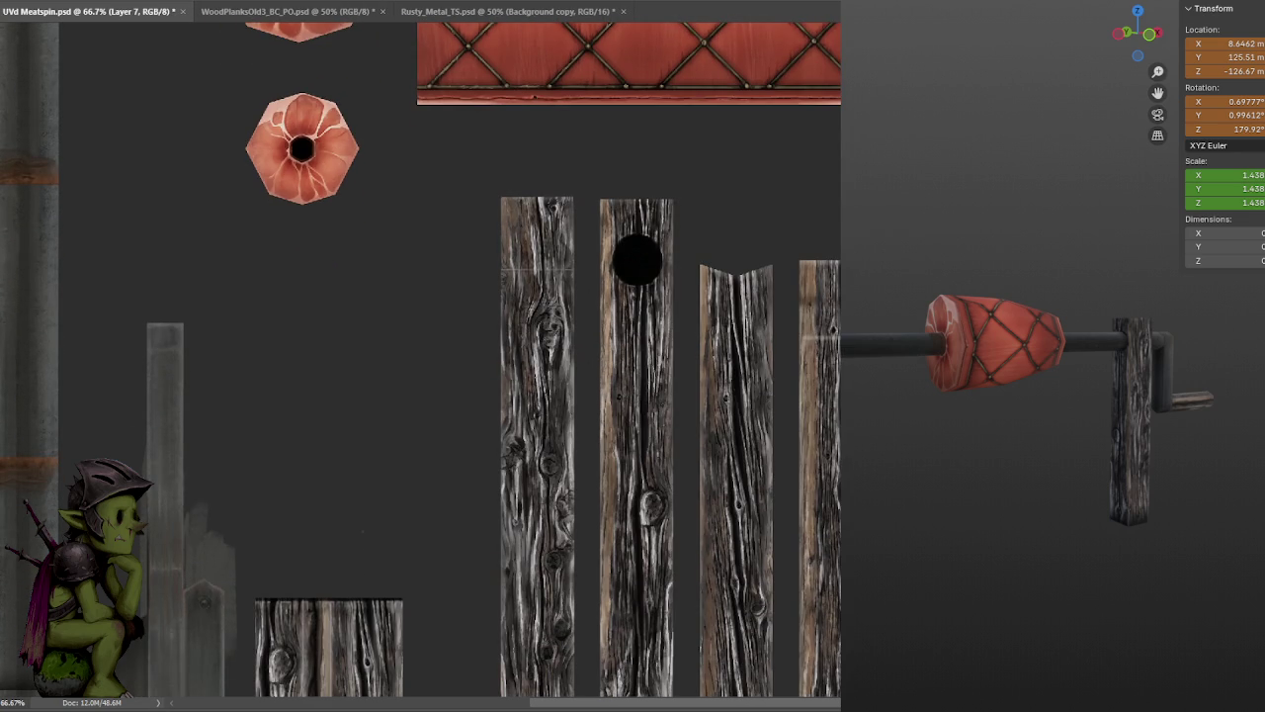
pyautogui.hotkey('ctrl', '-')
pyautogui.hotkey('ctrl', 's')
# - Marquee-select the tall wood planks and copy them onto a new layer
pyautogui.moveTo(984, 431)
pyautogui.mouseDown(button='middle')
pyautogui.moveTo(1000, 452)
pyautogui.moveTo(1072, 442)
pyautogui.mouseUp(button='middle')
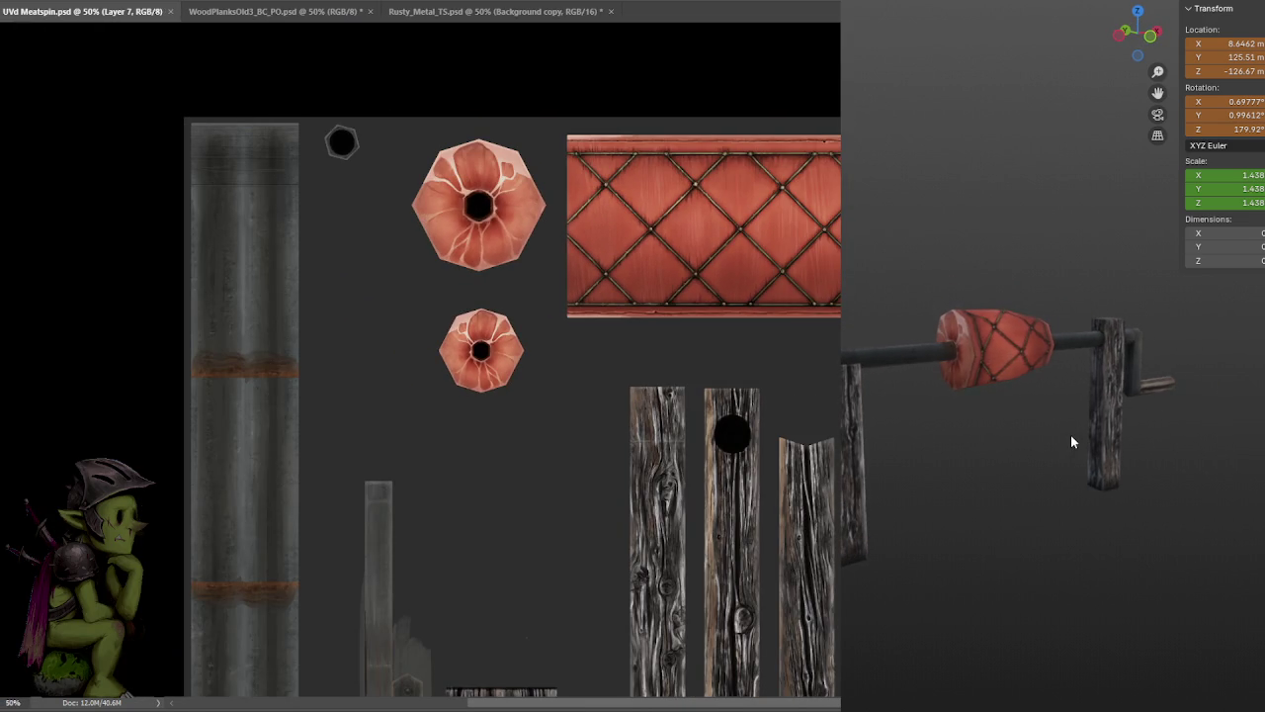
pyautogui.scroll(-2, 500, 360)
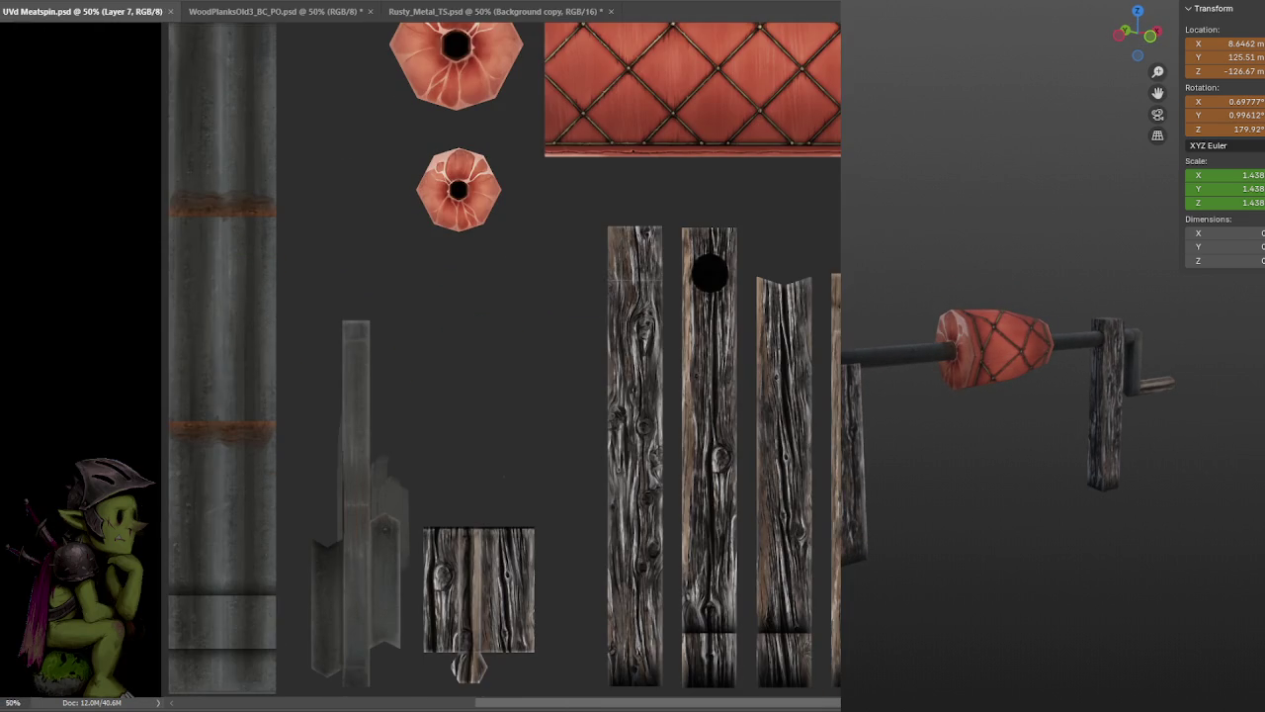
pyautogui.moveTo(578, 212); pyautogui.dragTo(835, 690)
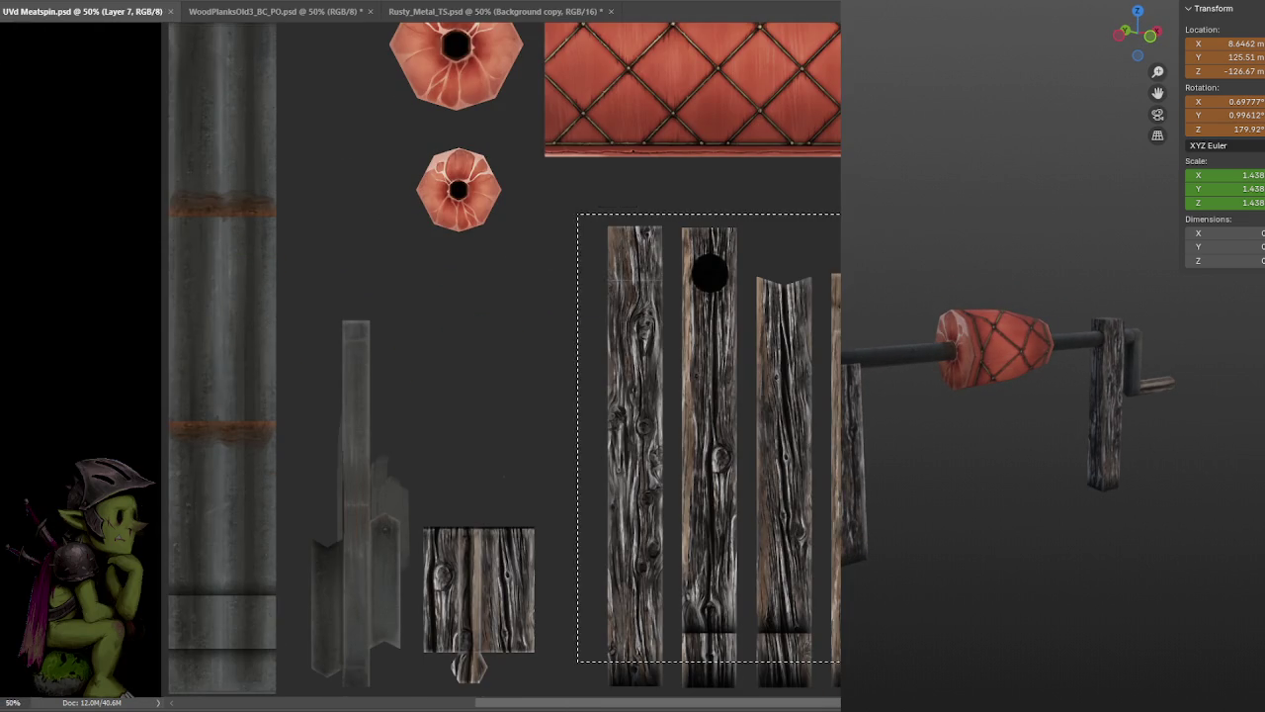
pyautogui.scroll(-1, 525, 476)
pyautogui.hscroll(-2, 525, 477)
pyautogui.keyDown('shift'); pyautogui.moveTo(525, 462); pyautogui.dragTo(673, 653); pyautogui.keyUp('shift')
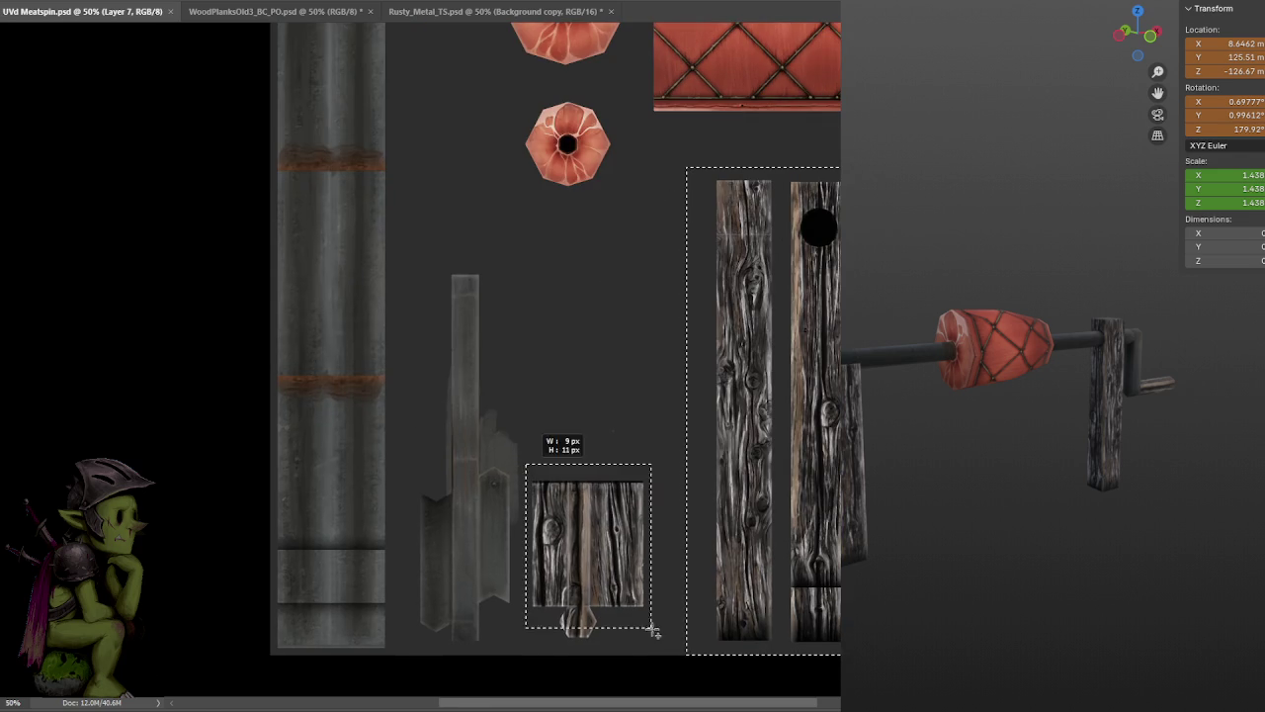
pyautogui.hscroll(1, 692, 583)
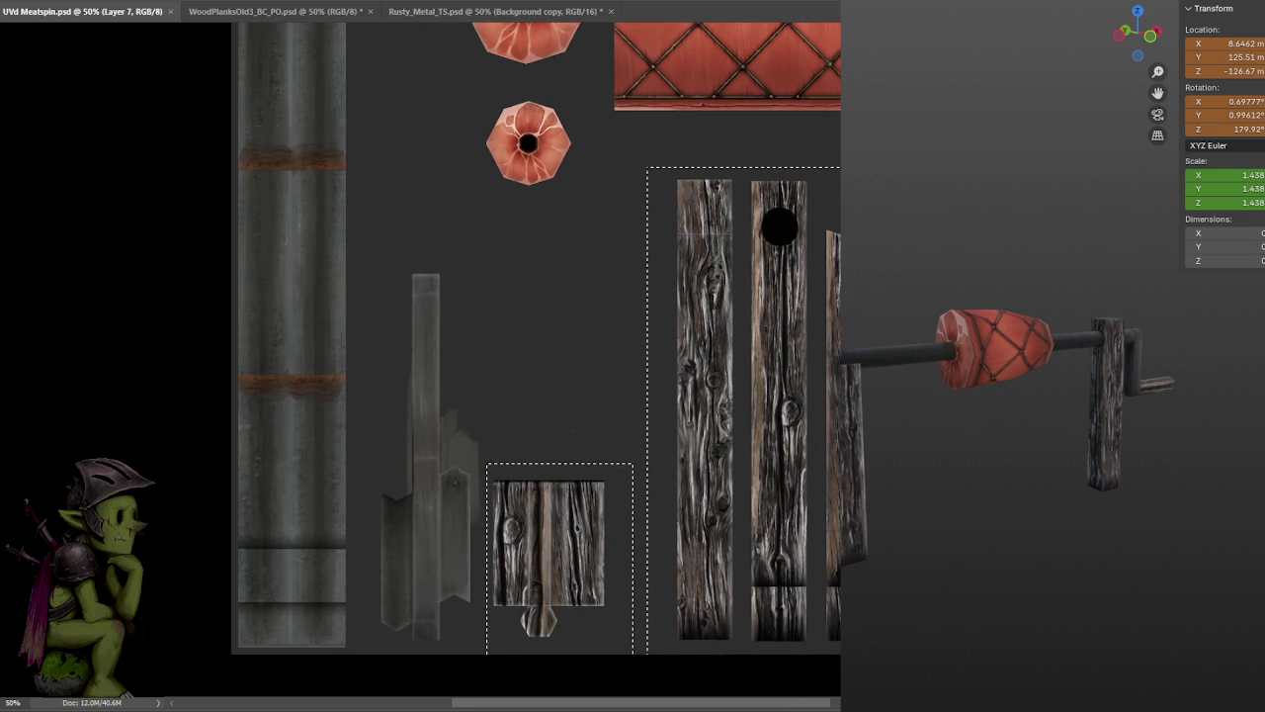
pyautogui.hotkey('ctrl', 'j')
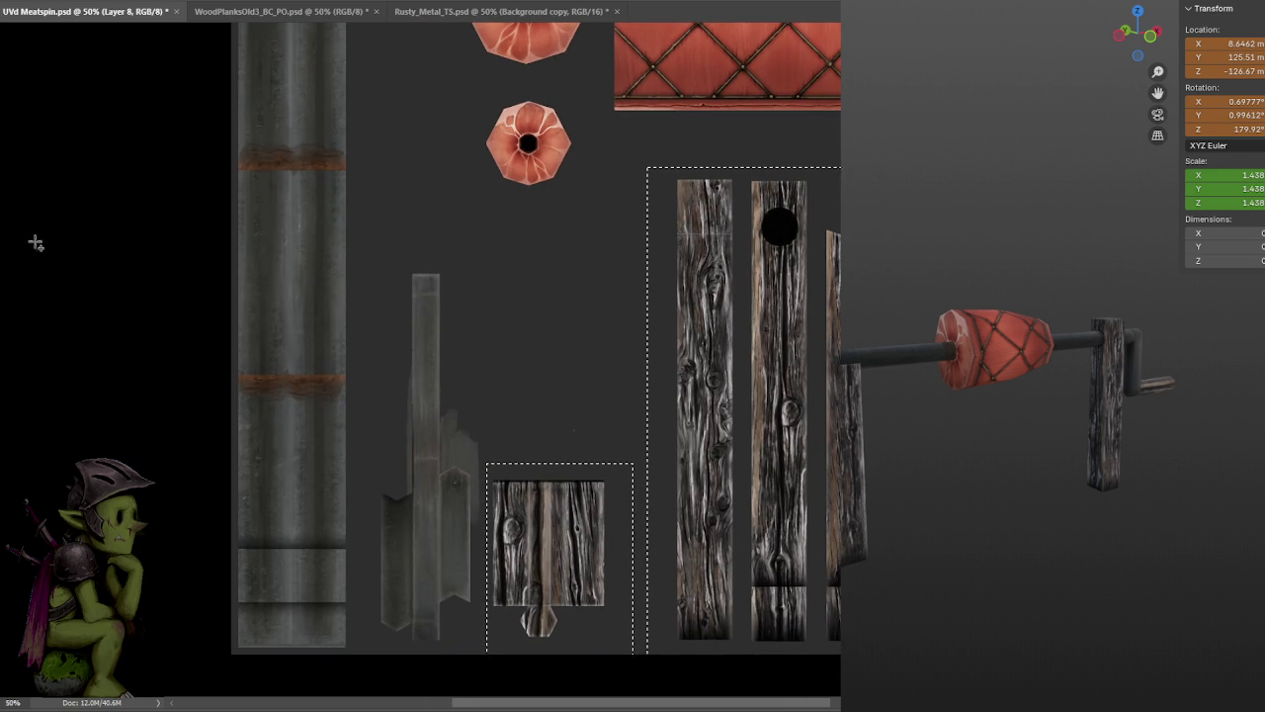
# - Choose a tool from the Paint Bucket group, fill the planks with beige, then undo the fill
pyautogui.rightClick(19, 259)
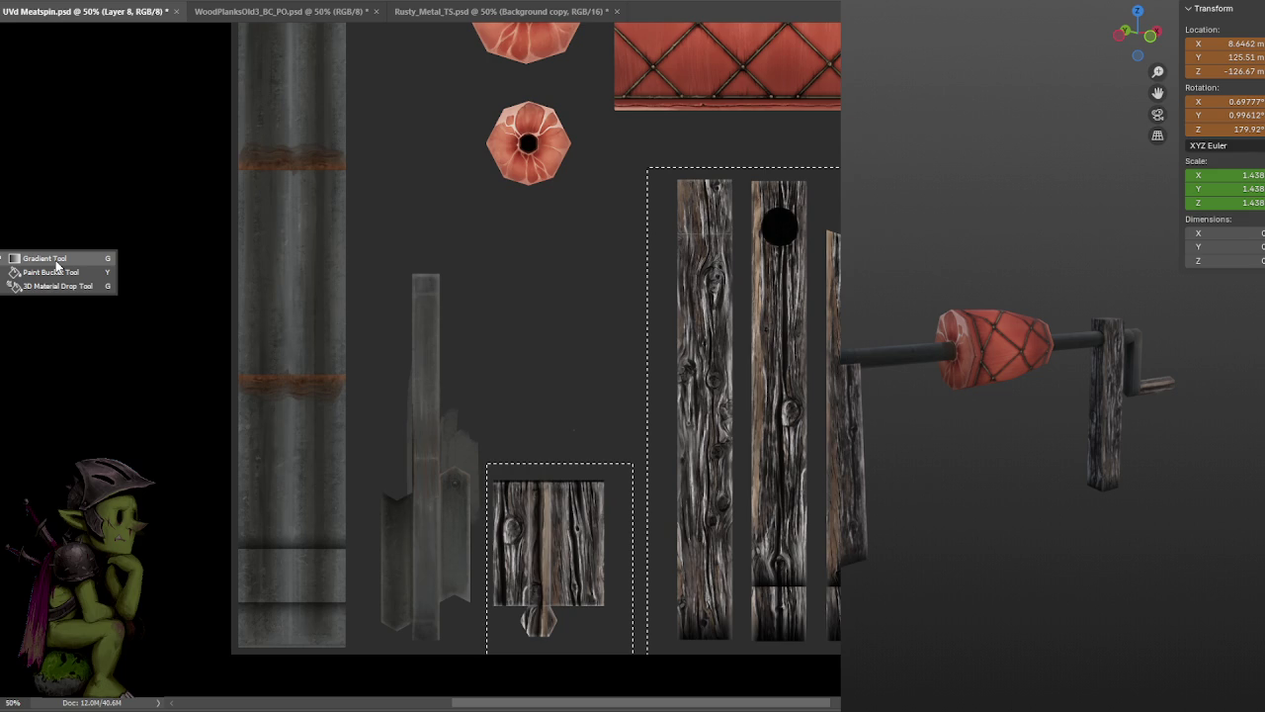
pyautogui.click(61, 286)
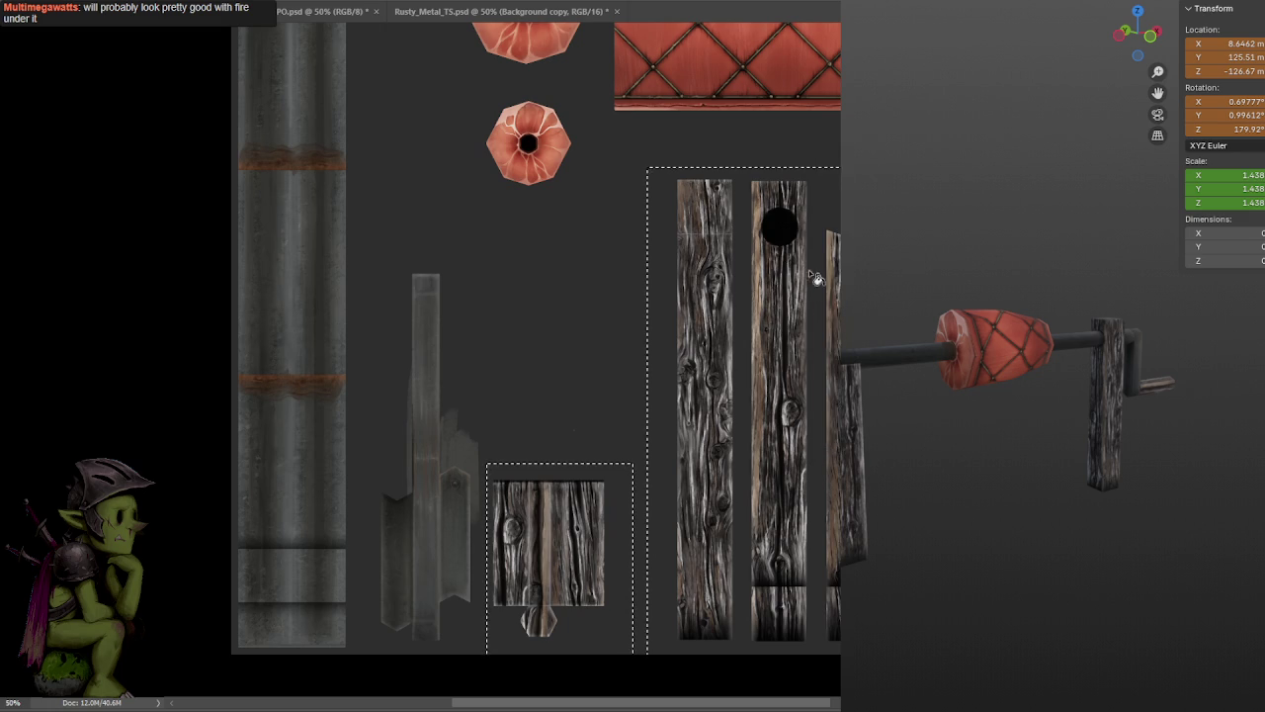
pyautogui.hotkey('alt', 'BackSpace')
pyautogui.hotkey('ctrl', 'z')
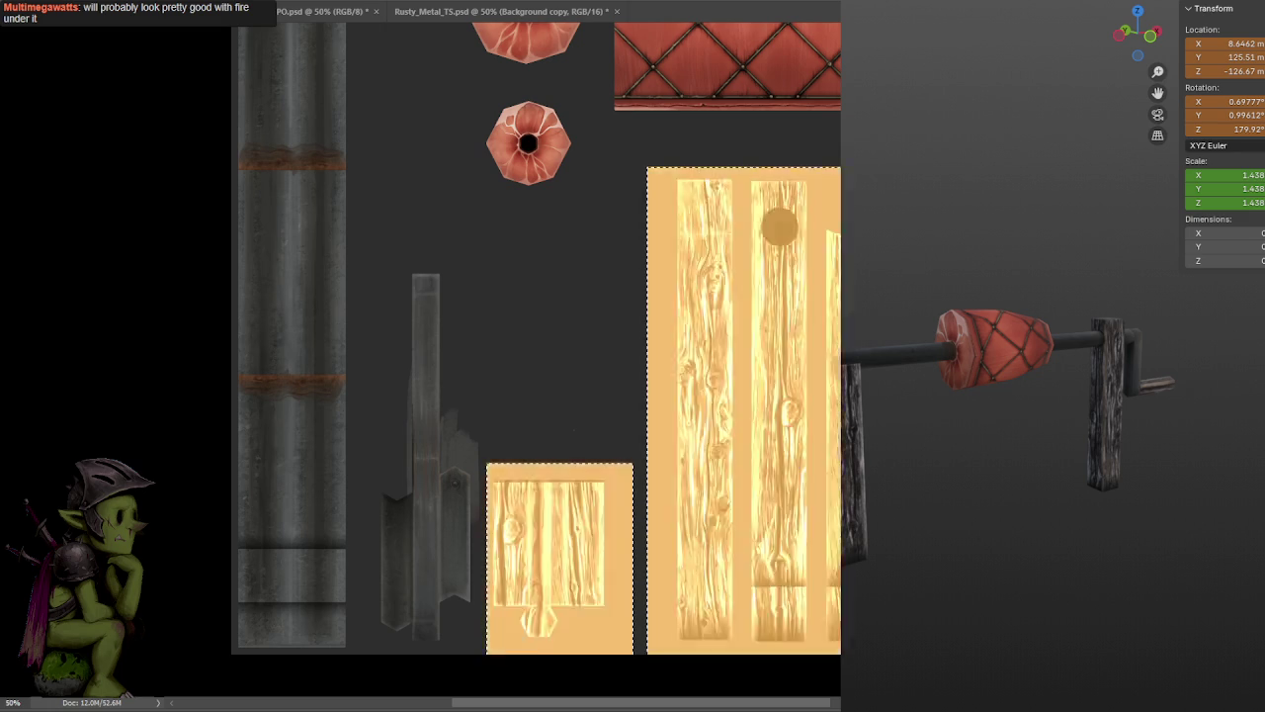
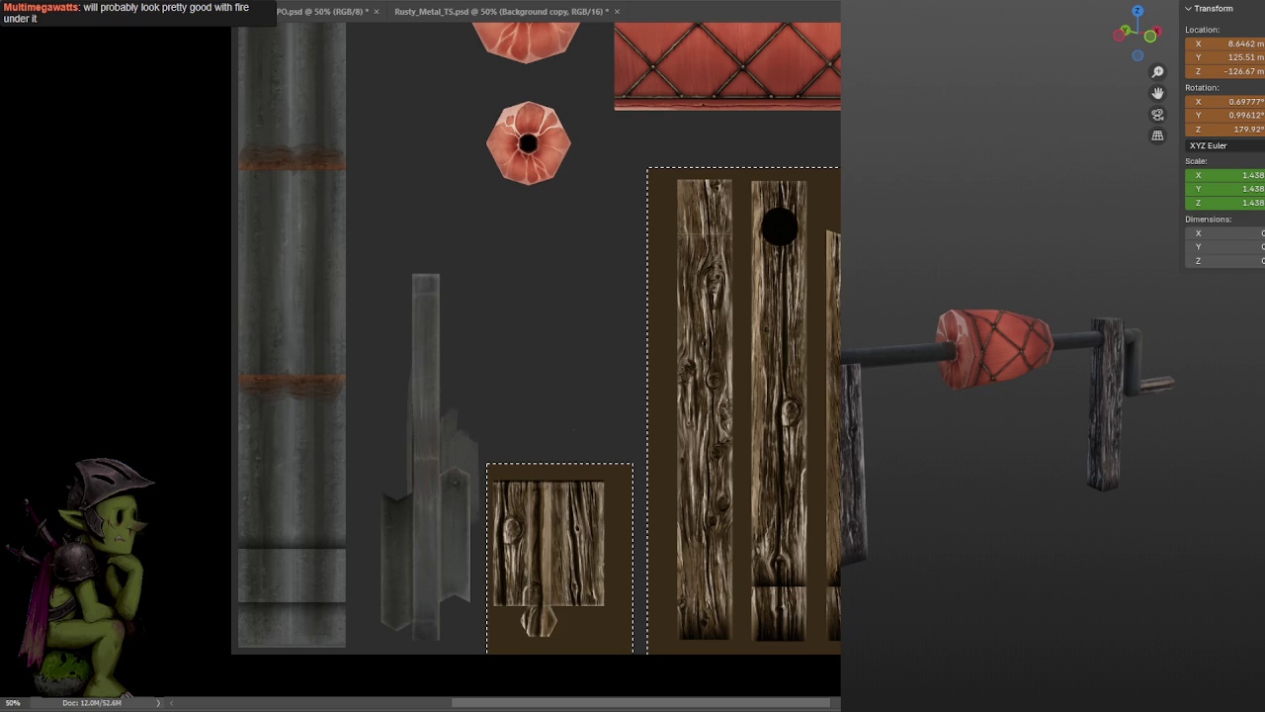
# - Apply Levels to the wood plank strips with input black 14 and output black 21
pyautogui.hotkey('ctrl', 'd')
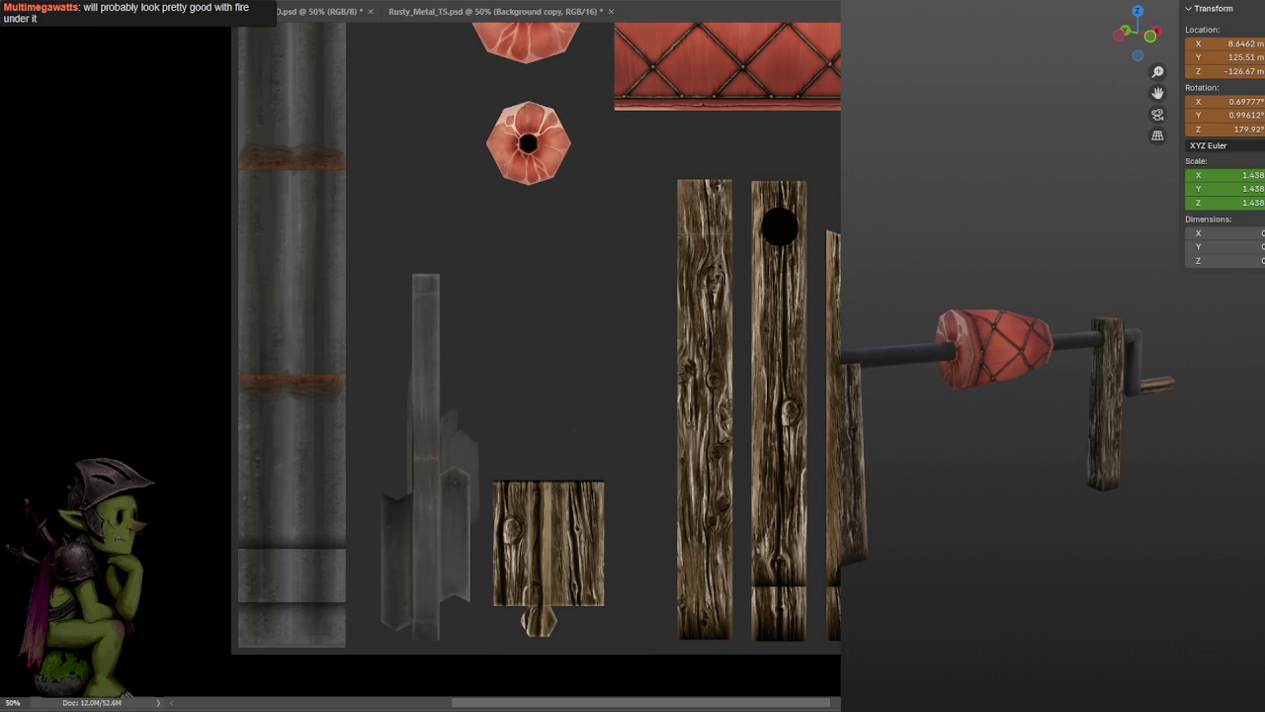
pyautogui.moveTo(1109, 471); pyautogui.dragTo(1107, 481, button='middle')
pyautogui.scroll(2, 1107, 480)
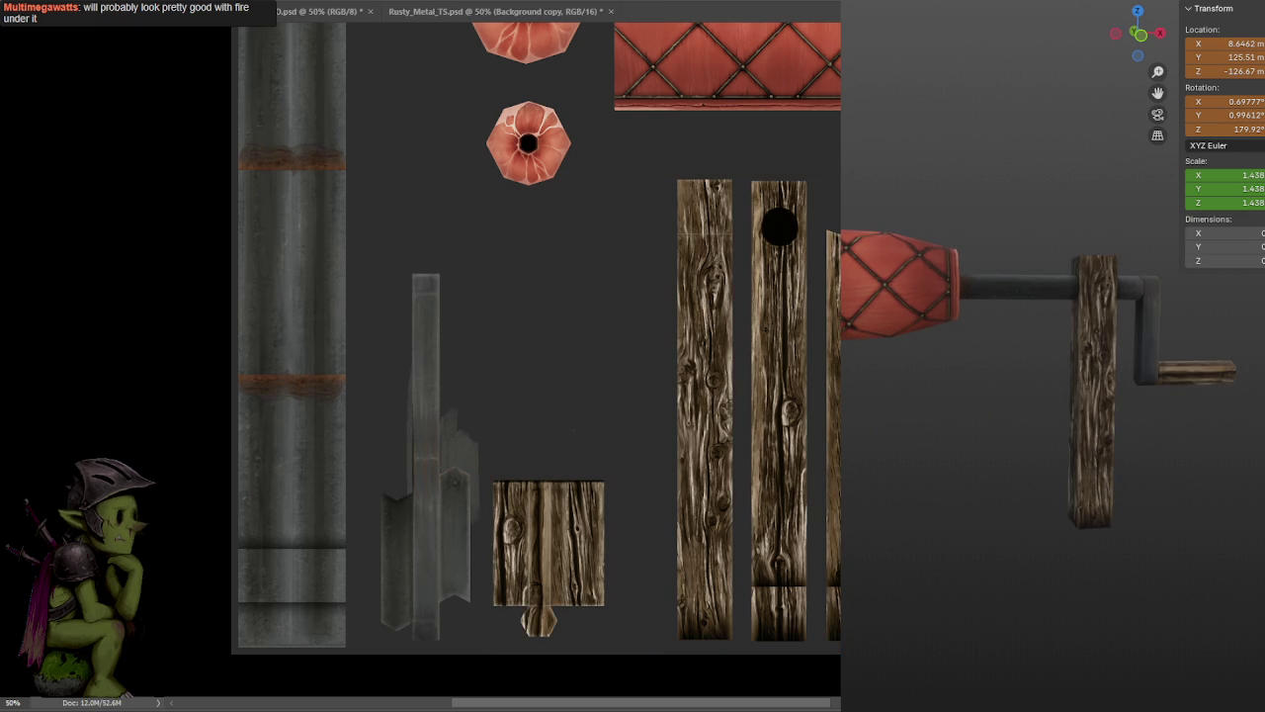
pyautogui.hotkey('ctrl', 'l')
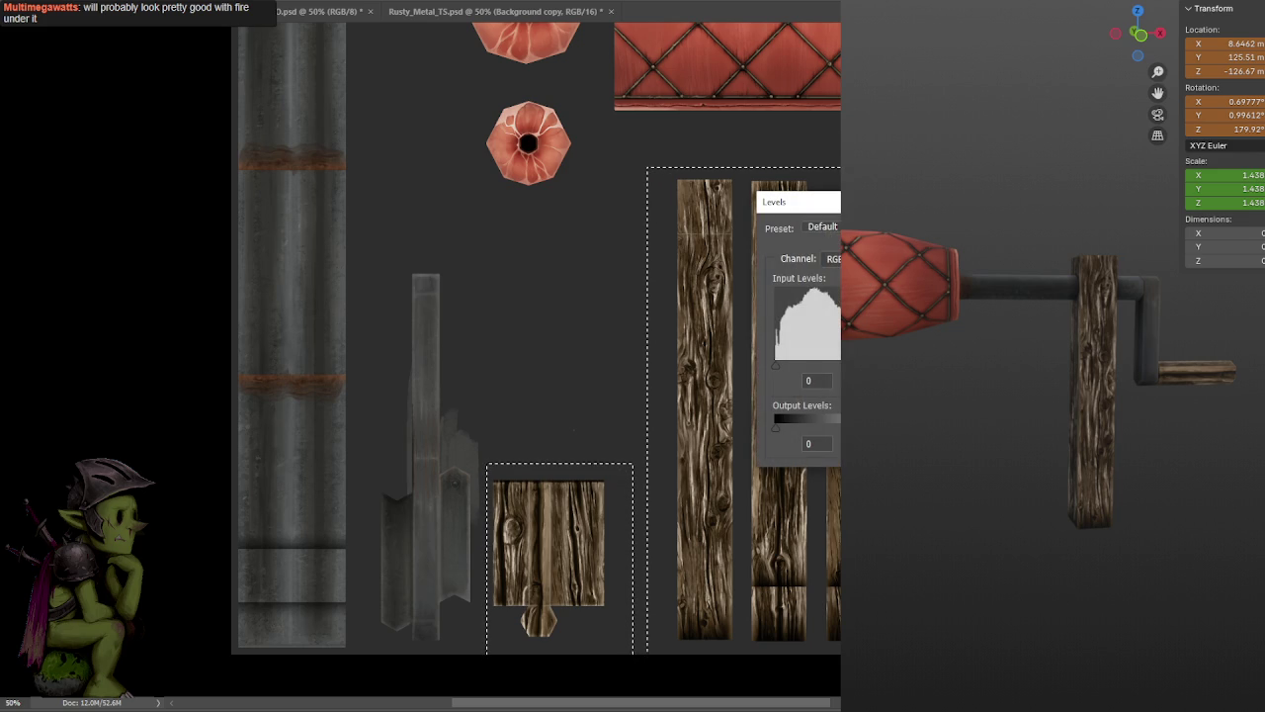
pyautogui.moveTo(776, 428); pyautogui.dragTo(791, 428)
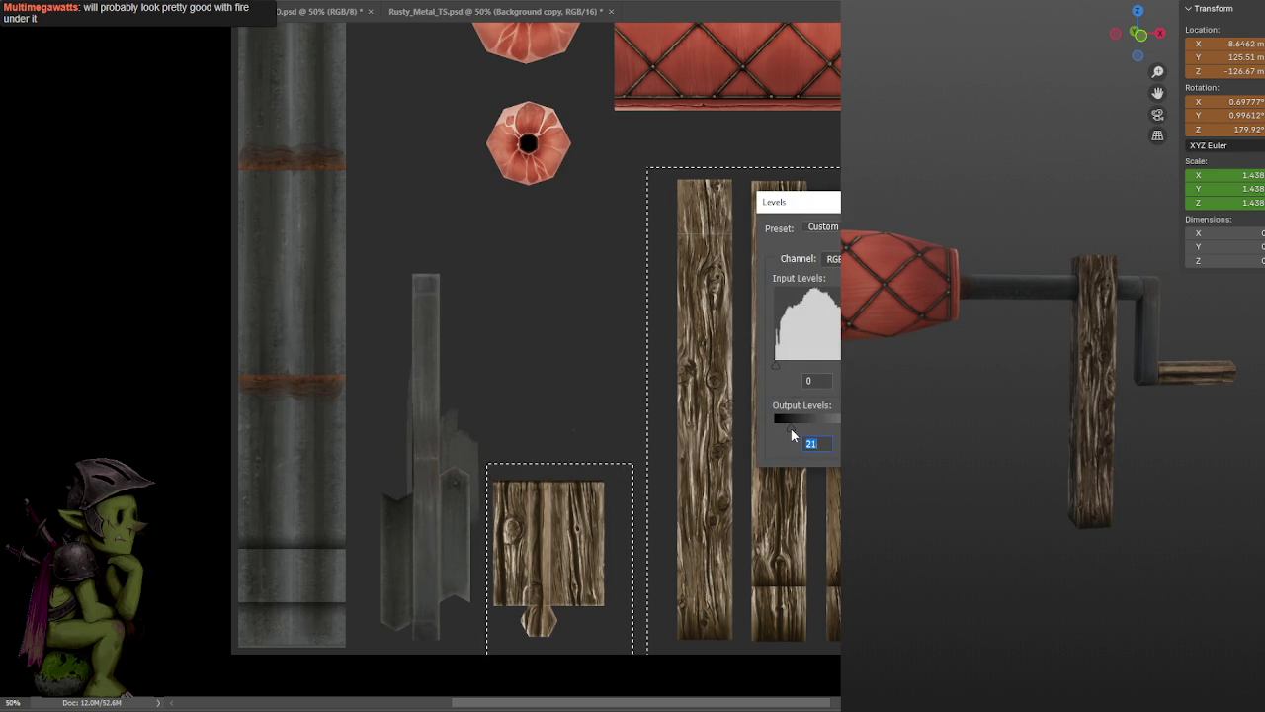
pyautogui.moveTo(776, 365); pyautogui.dragTo(780, 372)
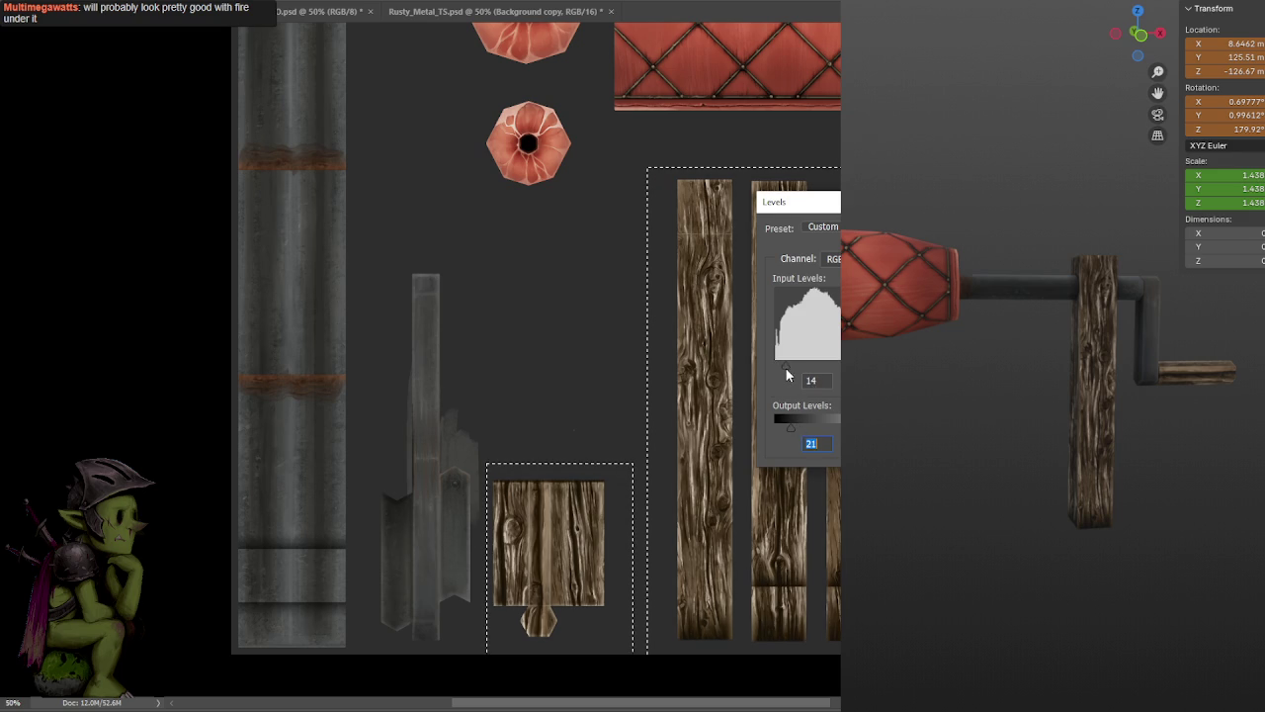
pyautogui.press('Return')
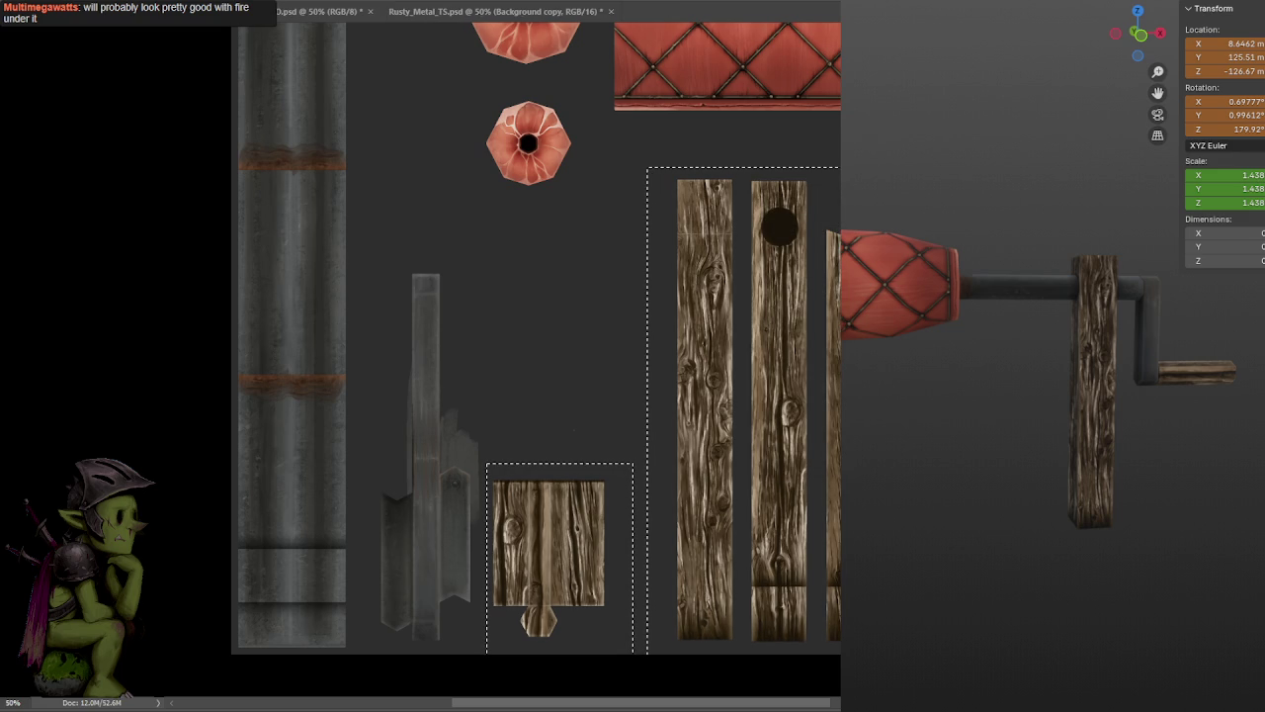
pyautogui.moveTo(1107, 459)
pyautogui.mouseDown(button='middle')
pyautogui.moveTo(1072, 454)
pyautogui.moveTo(1173, 440)
pyautogui.mouseUp(button='middle')
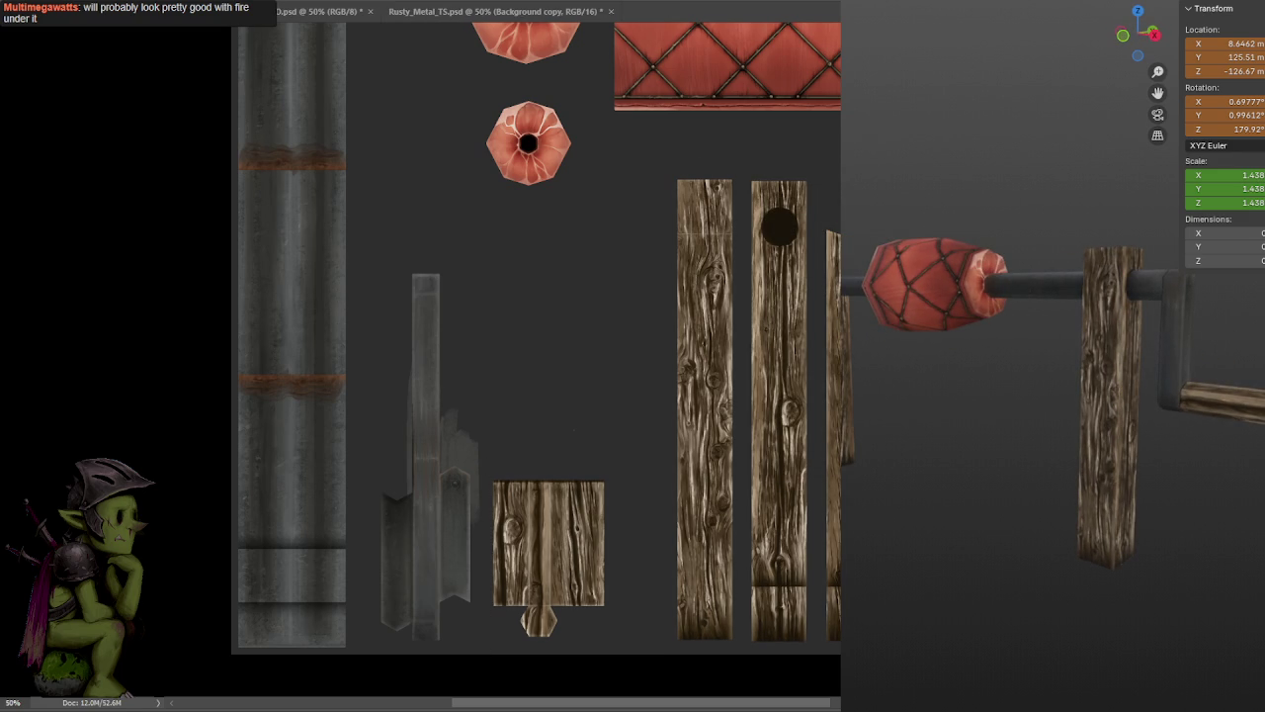
pyautogui.keyDown('alt'); pyautogui.scroll(2, 725, 260); pyautogui.keyUp('alt')
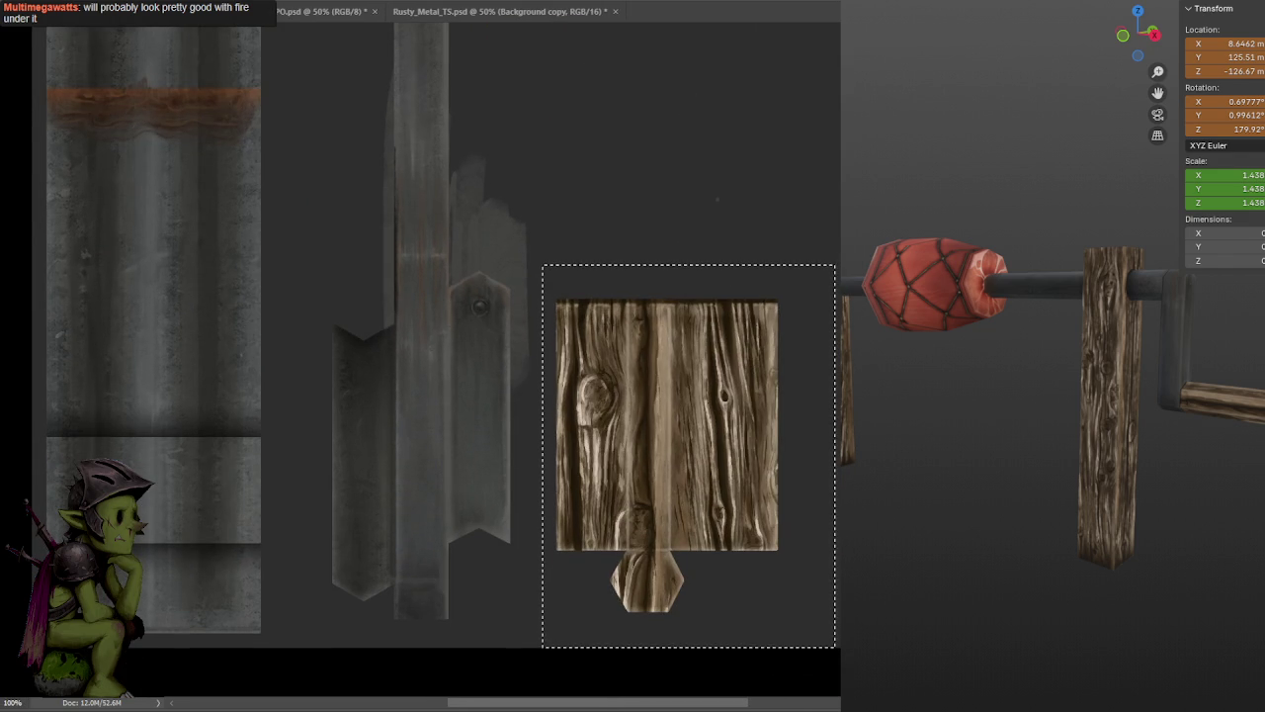
# - Compare the wood before and after the Levels change, then save UVd Meatspin.psd
pyautogui.hotkey('ctrl', 'z')
pyautogui.hotkey('ctrl', 'z')
pyautogui.hotkey('ctrl', 'z')
pyautogui.hotkey('ctrl', 'z')
pyautogui.hotkey('ctrl', 'z')
pyautogui.hotkey('ctrl', 'z')
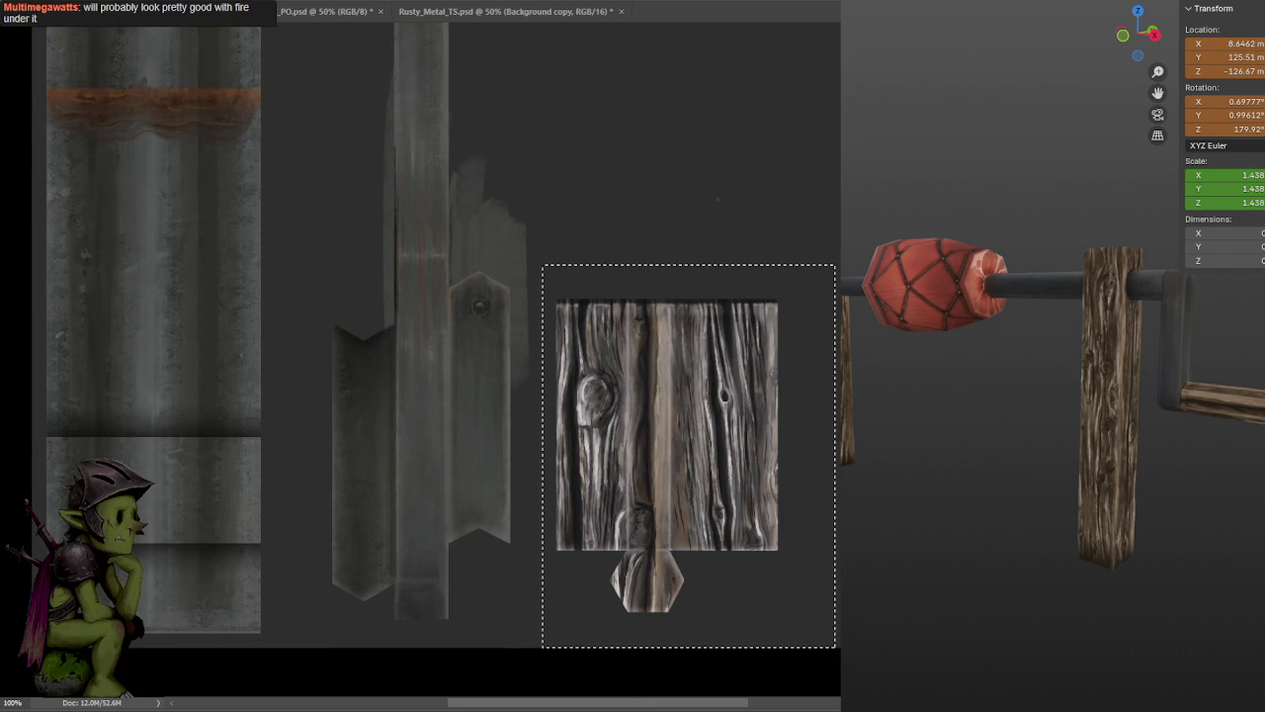
pyautogui.hotkey('ctrl', 'z')
pyautogui.hotkey('ctrl', 'z')
pyautogui.hotkey('ctrl', 'z')
pyautogui.hotkey('ctrl', 'z')
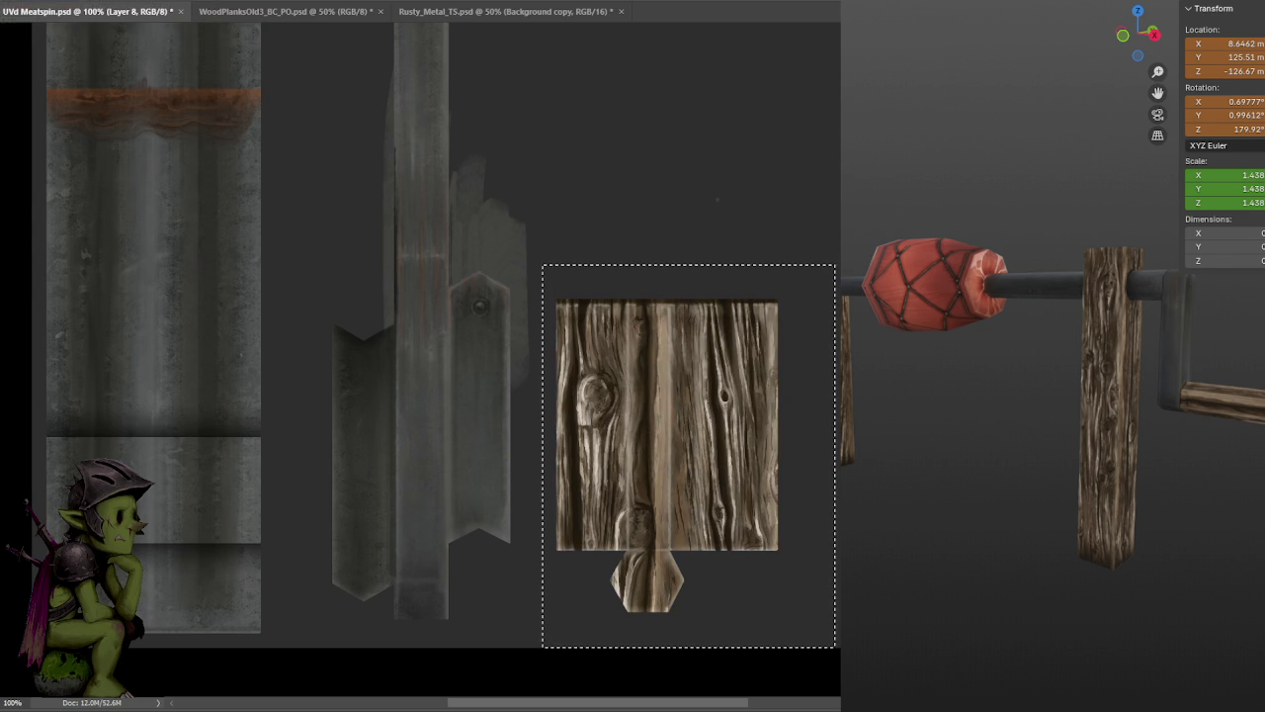
pyautogui.hotkey('ctrl', 's')
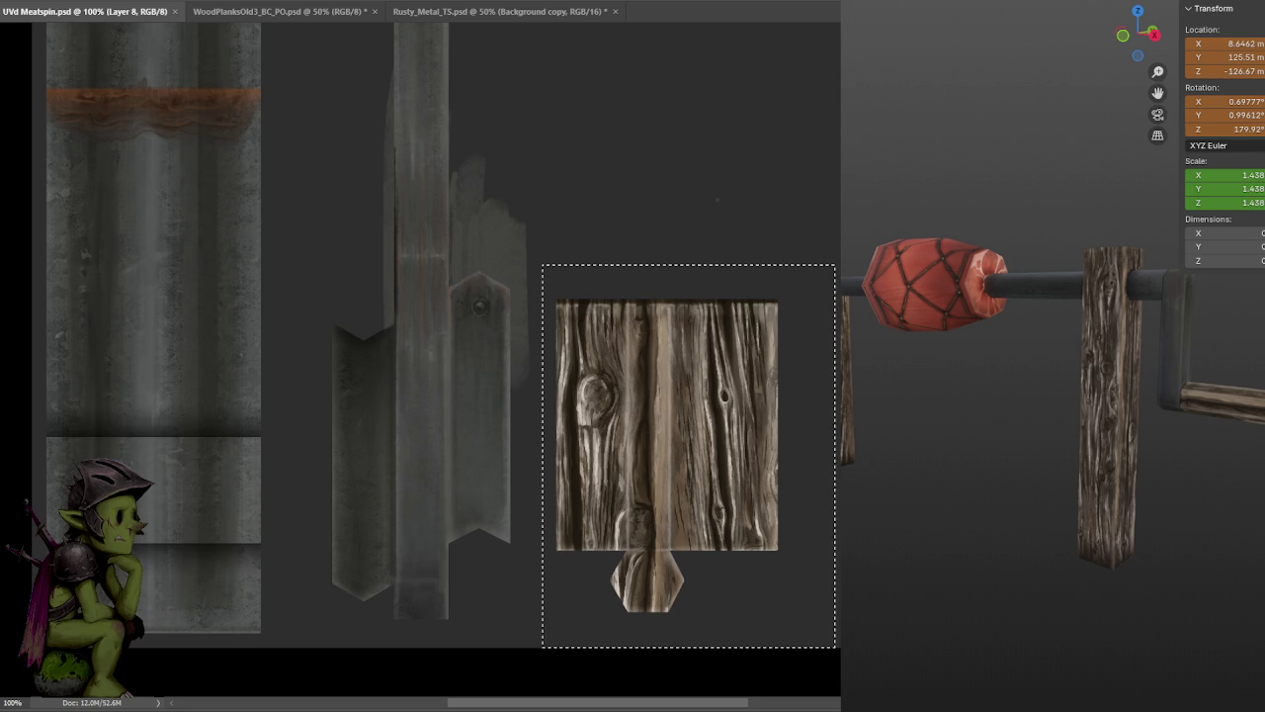
pyautogui.hotkey('ctrl', 's')
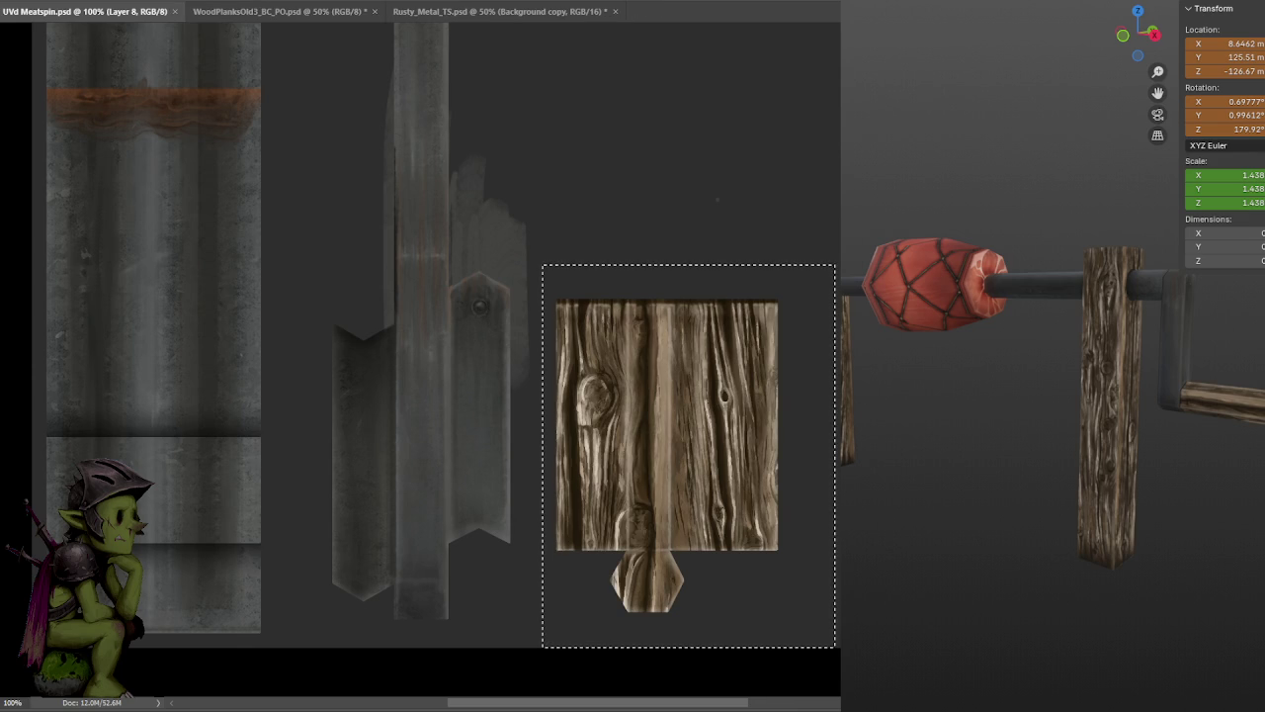
# - Clear the selection, then load the wood texture selection from Layer 7
pyautogui.hotkey('ctrl', 'd')
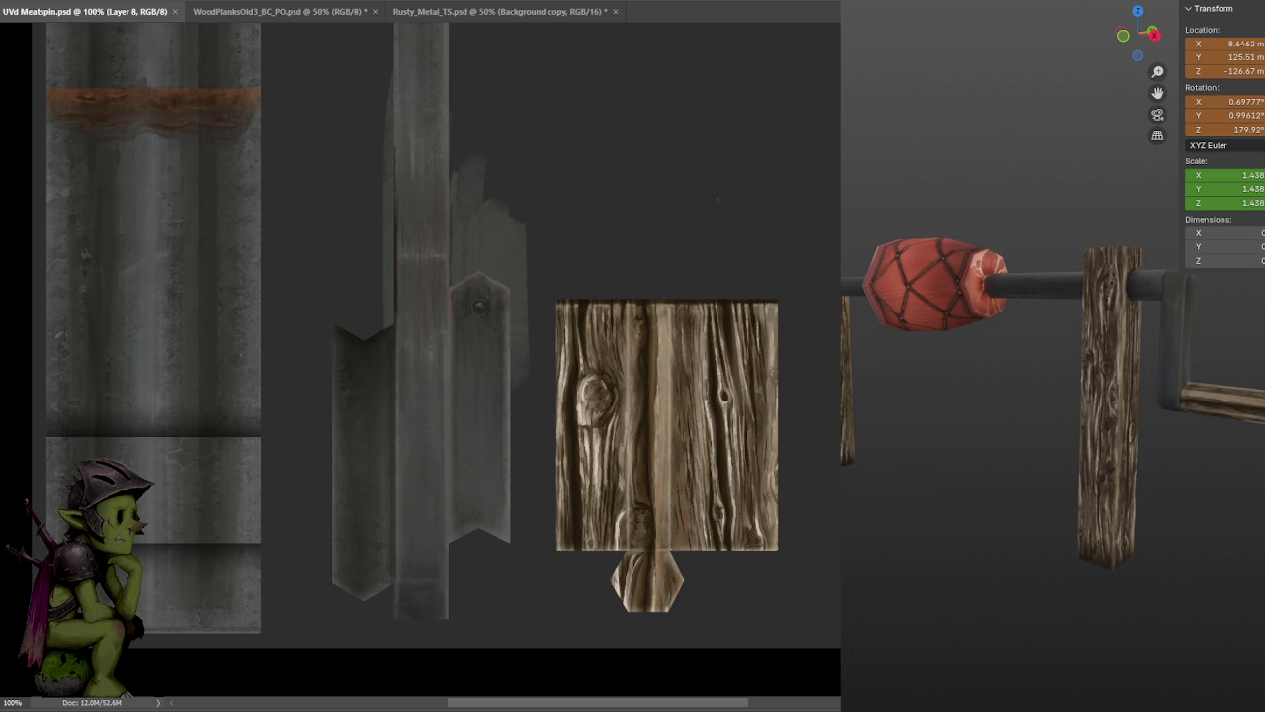
pyautogui.moveTo(860, 585)
pyautogui.mouseDown(button='middle')
pyautogui.moveTo(915, 593)
pyautogui.moveTo(983, 568)
pyautogui.moveTo(1138, 565)
pyautogui.mouseUp(button='middle')
pyautogui.hotkey('ctrl', 'shift', 'd')
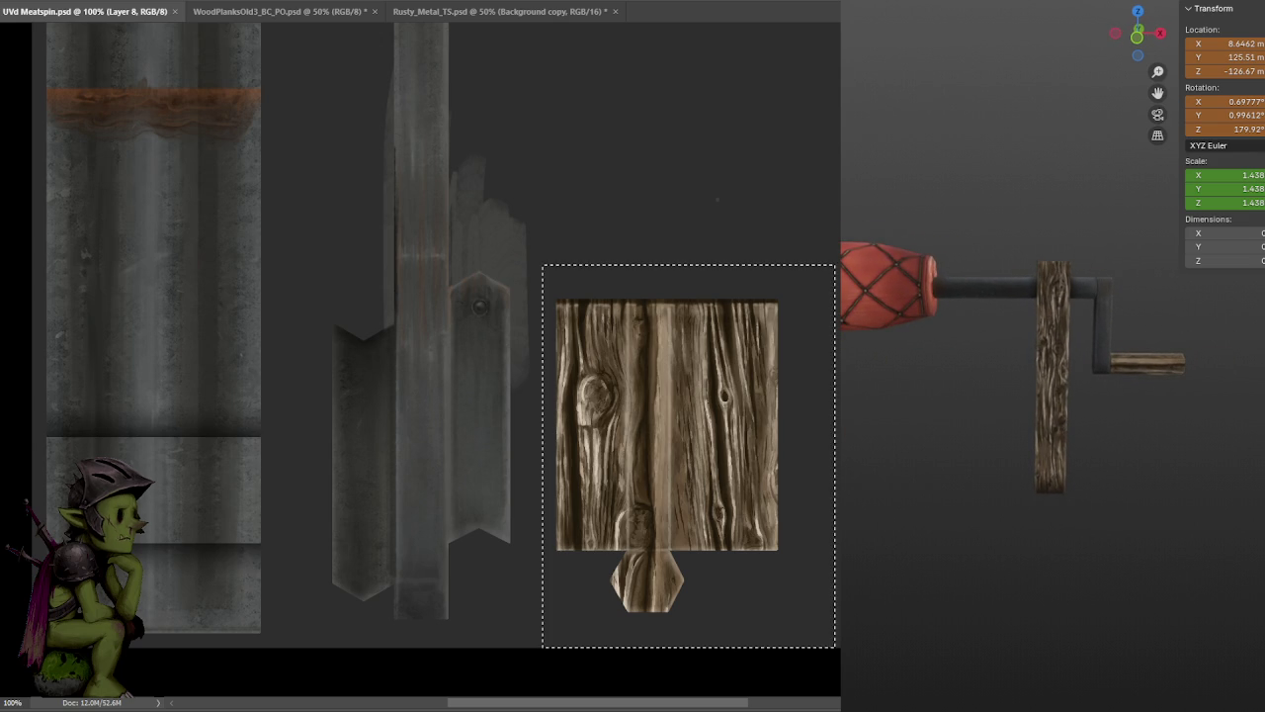
pyautogui.hotkey('alt', '[')
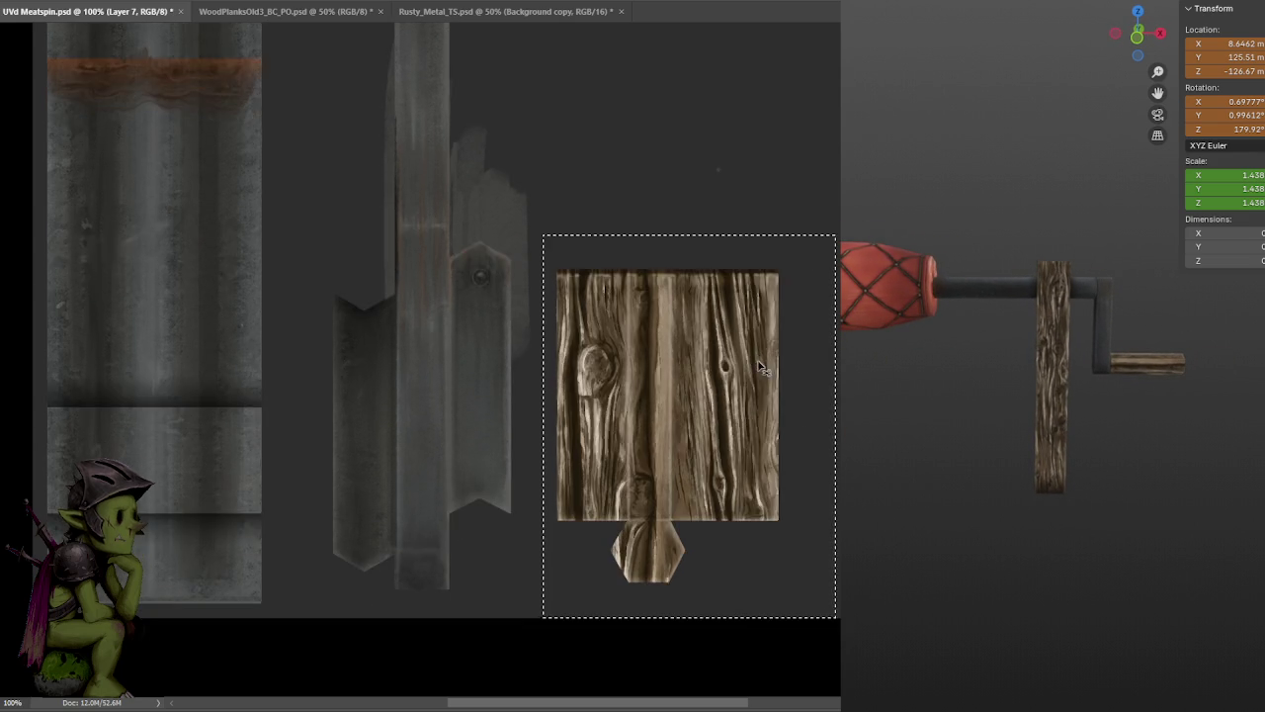
# - Deselect, then brush light grain strokes down the centre of the square wood texture
pyautogui.keyDown('alt'); pyautogui.scroll(3, 786, 277); pyautogui.keyUp('alt')
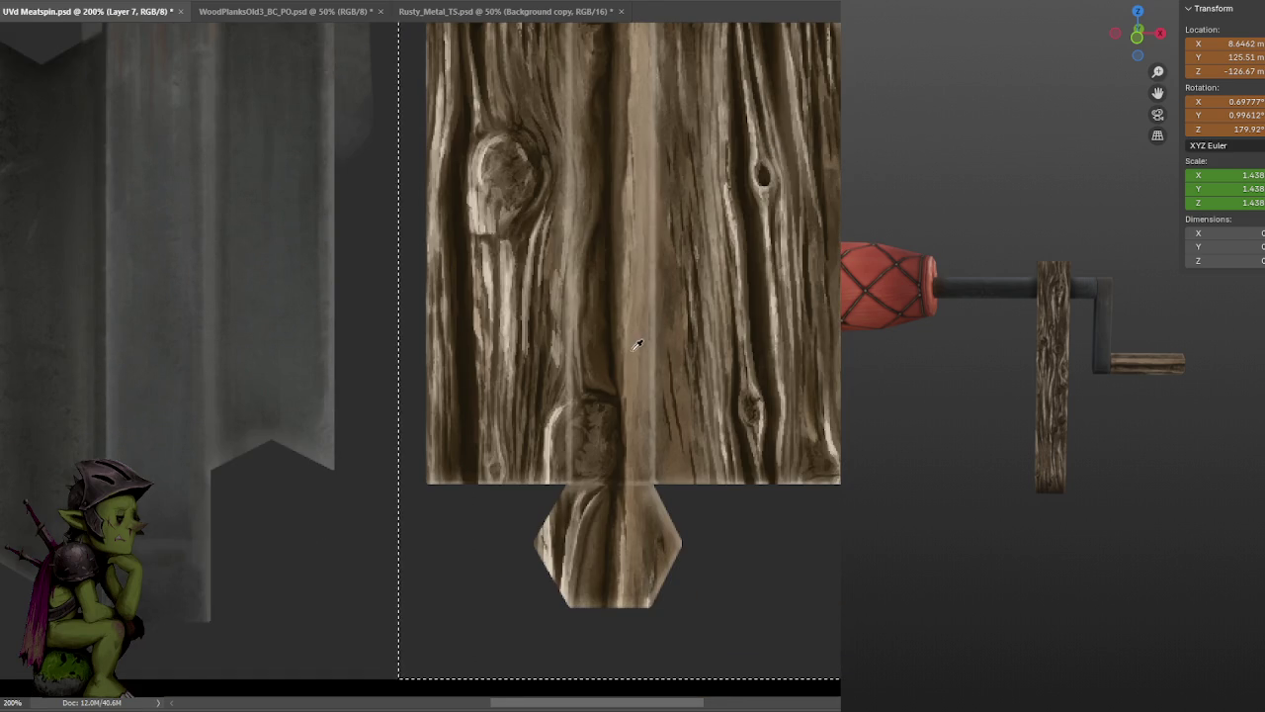
pyautogui.hotkey('ctrl', 'd')
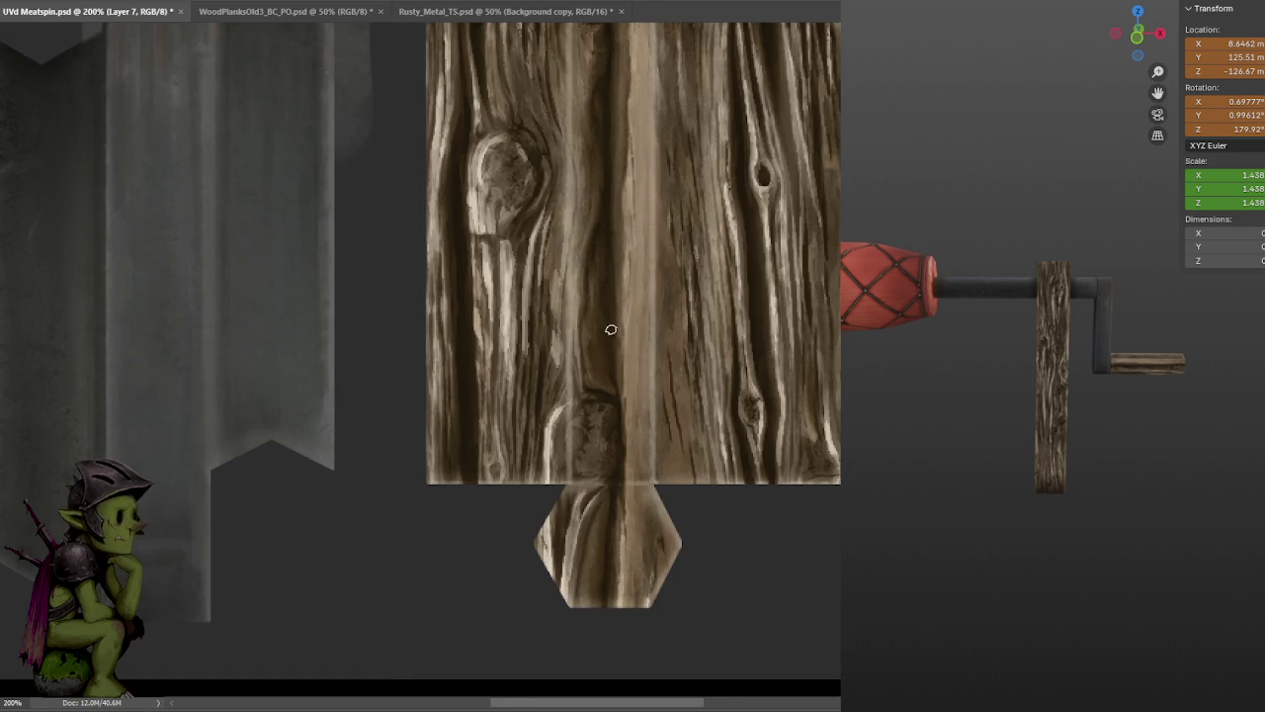
pyautogui.moveTo(619, 296); pyautogui.dragTo(601, 345)
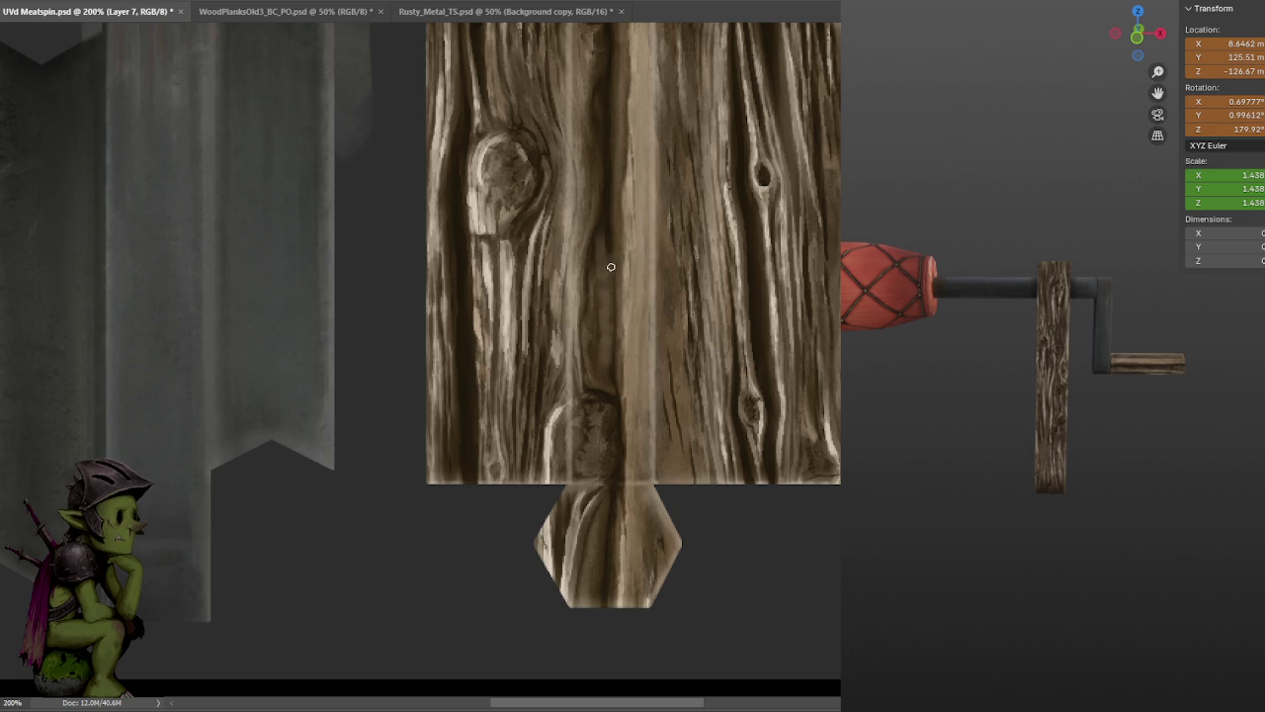
pyautogui.hotkey('ctrl', '-')
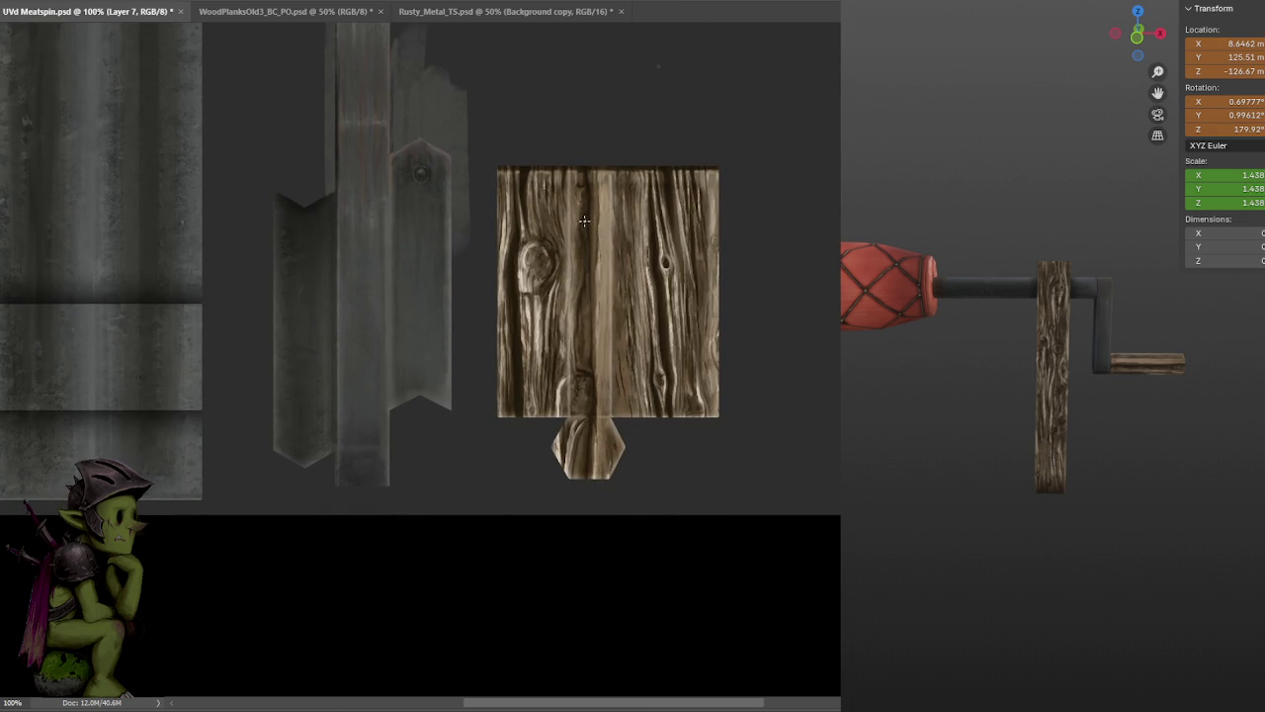
pyautogui.hotkey('ctrl', '+')
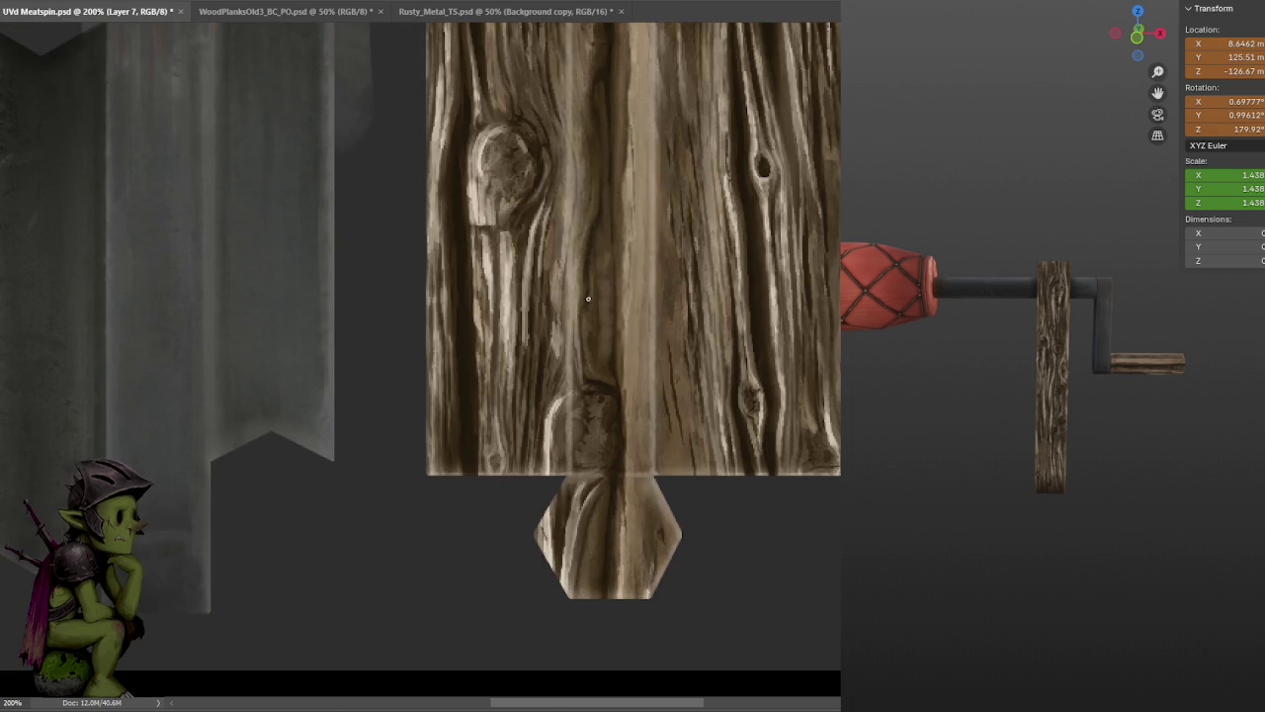
pyautogui.moveTo(599, 221); pyautogui.dragTo(600, 362)
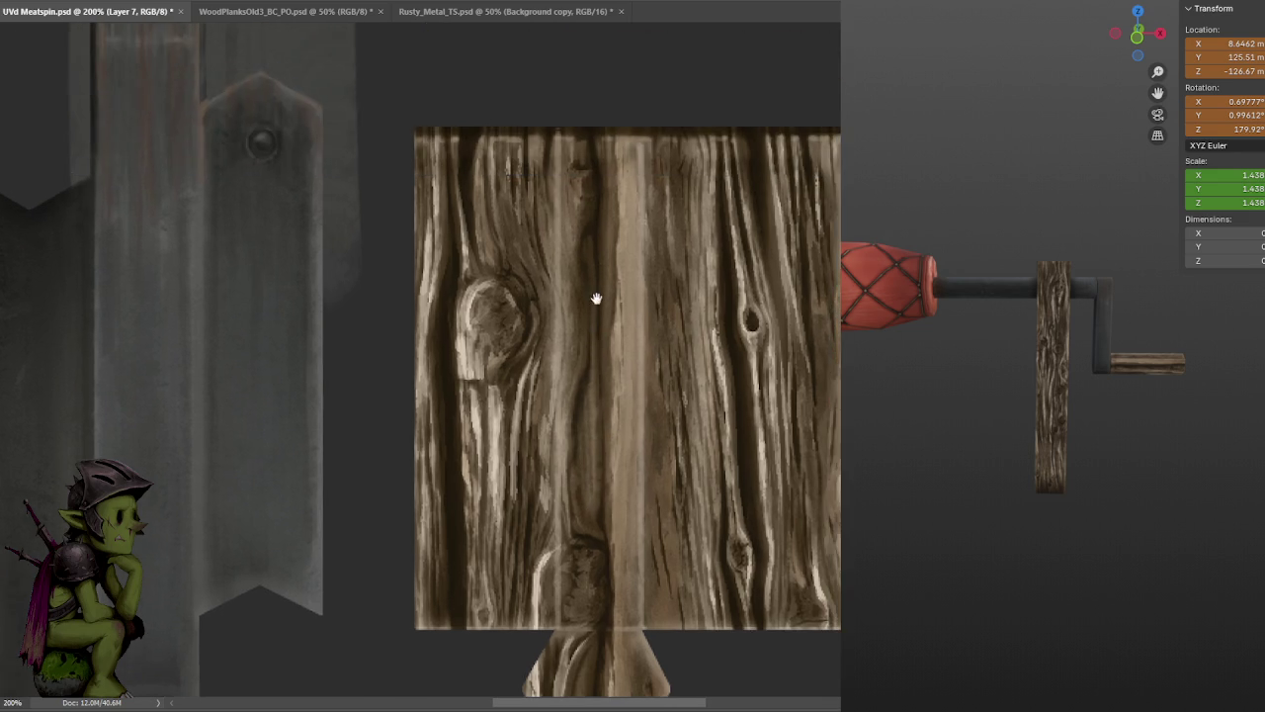
pyautogui.moveTo(603, 139)
pyautogui.mouseDown()
pyautogui.moveTo(592, 292)
pyautogui.moveTo(596, 214)
pyautogui.mouseUp()
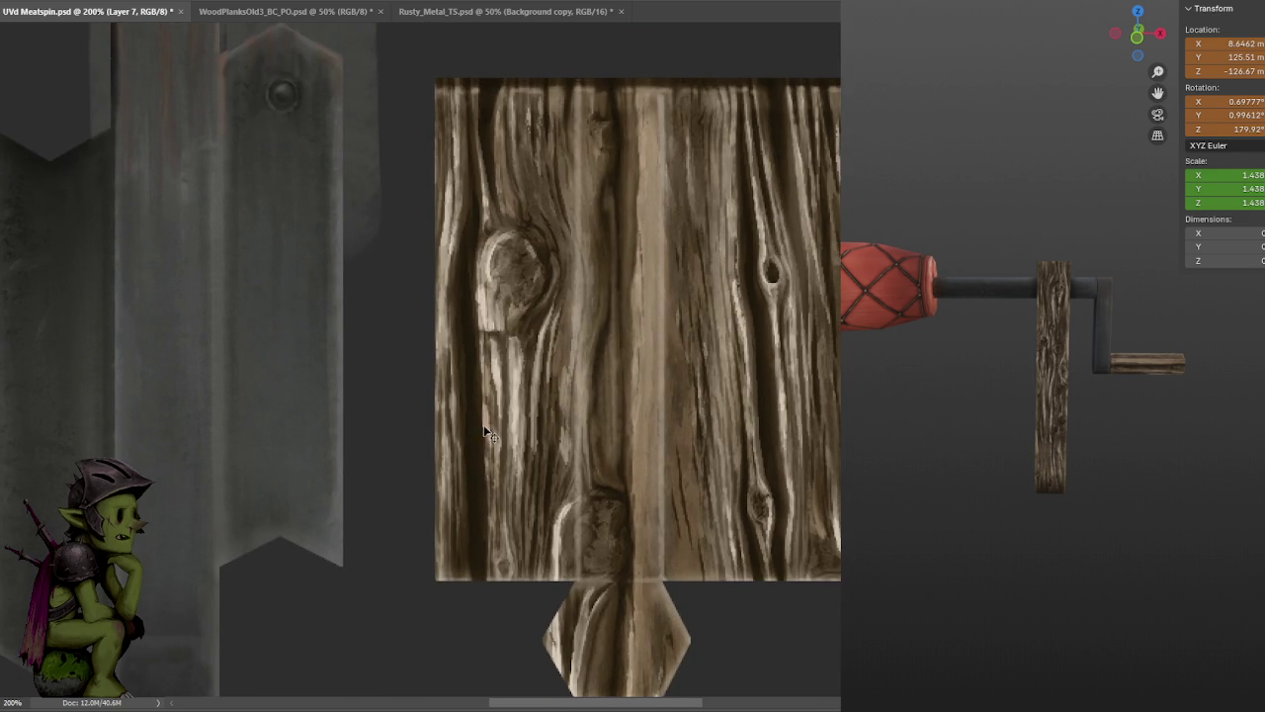
# - Paint a dark groove down the wood's left side, then light grain highlights along it
pyautogui.moveTo(483, 361)
pyautogui.mouseDown()
pyautogui.moveTo(482, 504)
pyautogui.moveTo(480, 382)
pyautogui.mouseUp()
pyautogui.moveTo(481, 459); pyautogui.dragTo(481, 559)
pyautogui.moveTo(473, 344); pyautogui.dragTo(471, 574)
pyautogui.moveTo(469, 522); pyautogui.dragTo(474, 300)
pyautogui.moveTo(471, 352)
pyautogui.mouseDown()
pyautogui.moveTo(462, 239)
pyautogui.moveTo(460, 302)
pyautogui.moveTo(468, 199)
pyautogui.mouseUp()
pyautogui.moveTo(498, 131); pyautogui.dragTo(493, 222)
pyautogui.moveTo(486, 277); pyautogui.dragTo(486, 174)
pyautogui.moveTo(484, 278); pyautogui.dragTo(485, 187)
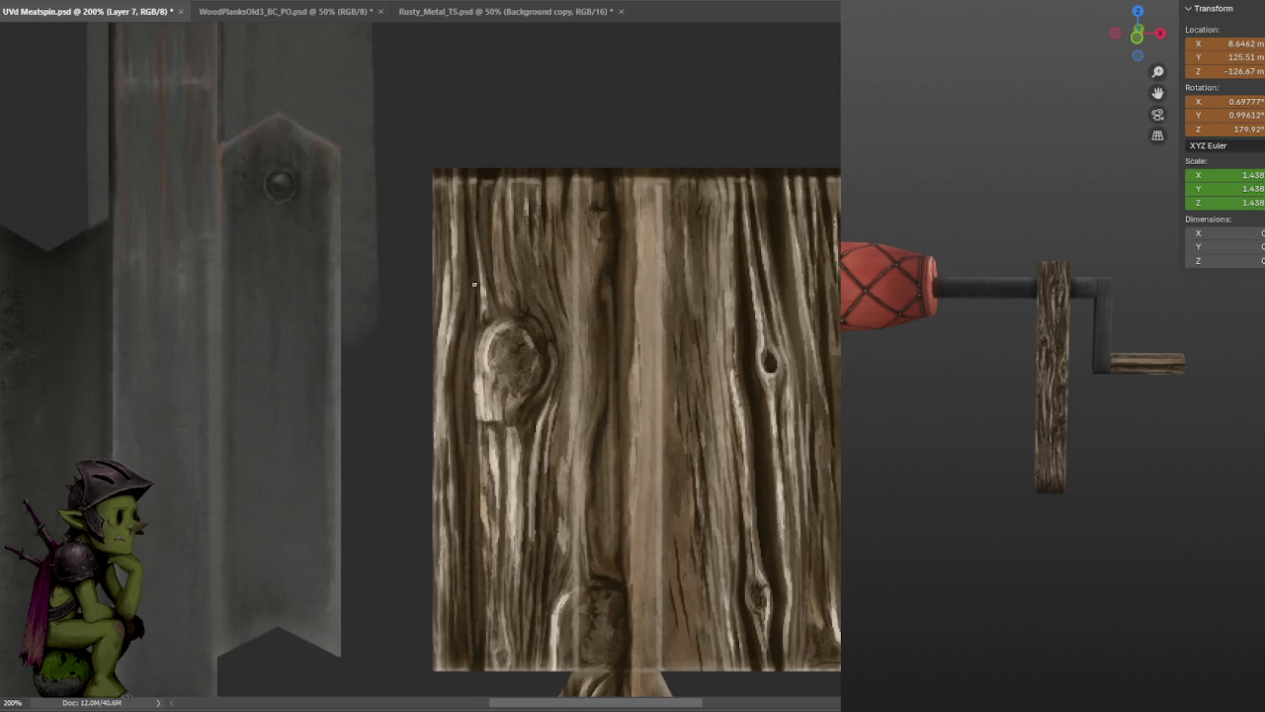
# - Brighten and touch up the seam running down into the hexagon piece
pyautogui.scroll(-3, 474, 316)
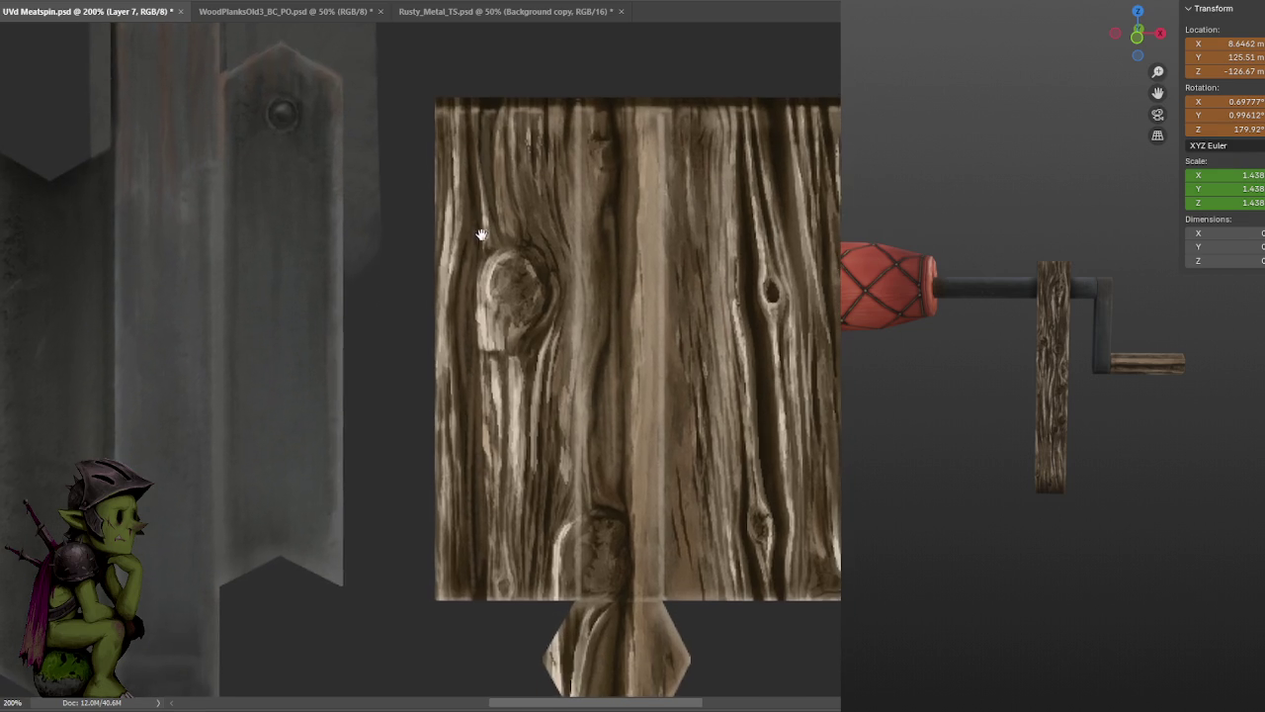
pyautogui.moveTo(469, 359); pyautogui.dragTo(483, 229)
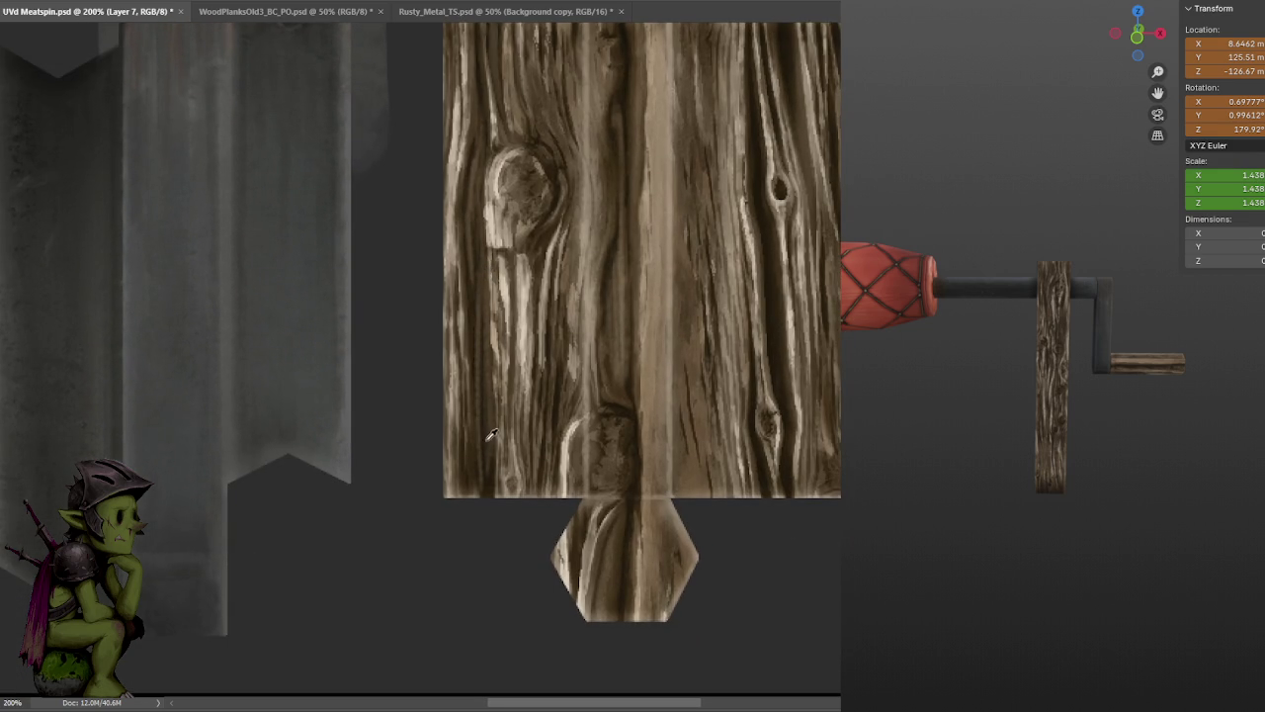
pyautogui.moveTo(488, 488); pyautogui.dragTo(472, 428)
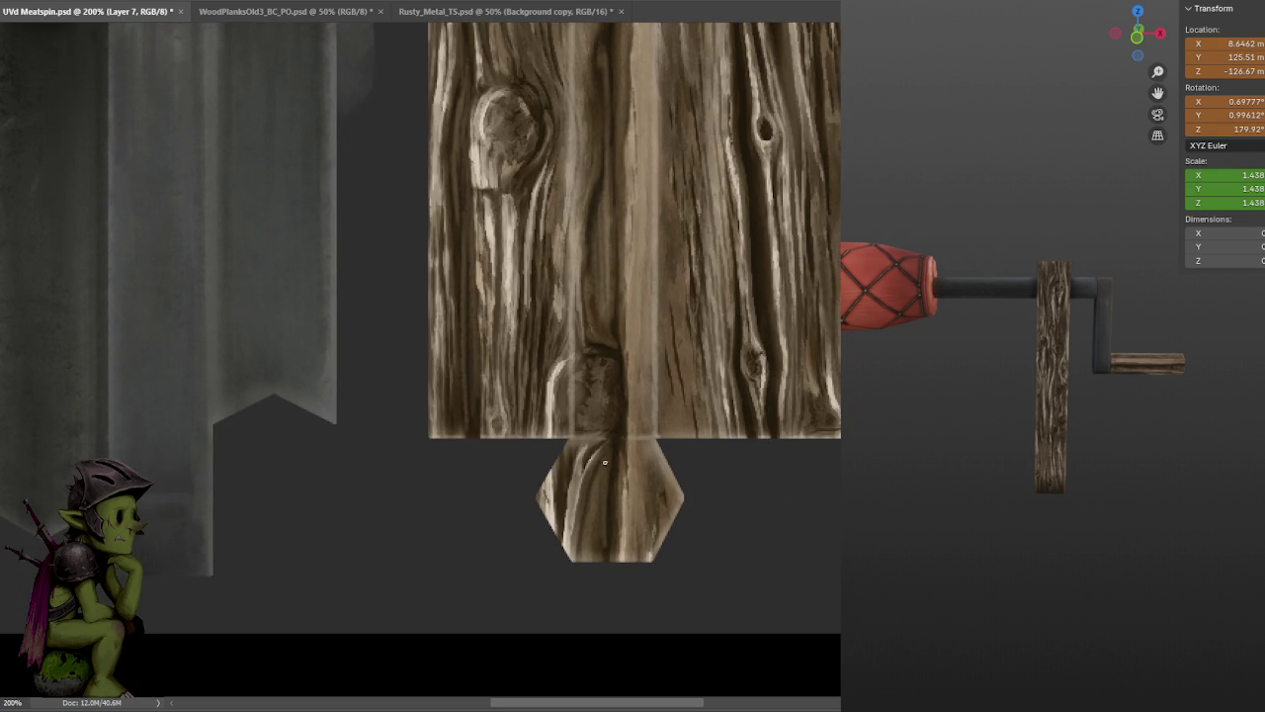
pyautogui.moveTo(614, 455); pyautogui.dragTo(616, 453)
pyautogui.moveTo(626, 411); pyautogui.dragTo(619, 534)
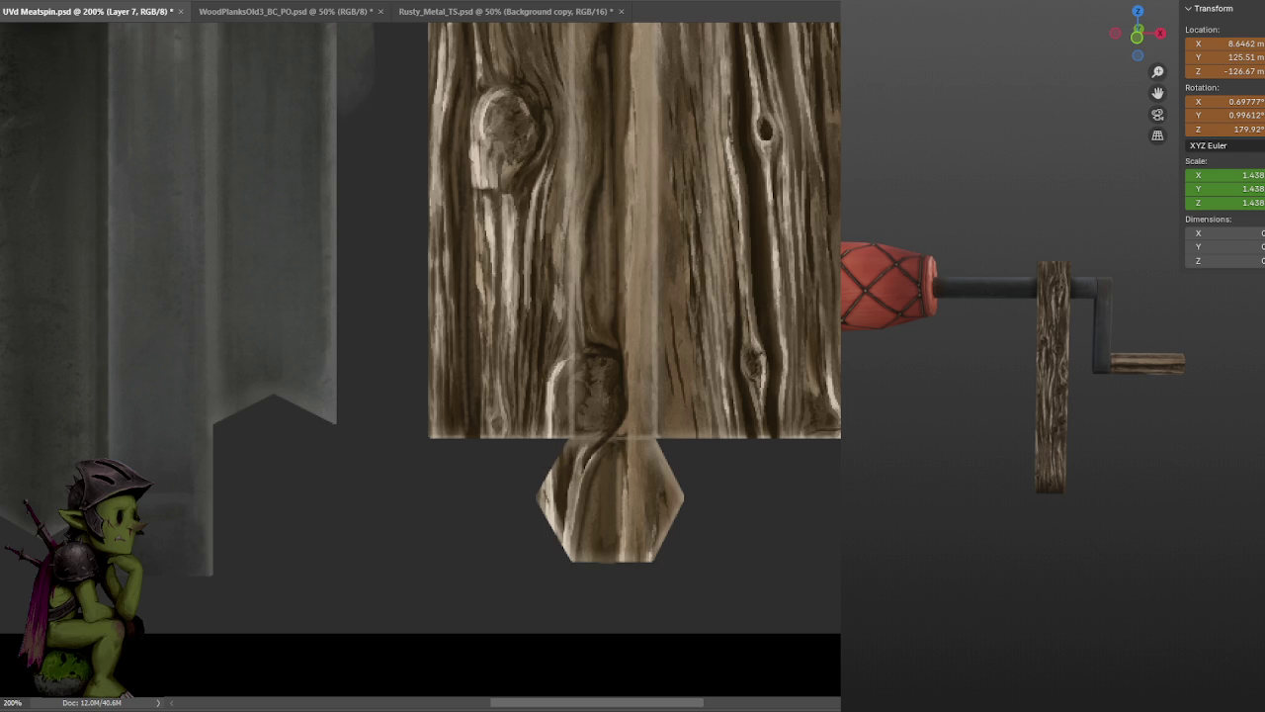
# - Darken the seam along the hexagon's top edge into the hexagon, and add a light grain streak
pyautogui.moveTo(553, 465); pyautogui.dragTo(548, 474)
pyautogui.moveTo(652, 477); pyautogui.dragTo(618, 471)
pyautogui.moveTo(539, 432); pyautogui.dragTo(623, 432)
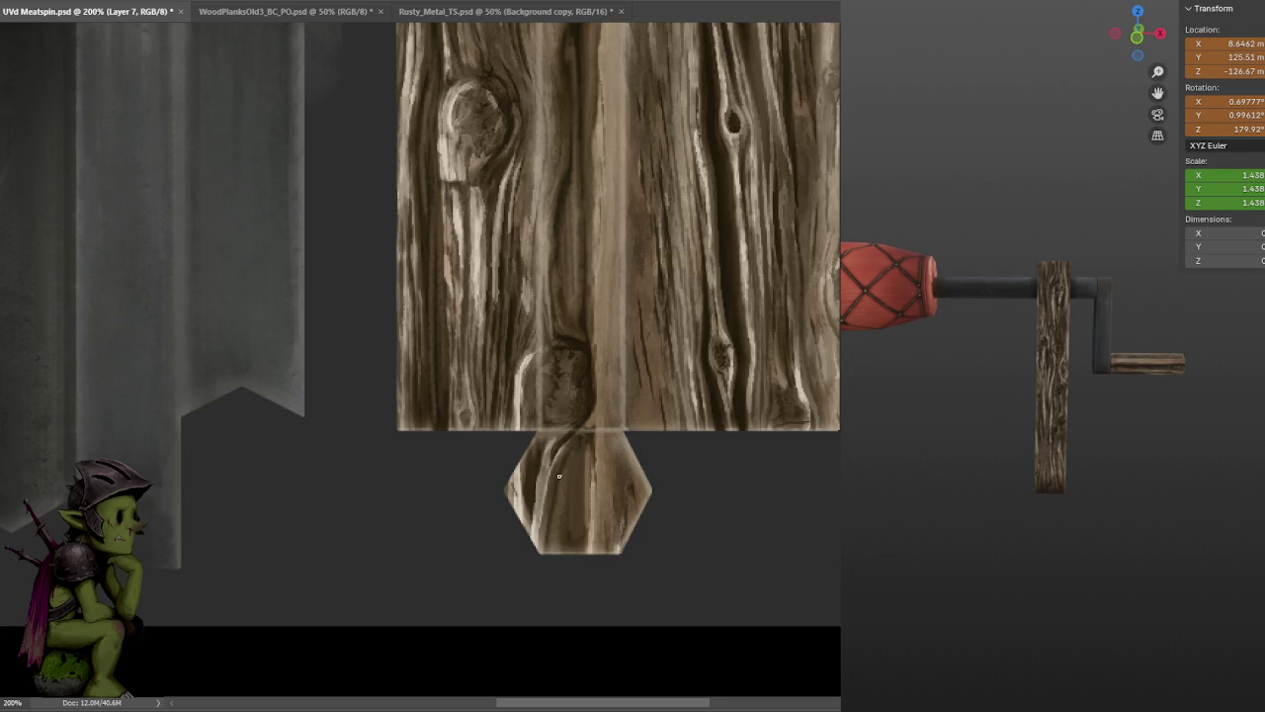
pyautogui.moveTo(596, 427); pyautogui.dragTo(556, 447)
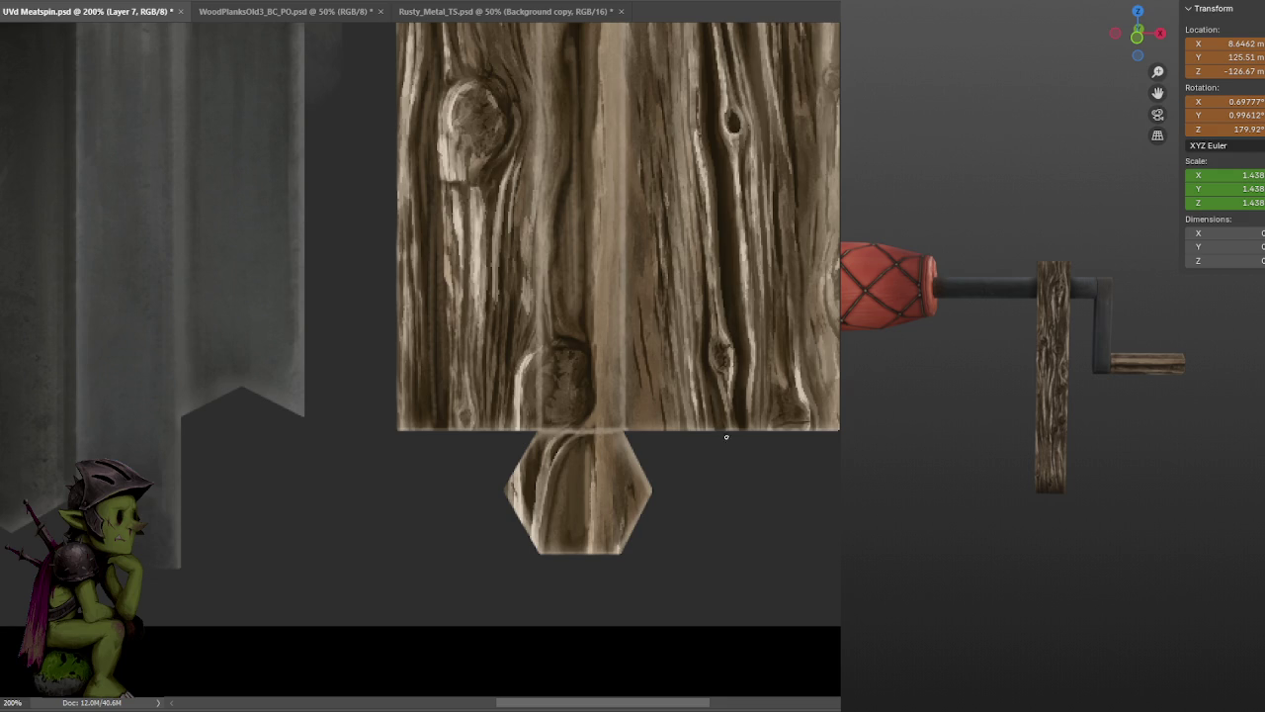
pyautogui.moveTo(745, 404); pyautogui.dragTo(743, 365)
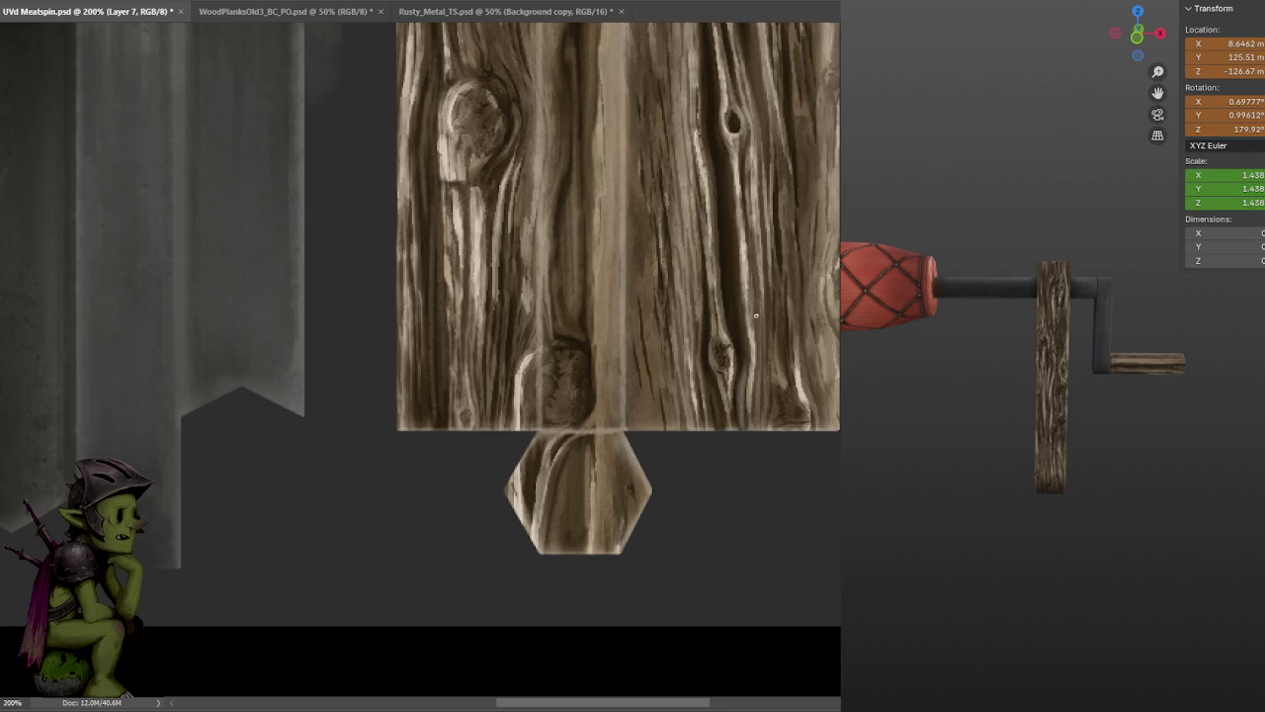
pyautogui.hscroll(2, 672, 210)
# - Paint thin light upward strokes along the plank's vertical grain
pyautogui.hscroll(3, 681, 217)
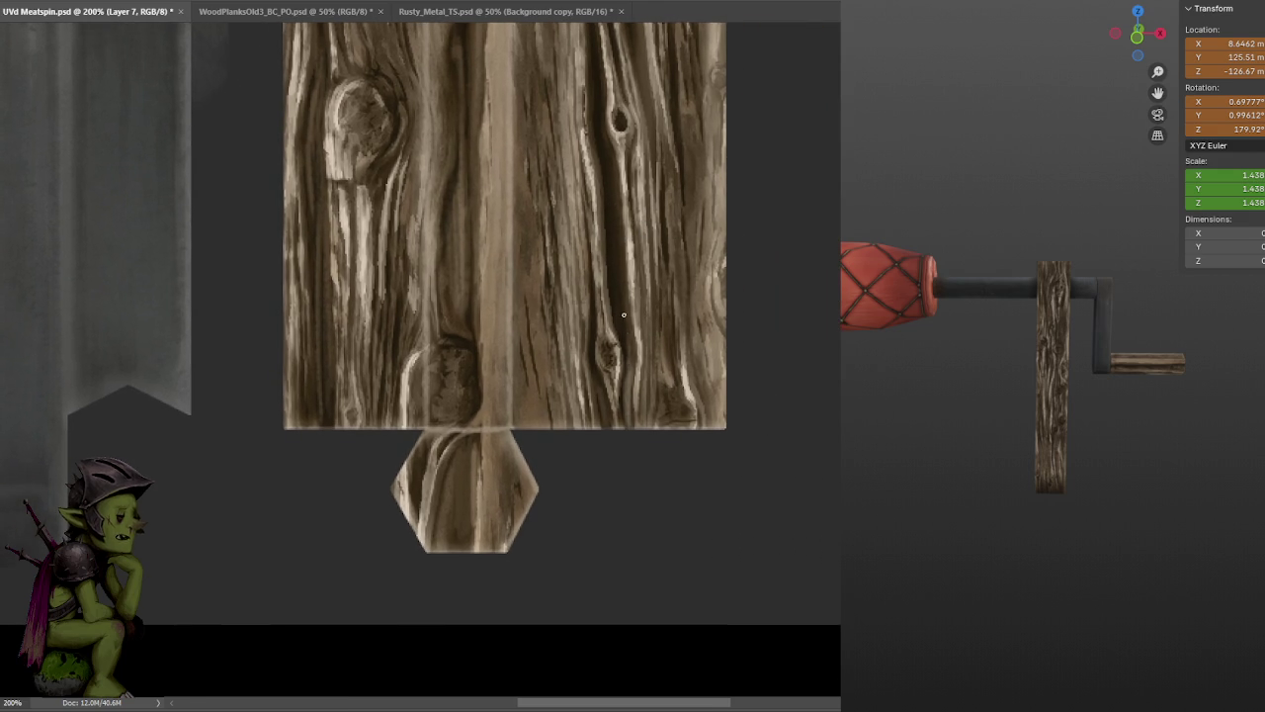
pyautogui.scroll(3, 627, 346)
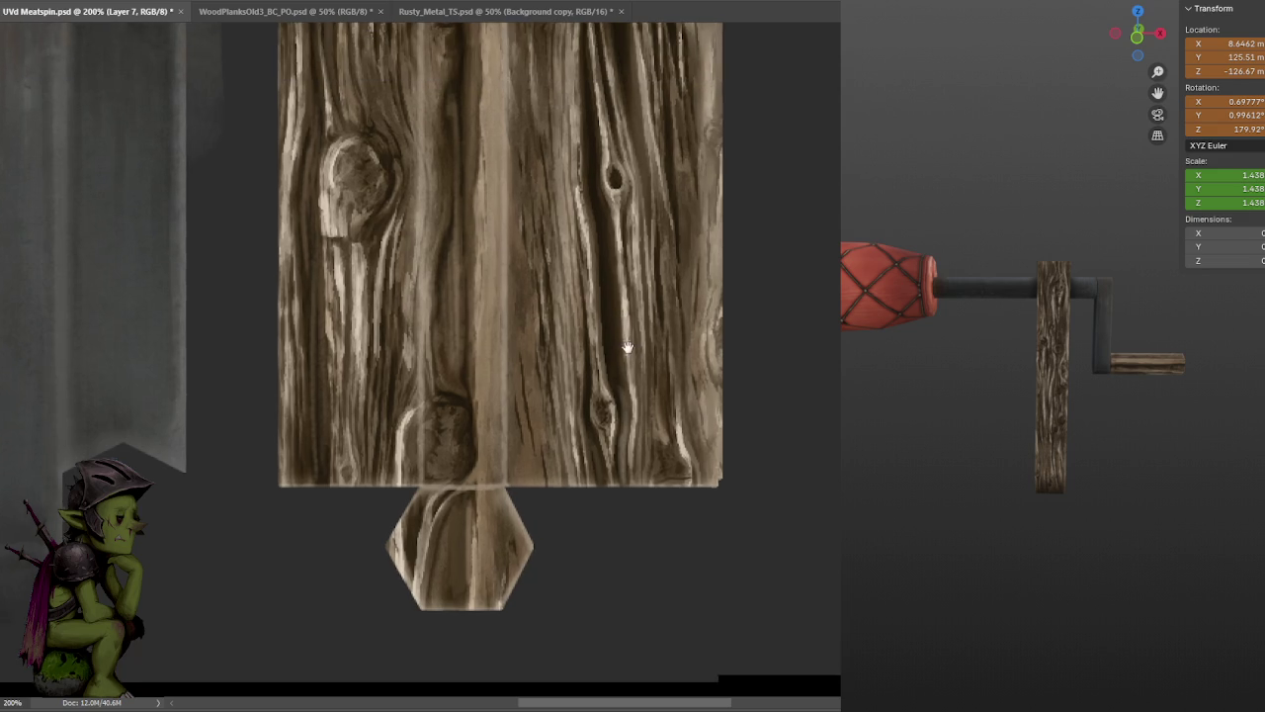
pyautogui.moveTo(596, 457); pyautogui.dragTo(586, 274)
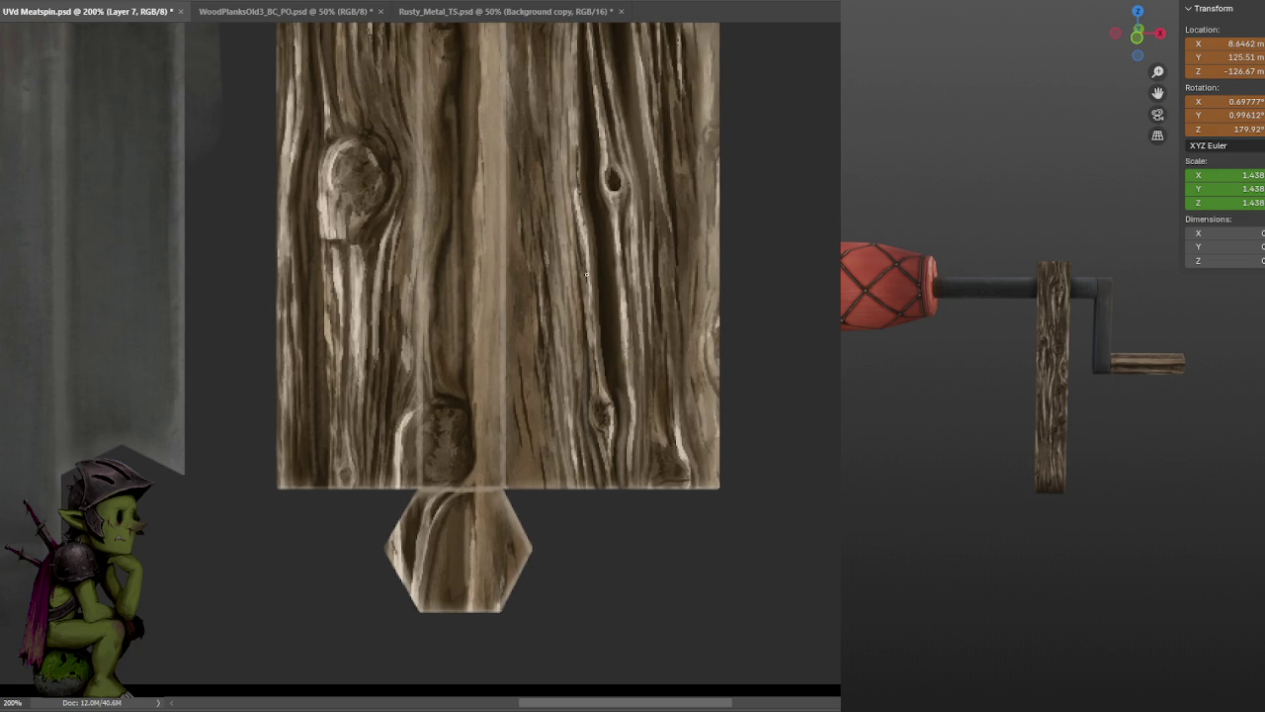
pyautogui.scroll(3, 593, 356)
pyautogui.moveTo(604, 467); pyautogui.dragTo(593, 328)
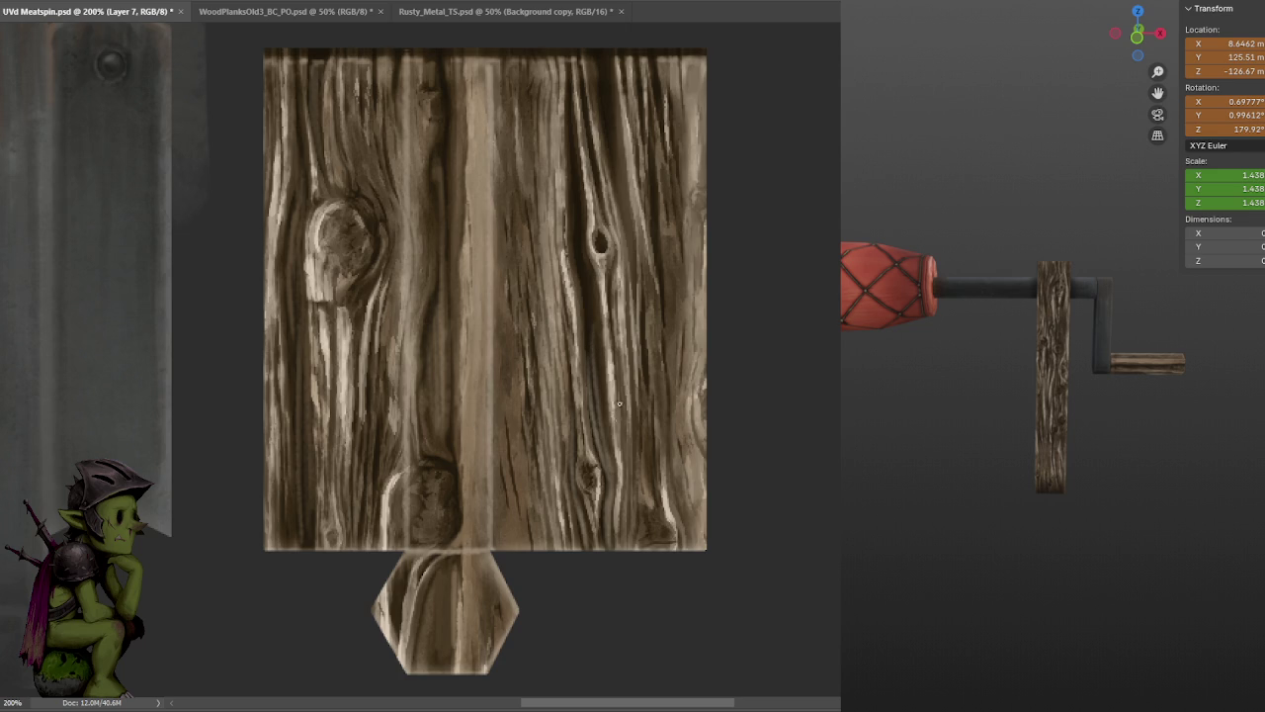
pyautogui.moveTo(603, 443)
pyautogui.mouseDown()
pyautogui.moveTo(585, 292)
pyautogui.moveTo(587, 361)
pyautogui.mouseUp()
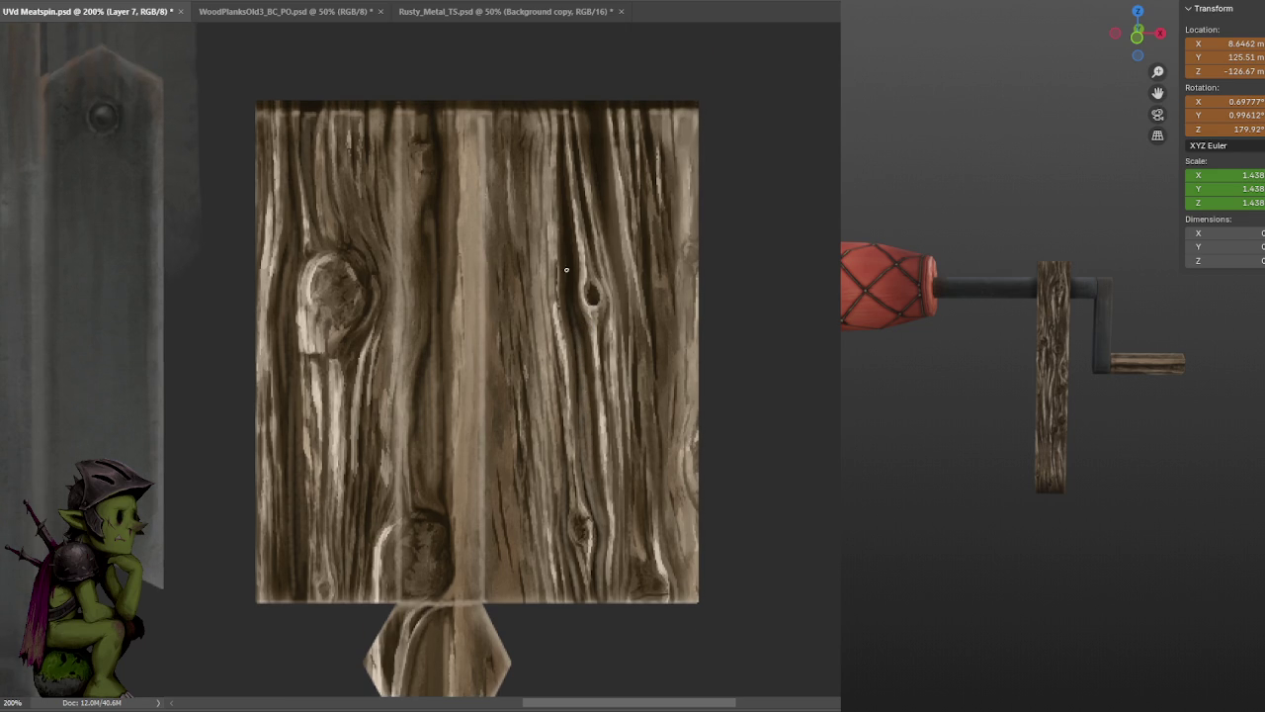
# - Highlight a thin vertical grain strip higher up the plank, undoing unwanted strokes
pyautogui.moveTo(566, 228)
pyautogui.mouseDown()
pyautogui.moveTo(572, 336)
pyautogui.moveTo(566, 261)
pyautogui.mouseUp()
pyautogui.moveTo(568, 294)
pyautogui.mouseDown()
pyautogui.moveTo(561, 183)
pyautogui.moveTo(579, 197)
pyautogui.mouseUp()
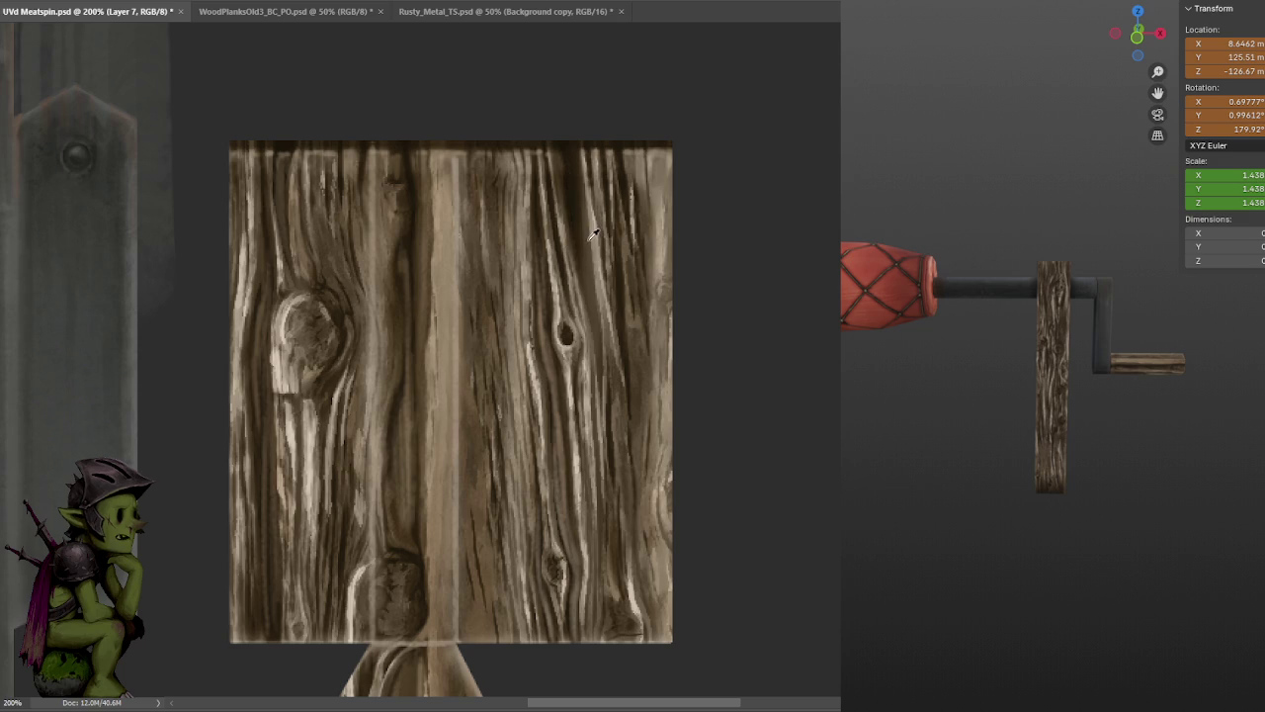
pyautogui.moveTo(578, 249); pyautogui.dragTo(579, 208)
pyautogui.moveTo(581, 279); pyautogui.dragTo(578, 146)
pyautogui.hotkey('ctrl', 'z')
pyautogui.moveTo(578, 259)
pyautogui.mouseDown()
pyautogui.moveTo(577, 151)
pyautogui.moveTo(572, 220)
pyautogui.moveTo(572, 164)
pyautogui.mouseUp()
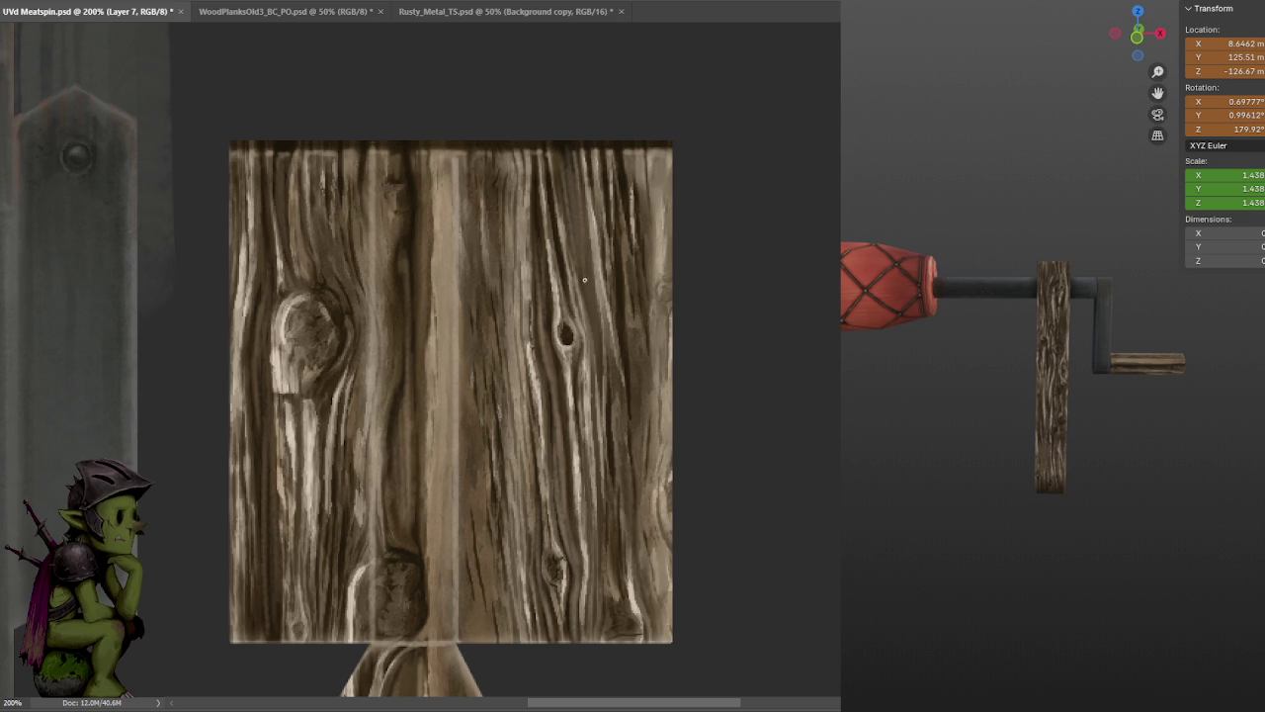
pyautogui.moveTo(585, 241); pyautogui.dragTo(575, 176)
pyautogui.hotkey('ctrl', 'z')
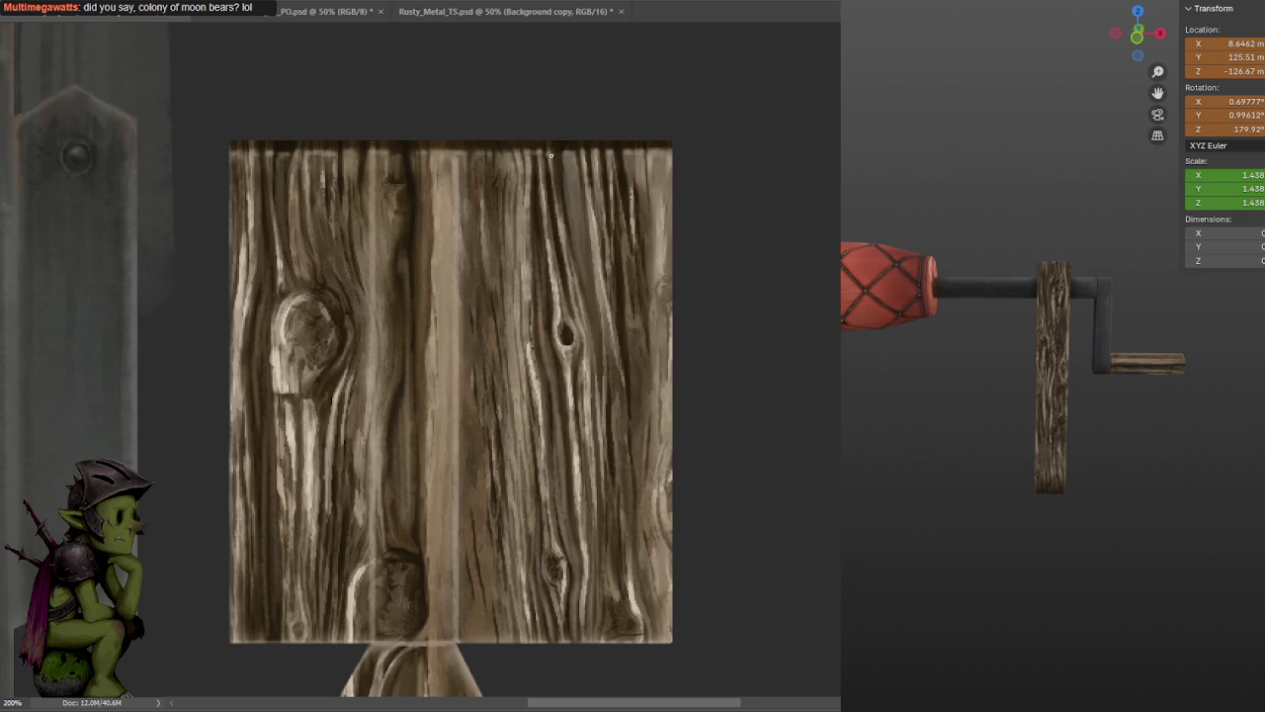
# - Add a lighter streak near the plank's top, darken the grain beneath it, and zoom out
pyautogui.moveTo(569, 227)
pyautogui.mouseDown()
pyautogui.moveTo(574, 157)
pyautogui.moveTo(623, 198)
pyautogui.mouseUp()
pyautogui.moveTo(557, 251); pyautogui.dragTo(562, 288)
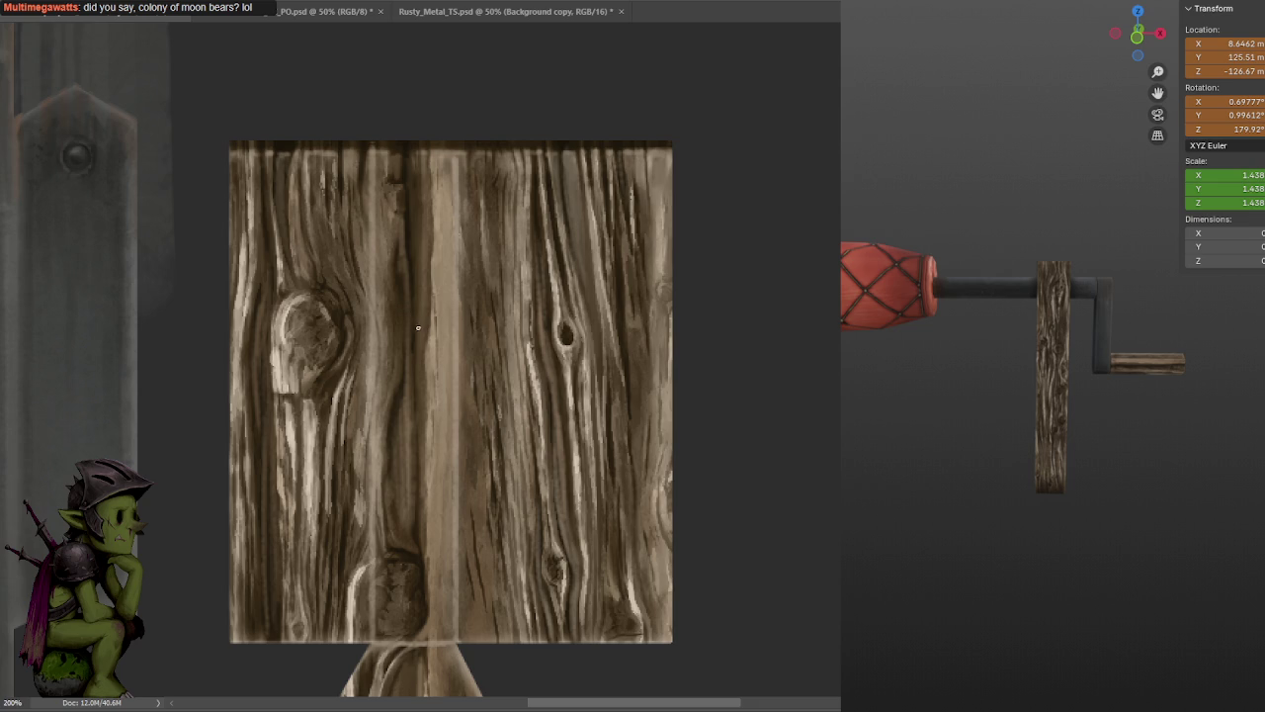
pyautogui.hotkey('ctrl', '-')
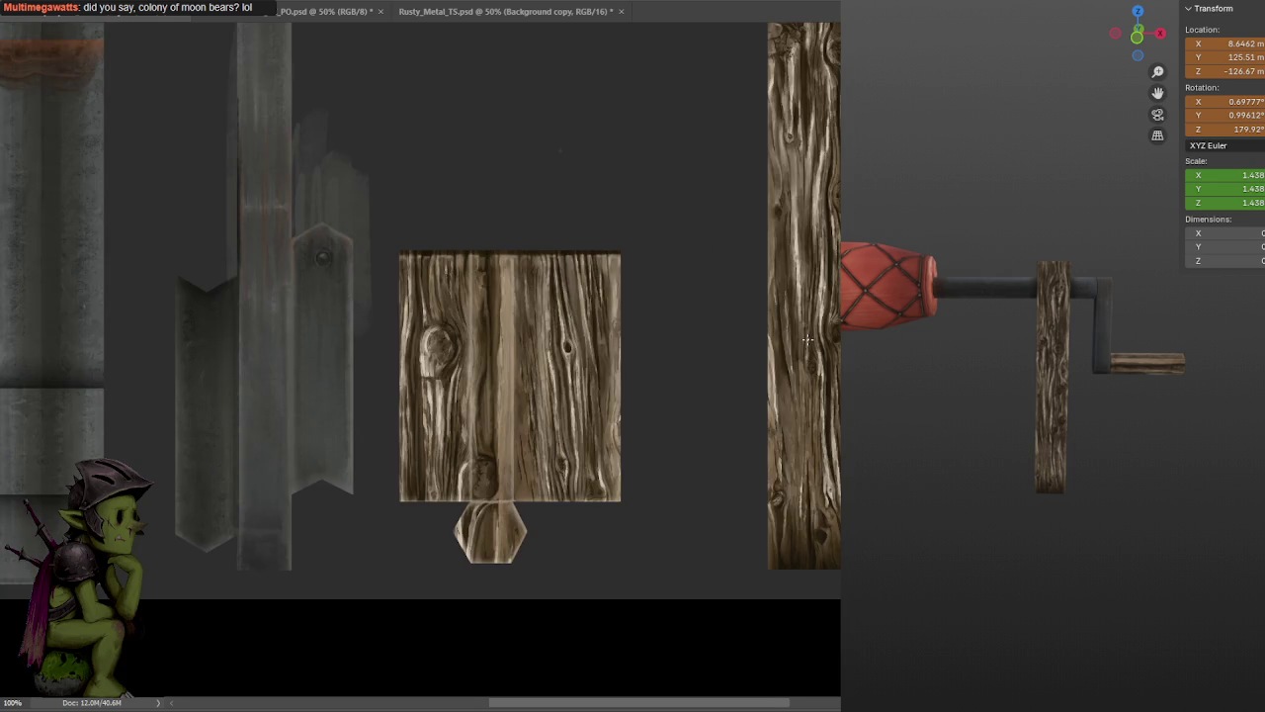
# - Zoom back to 200% and paint a light stroke up the lower wood beside the hexagon
pyautogui.moveTo(651, 385); pyautogui.dragTo(704, 388)
pyautogui.hotkey('ctrl', '+')
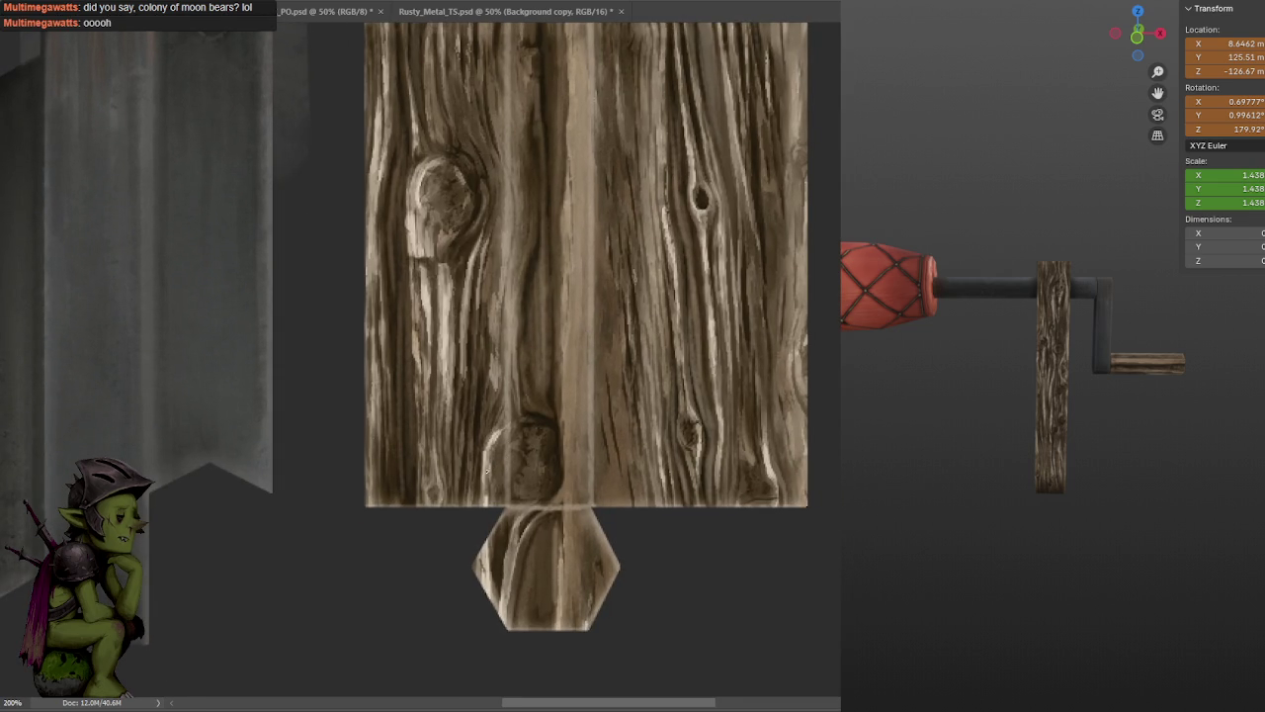
pyautogui.moveTo(484, 492); pyautogui.dragTo(492, 431)
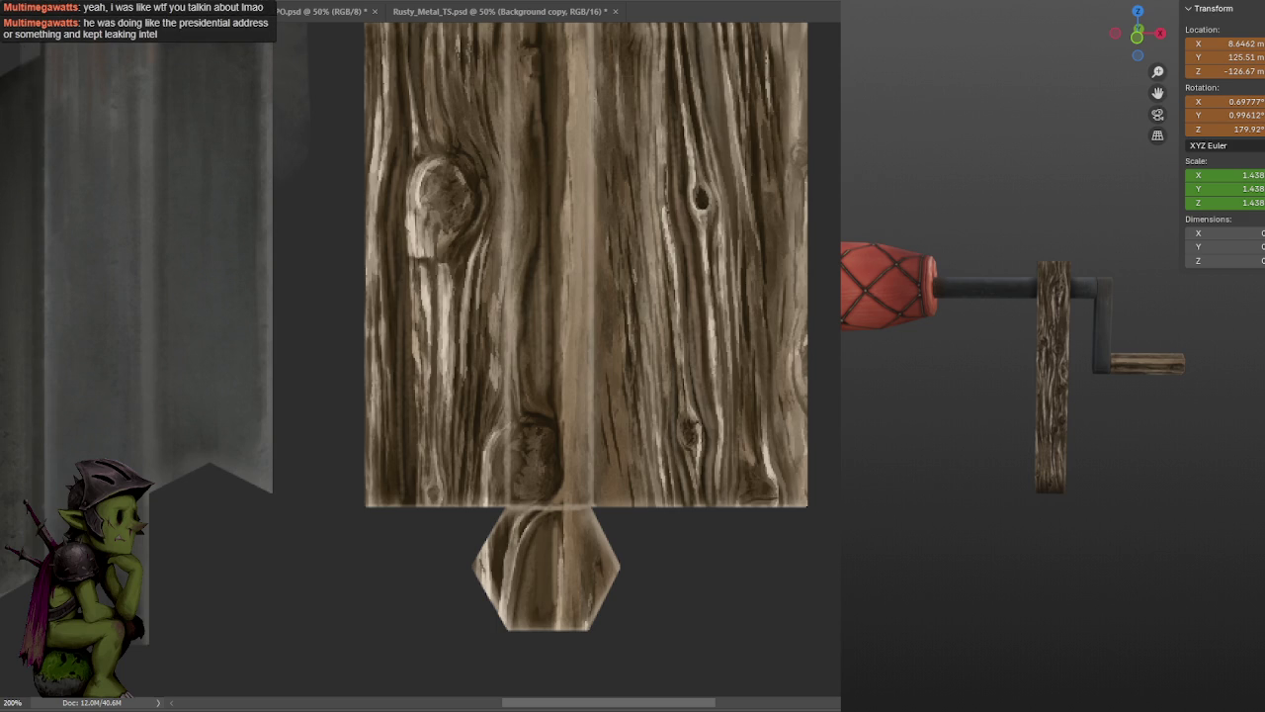
# - Maximise the browser, play the press-briefing YouTube video full screen, then pause it
pyautogui.hotkey('alt', 'Tab')
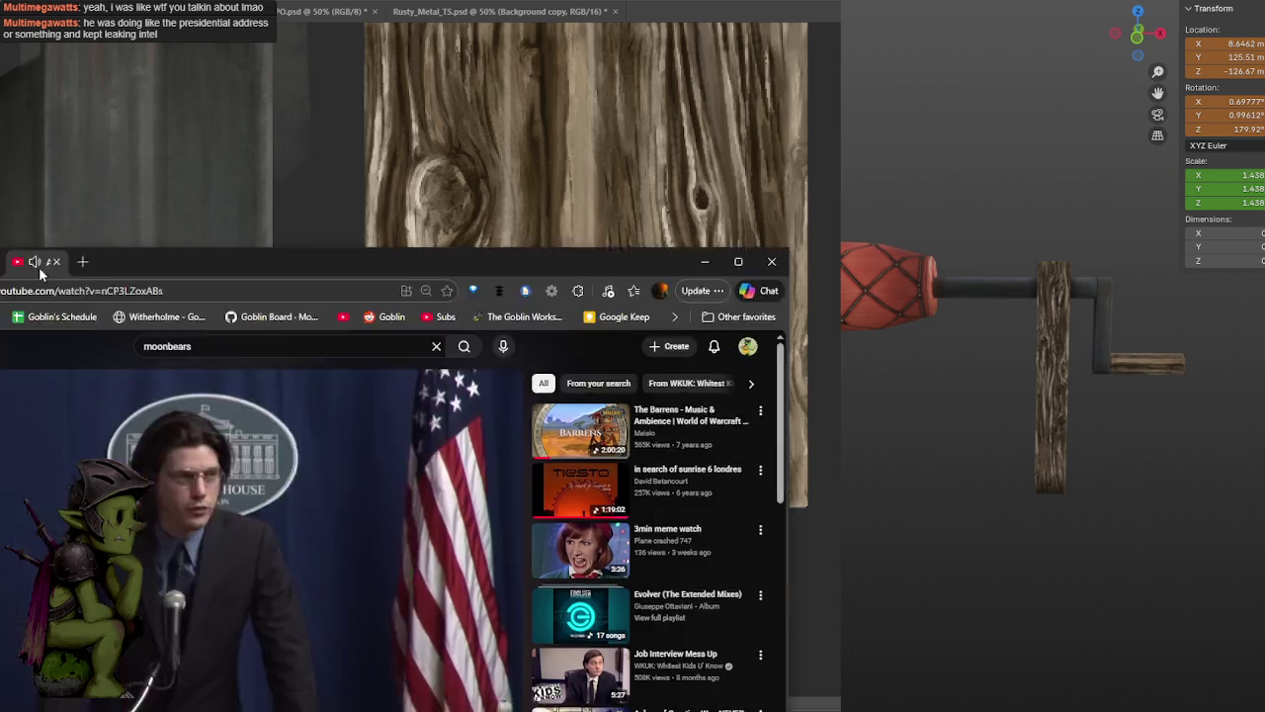
pyautogui.doubleClick(38, 267)
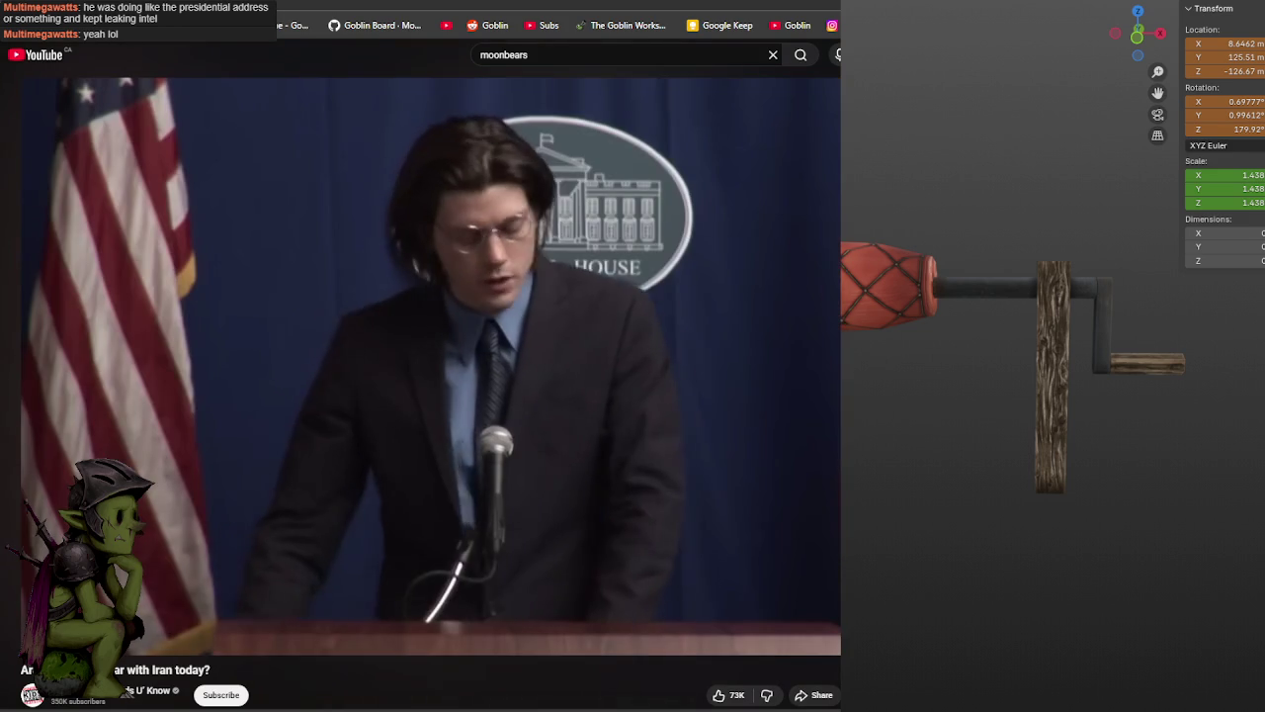
pyautogui.hotkey('alt', 'Tab')
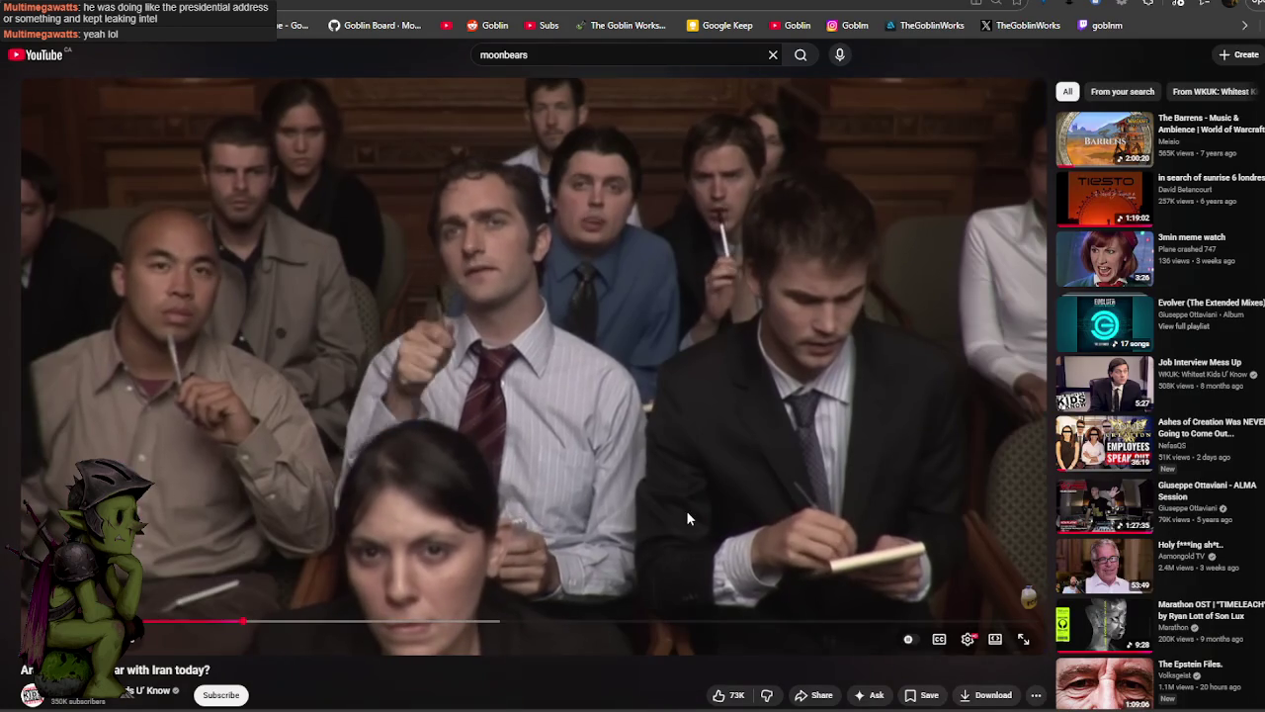
pyautogui.click(1023, 640)
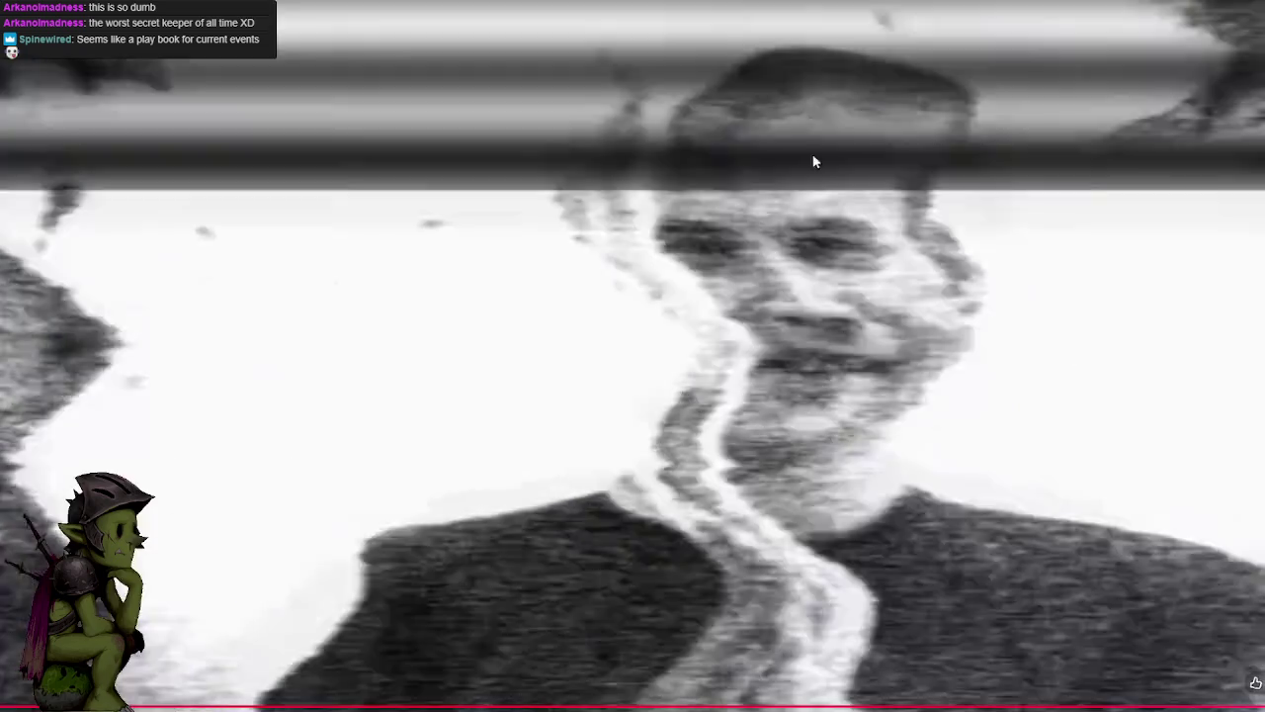
pyautogui.click(806, 161)
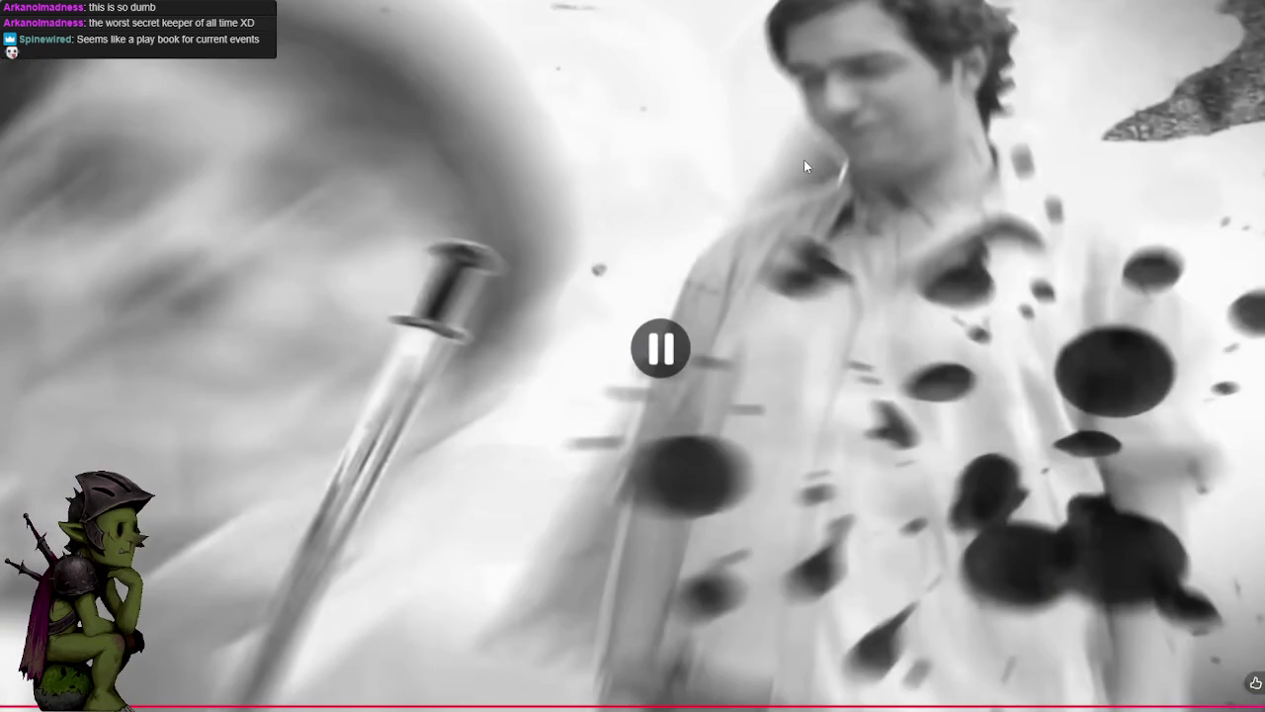
# - Exit full-screen playback and return to Photoshop's wood plank texture
pyautogui.click(1255, 682)
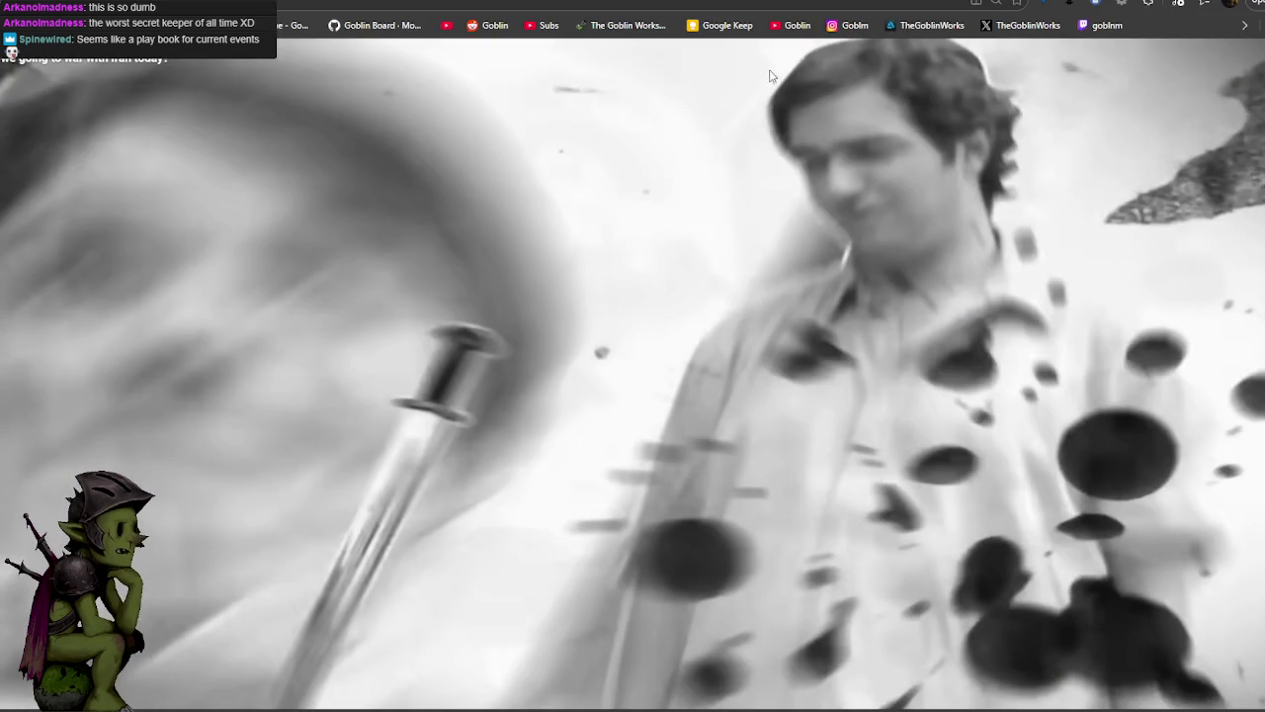
pyautogui.hotkey('alt', 'Tab')
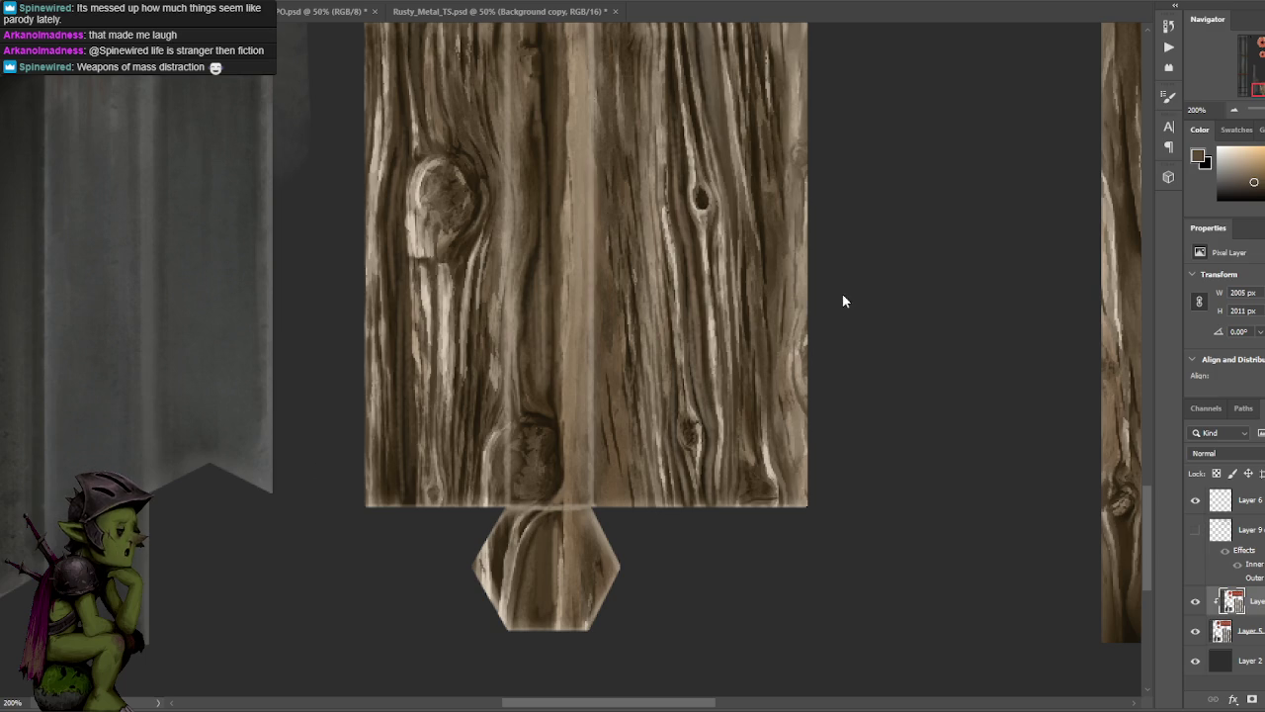
# - Inspect the crank's wooden bar on the model, darken the light central plank, and save
pyautogui.moveTo(870, 227)
pyautogui.mouseDown()
pyautogui.moveTo(870, 274)
pyautogui.moveTo(864, 264)
pyautogui.mouseUp()
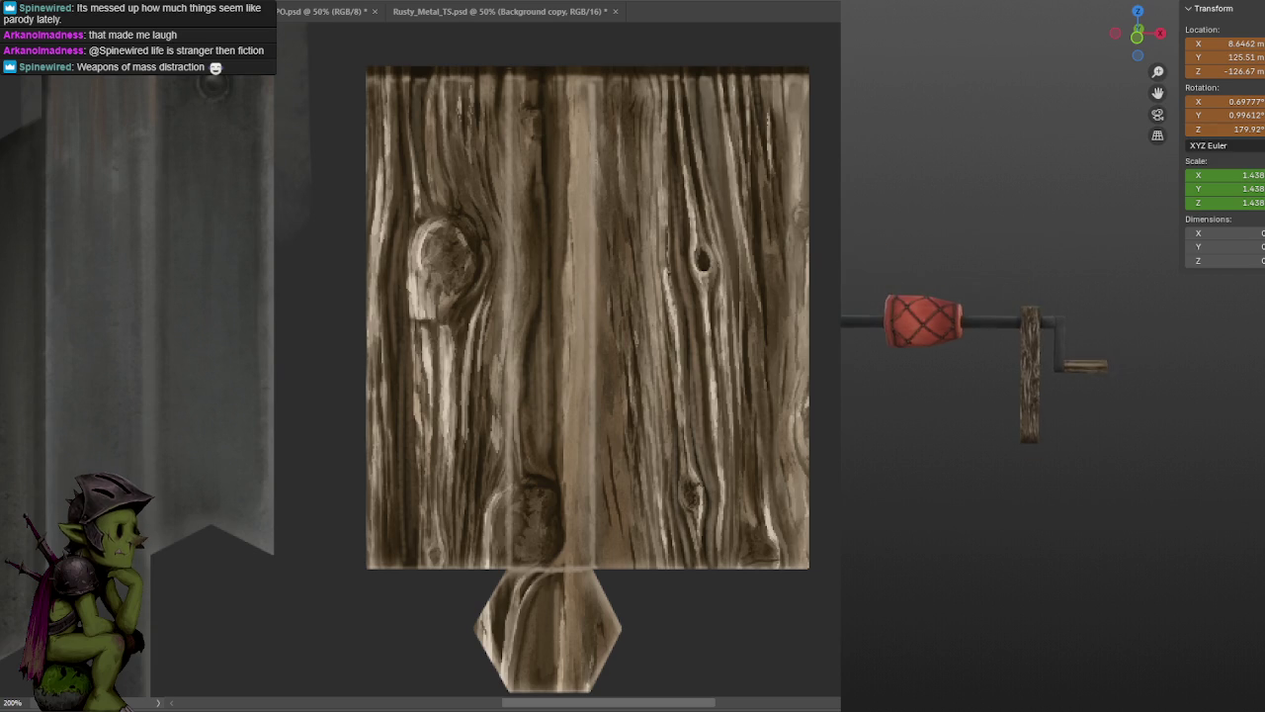
pyautogui.moveTo(1045, 423); pyautogui.dragTo(1037, 452, button='middle')
pyautogui.scroll(5, 1042, 447)
pyautogui.scroll(-2, 1046, 443)
pyautogui.scroll(-2, 1048, 444)
pyautogui.scroll(-1, 1049, 448)
pyautogui.moveTo(1051, 451)
pyautogui.mouseDown(button='middle')
pyautogui.moveTo(903, 436)
pyautogui.moveTo(857, 473)
pyautogui.moveTo(1107, 458)
pyautogui.moveTo(927, 450)
pyautogui.moveTo(1023, 452)
pyautogui.mouseUp(button='middle')
pyautogui.scroll(3, 1087, 466)
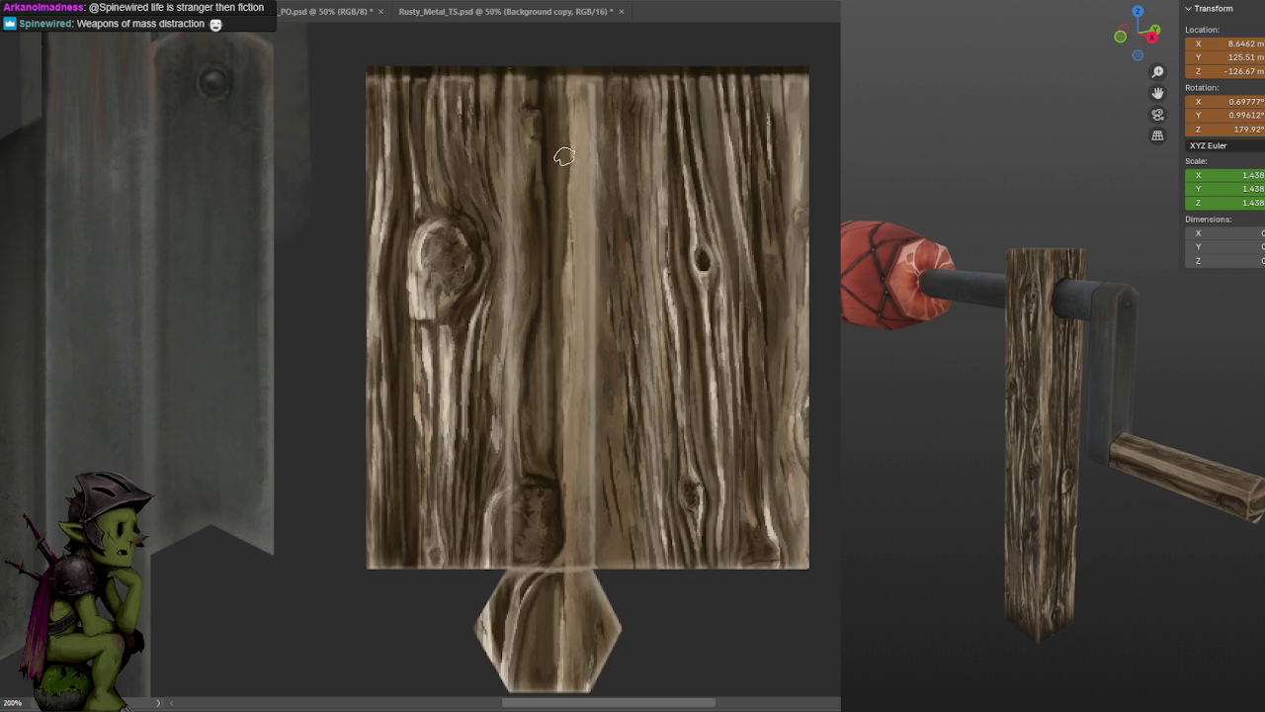
pyautogui.moveTo(575, 150); pyautogui.dragTo(570, 463)
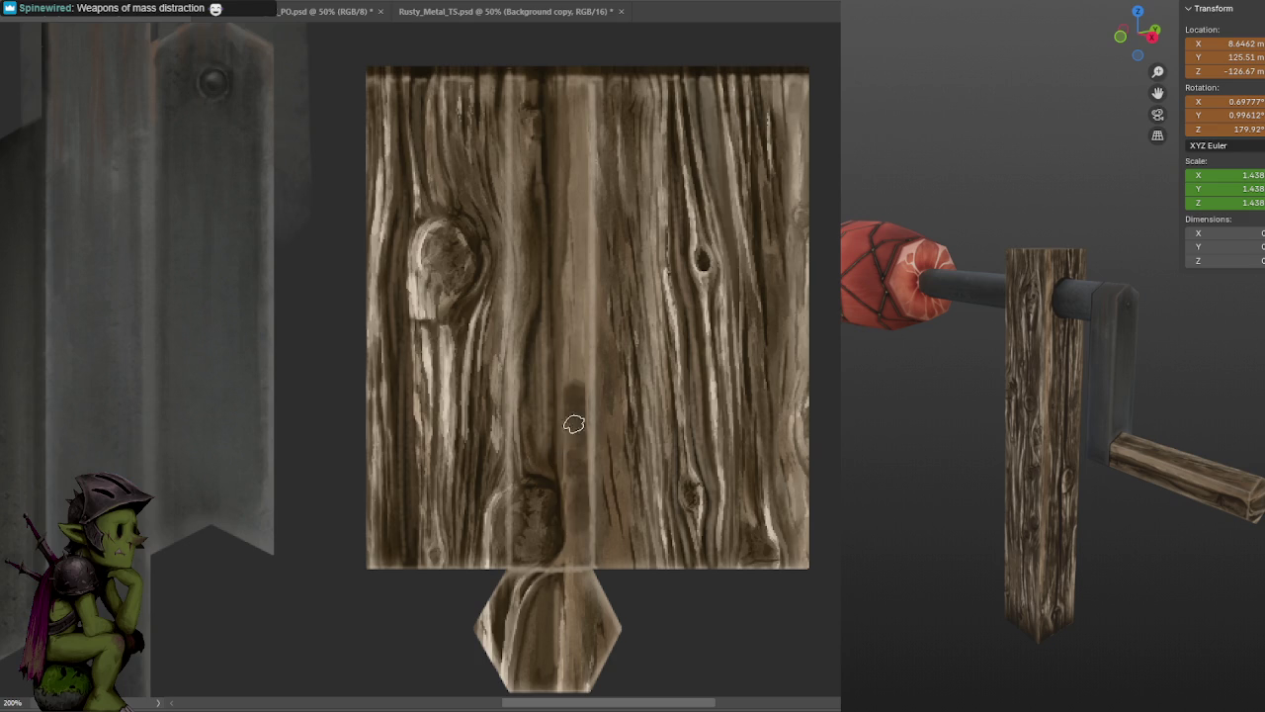
pyautogui.moveTo(576, 438)
pyautogui.mouseDown()
pyautogui.moveTo(565, 93)
pyautogui.moveTo(576, 439)
pyautogui.mouseUp()
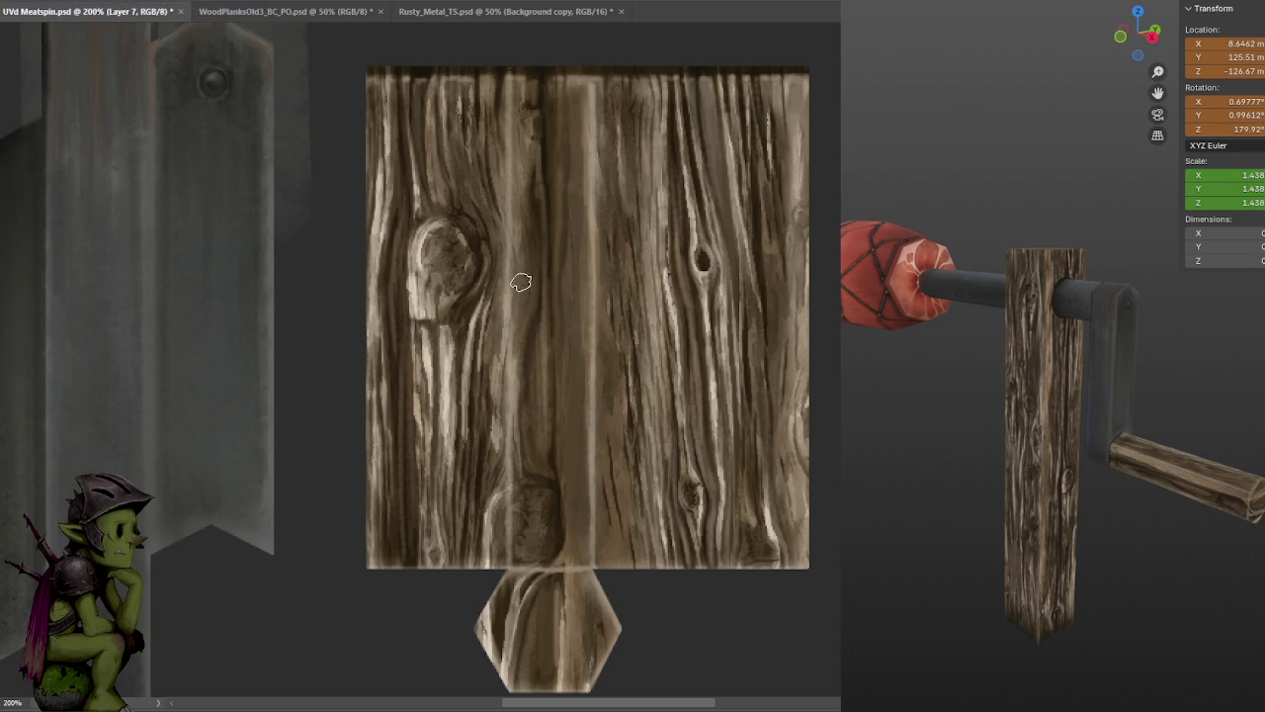
pyautogui.hotkey('ctrl', 's')
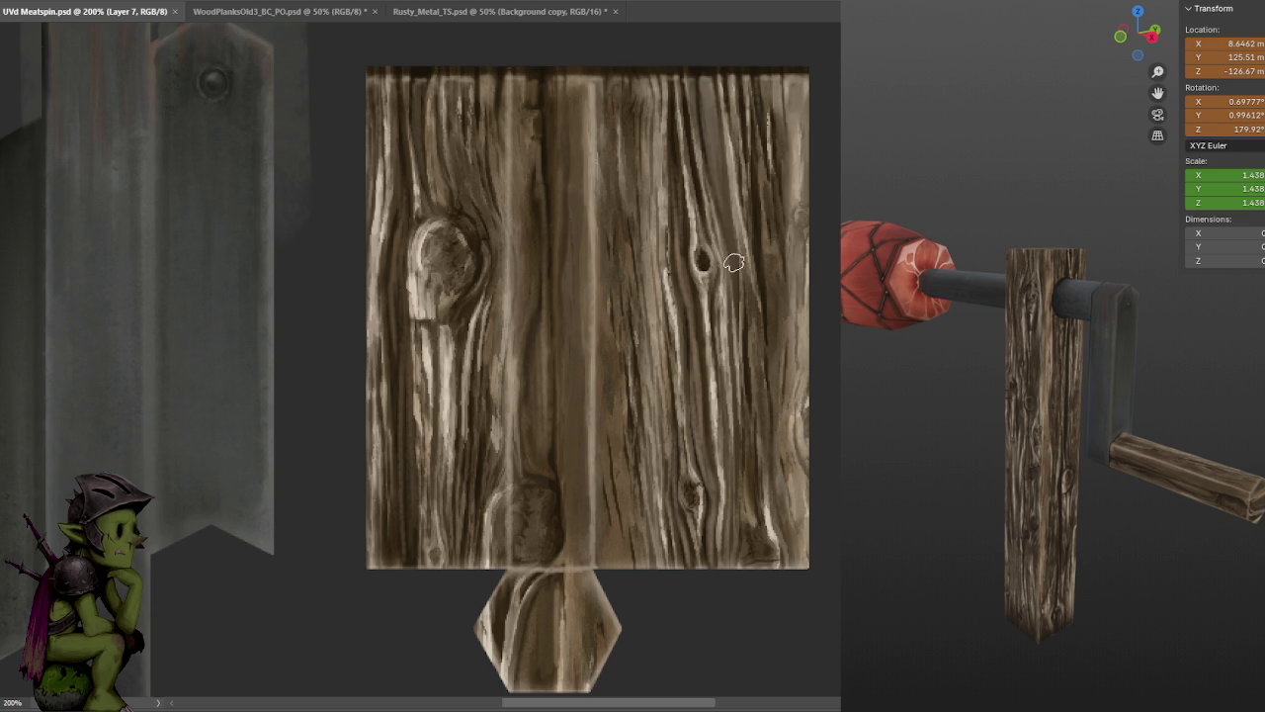
# - Paint wood grain up the hexagon, save the texture, and zoom out to the whole sheet
pyautogui.scroll(-5, 587, 494)
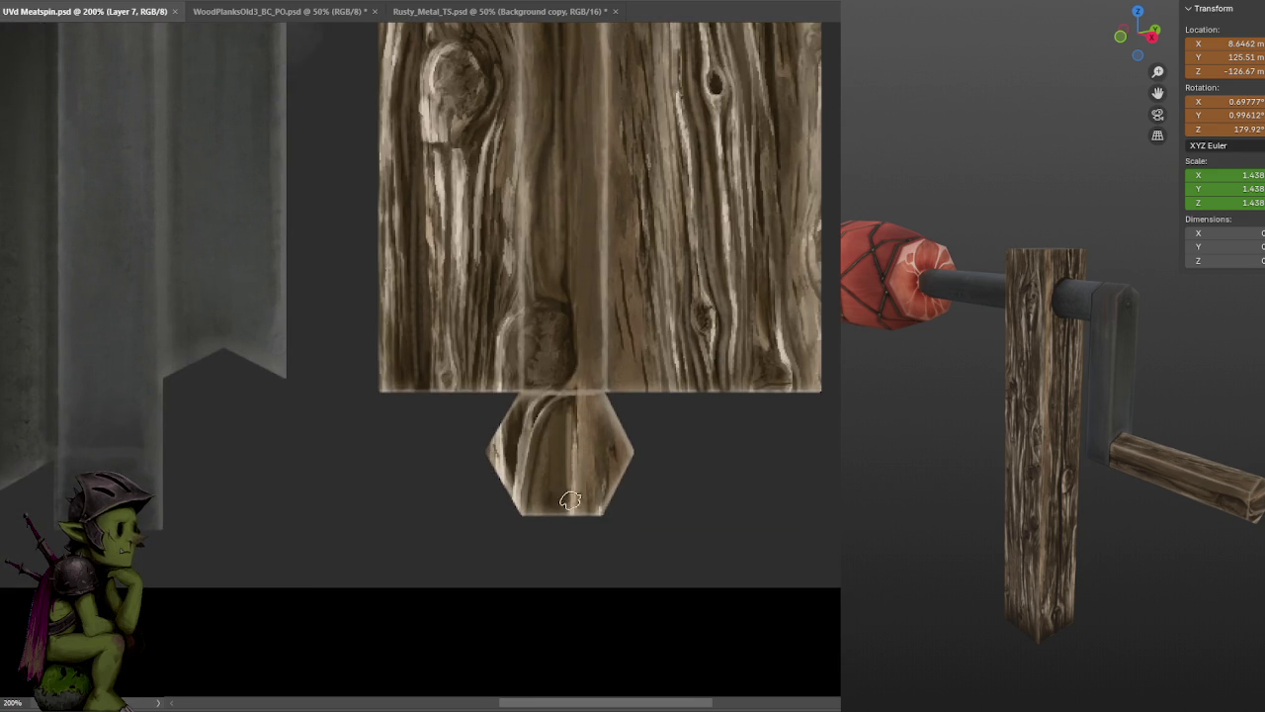
pyautogui.moveTo(579, 502); pyautogui.dragTo(571, 419)
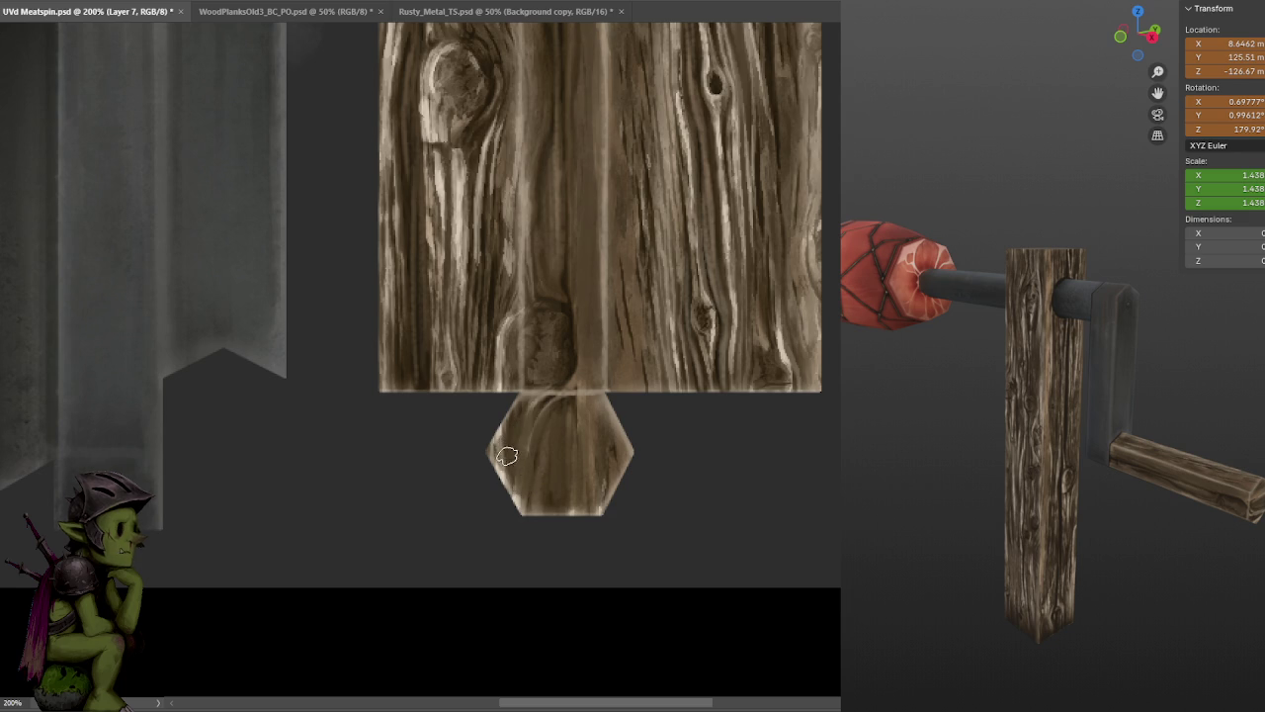
pyautogui.hotkey('ctrl', 's')
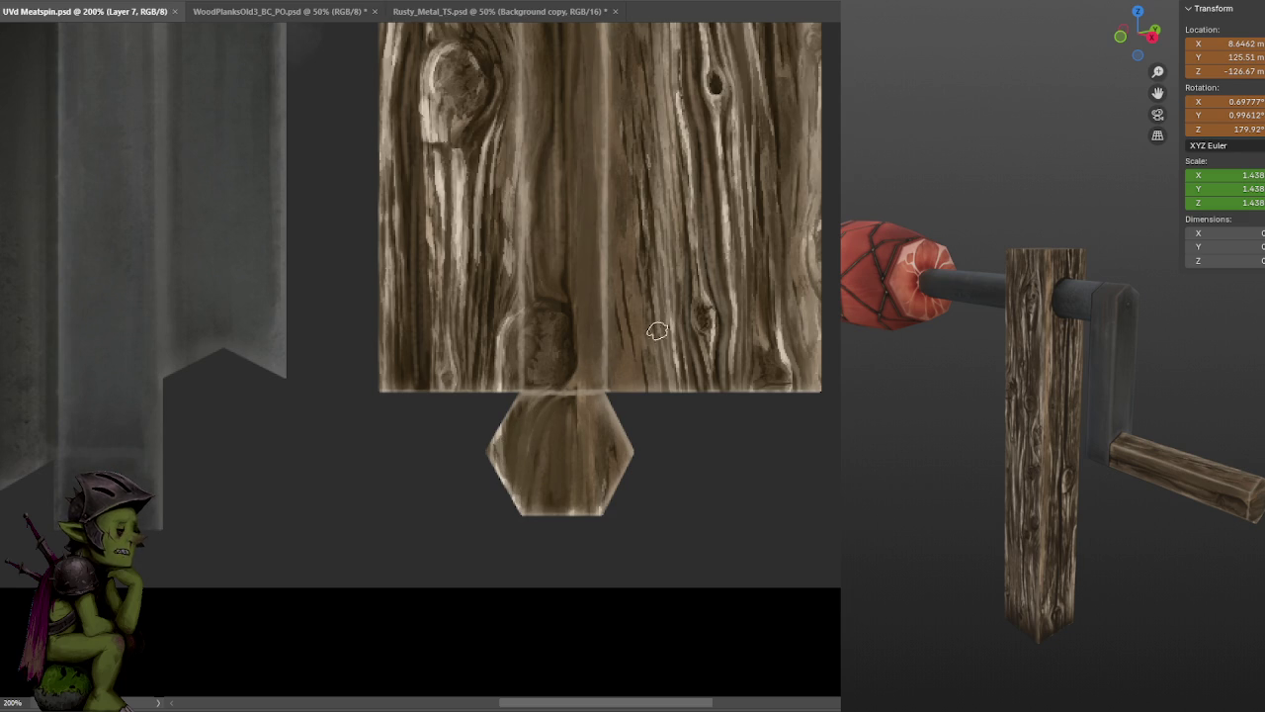
pyautogui.hotkey('ctrl', '-')
pyautogui.hotkey('ctrl', '-')
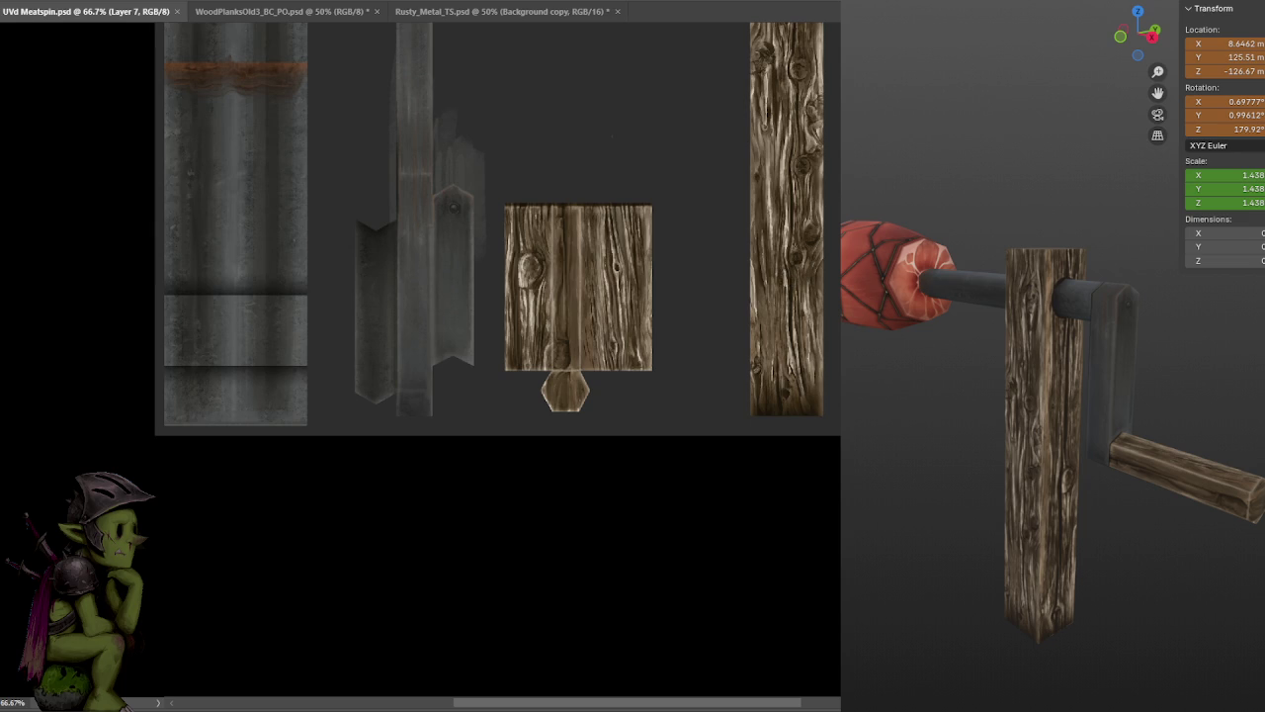
# - Zoom in and paint thin light highlights along the metal strip edges, then save
pyautogui.hotkey('ctrl', '+')
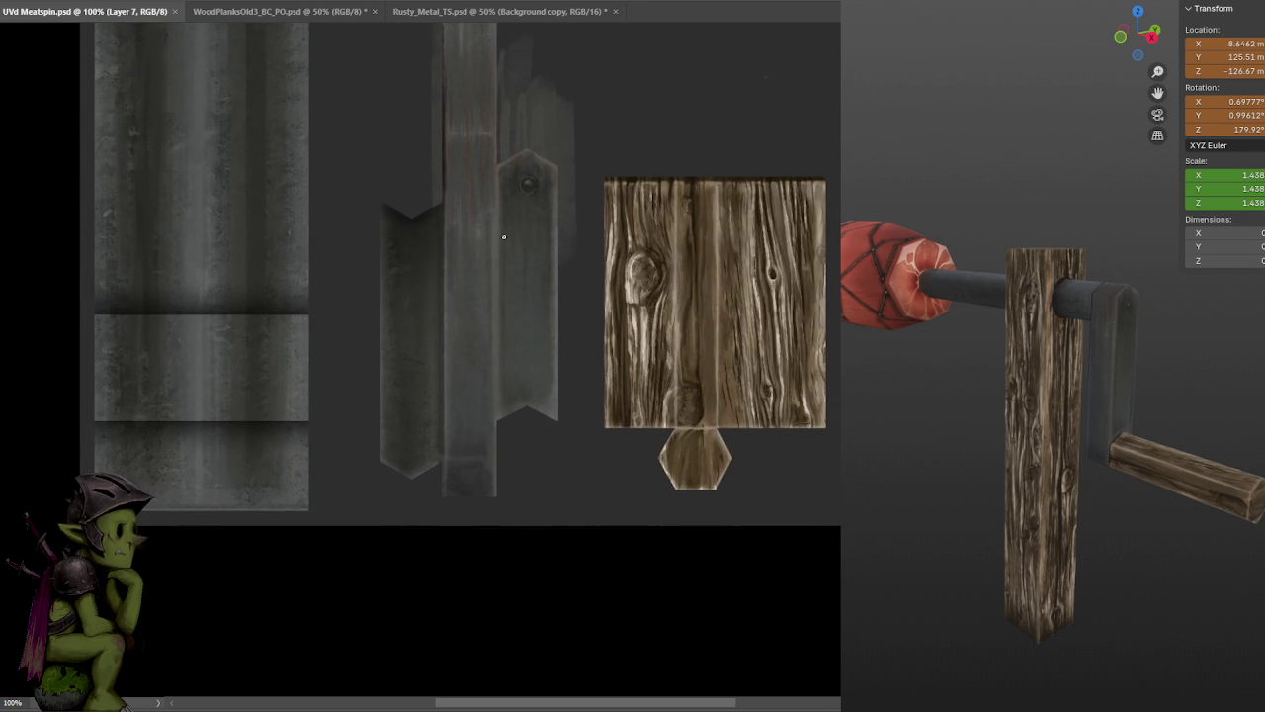
pyautogui.moveTo(525, 182); pyautogui.dragTo(567, 337)
pyautogui.keyDown('alt'); pyautogui.scroll(1, 539, 339); pyautogui.keyUp('alt')
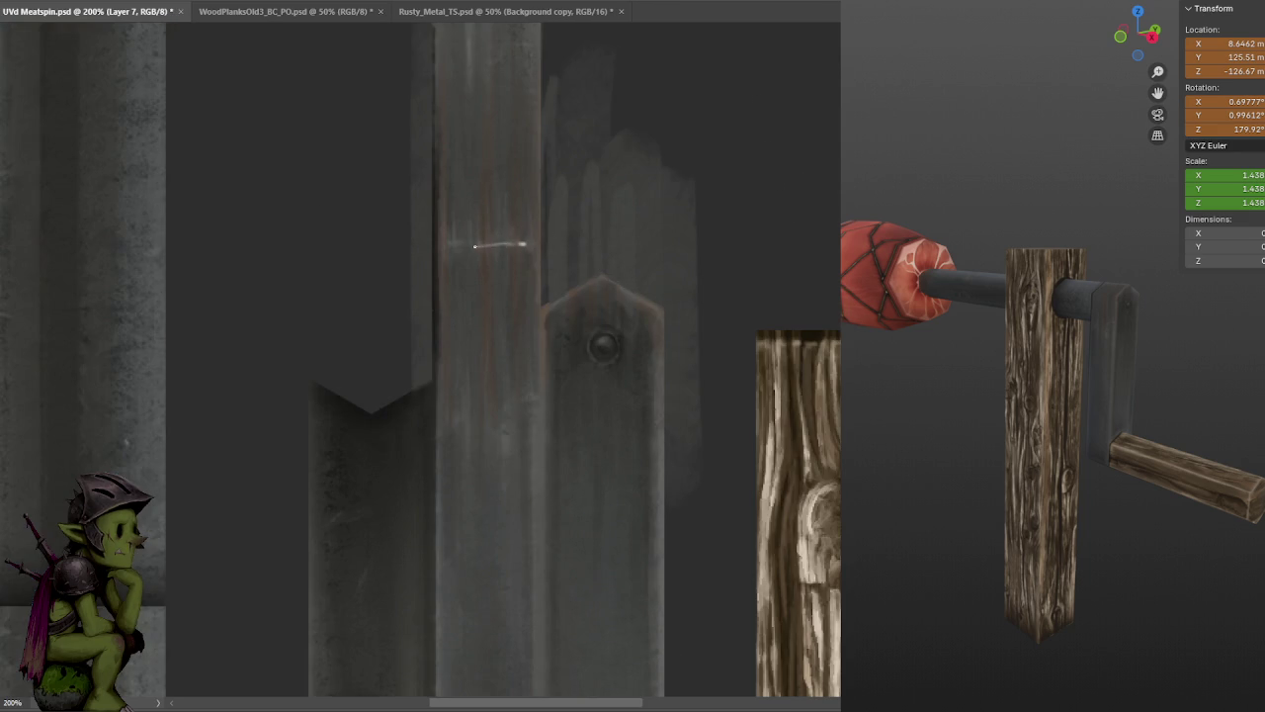
pyautogui.moveTo(548, 396); pyautogui.dragTo(537, 292)
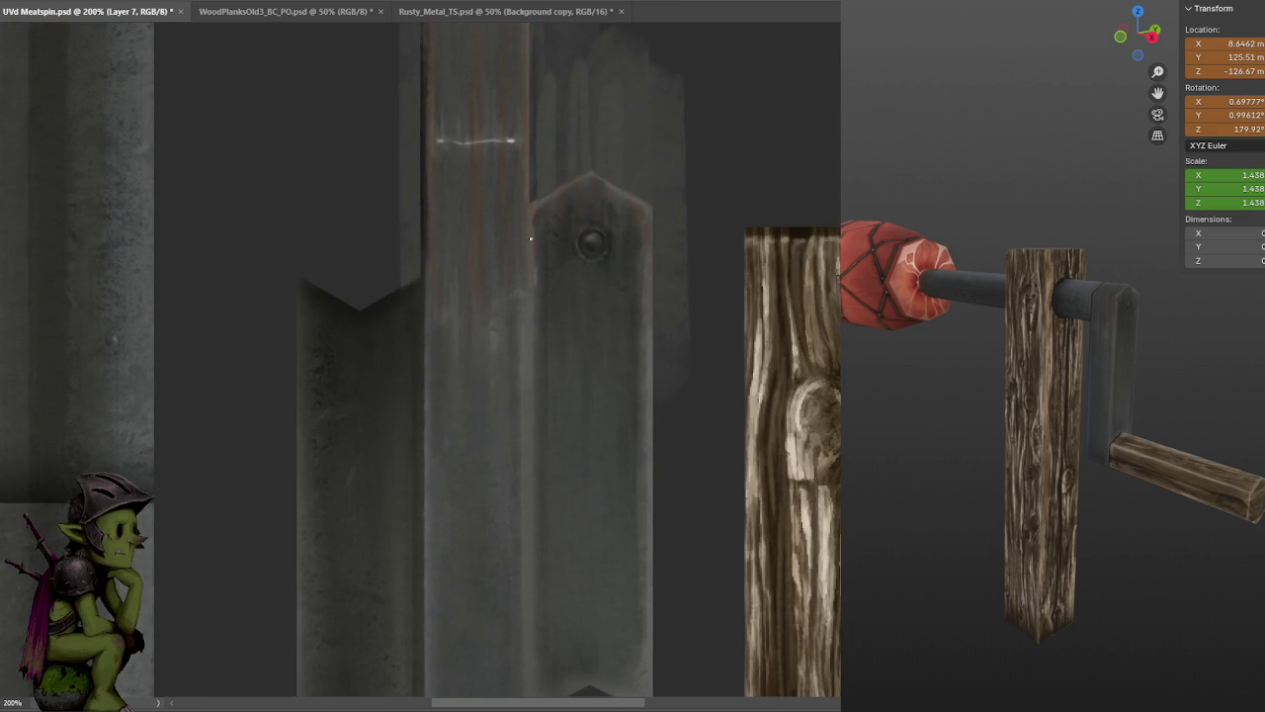
pyautogui.moveTo(531, 238); pyautogui.dragTo(531, 568)
pyautogui.moveTo(573, 399); pyautogui.dragTo(564, 259)
pyautogui.hotkey('ctrl', 'z')
pyautogui.moveTo(538, 138); pyautogui.dragTo(539, 206)
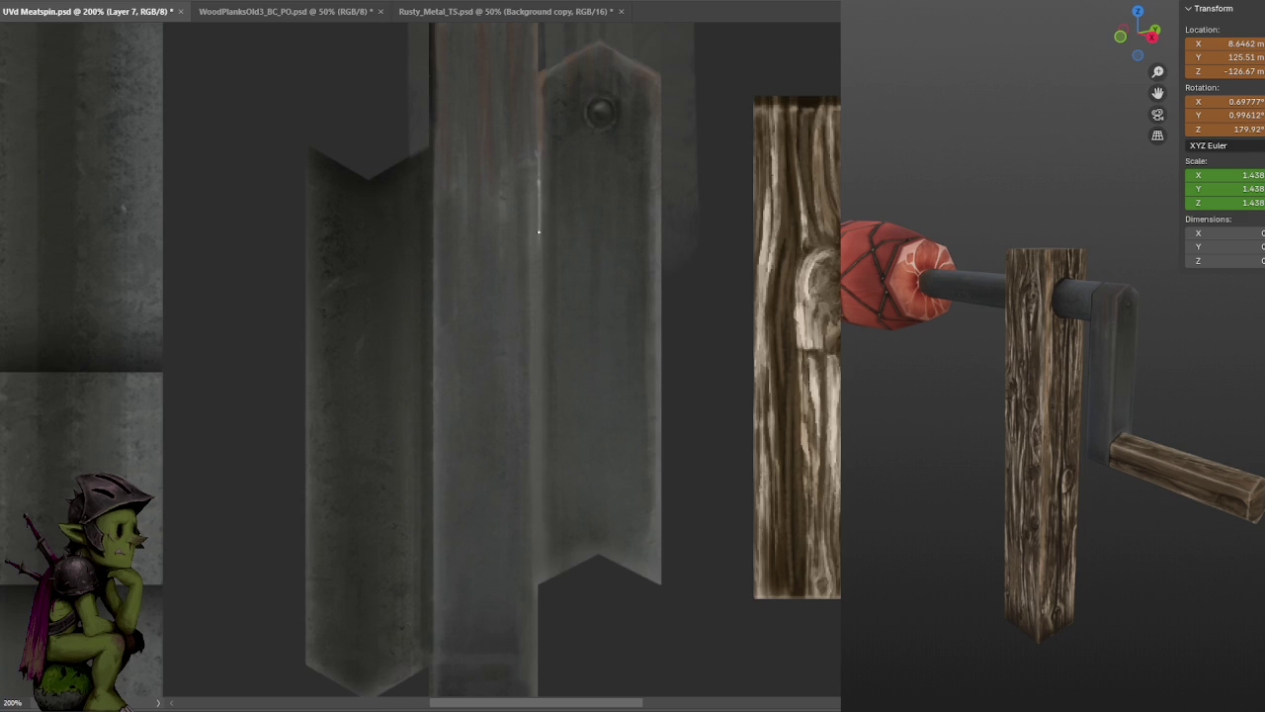
pyautogui.moveTo(539, 322); pyautogui.dragTo(539, 471)
pyautogui.moveTo(431, 204); pyautogui.dragTo(431, 528)
pyautogui.hotkey('ctrl', 's')
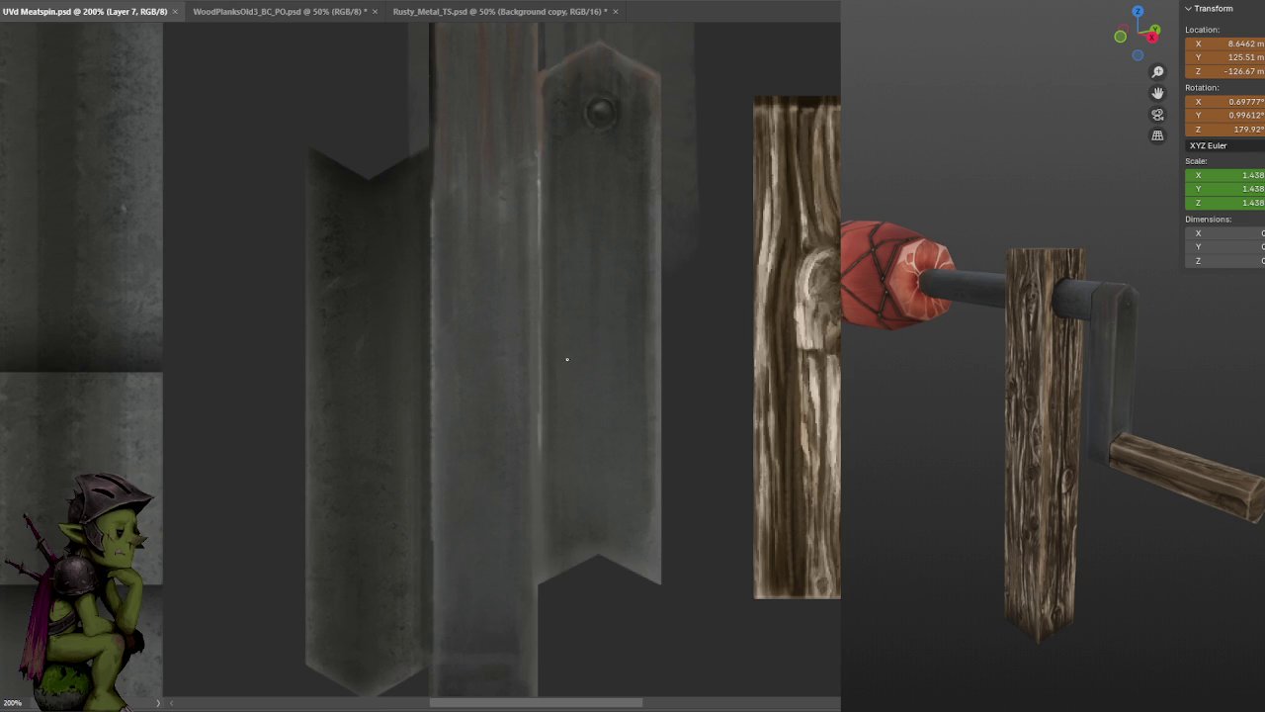
# - Brighten the top of the edge highlight, add a dab near the bolt plate, and save
pyautogui.moveTo(540, 307); pyautogui.dragTo(538, 245)
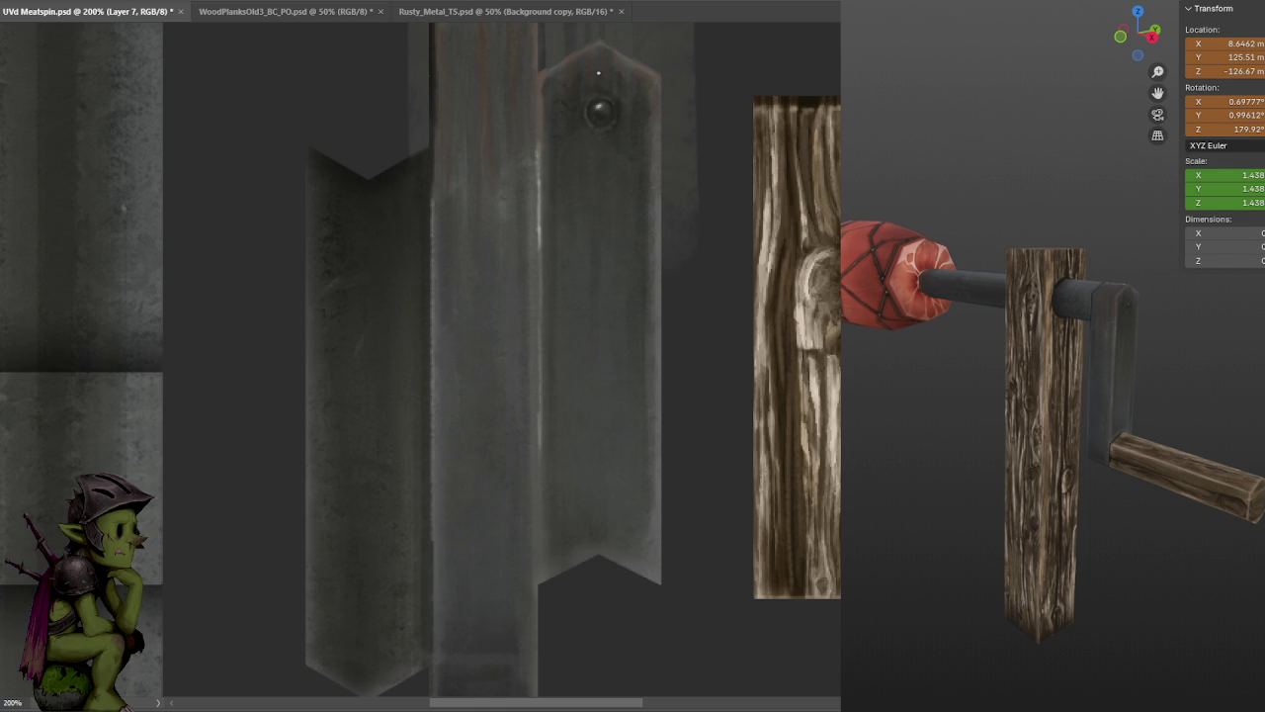
pyautogui.moveTo(593, 175); pyautogui.dragTo(570, 288)
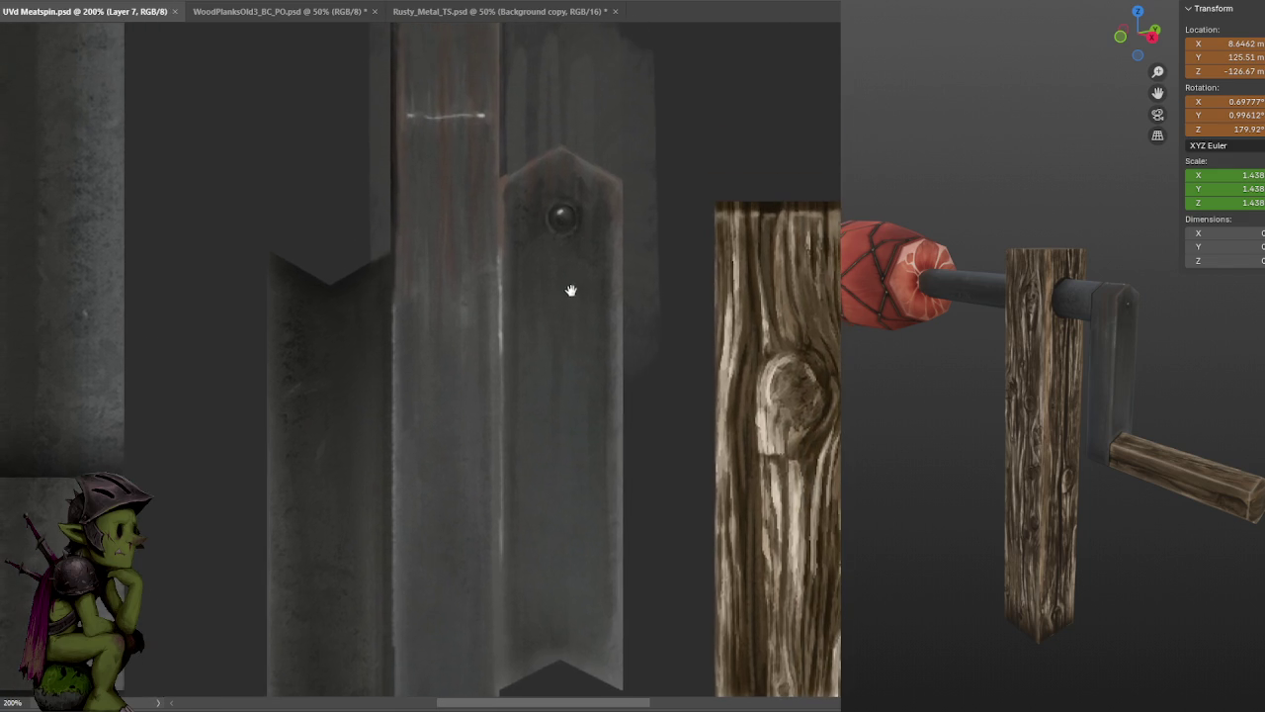
pyautogui.moveTo(498, 184)
pyautogui.mouseDown()
pyautogui.moveTo(496, 226)
pyautogui.moveTo(491, 179)
pyautogui.mouseUp()
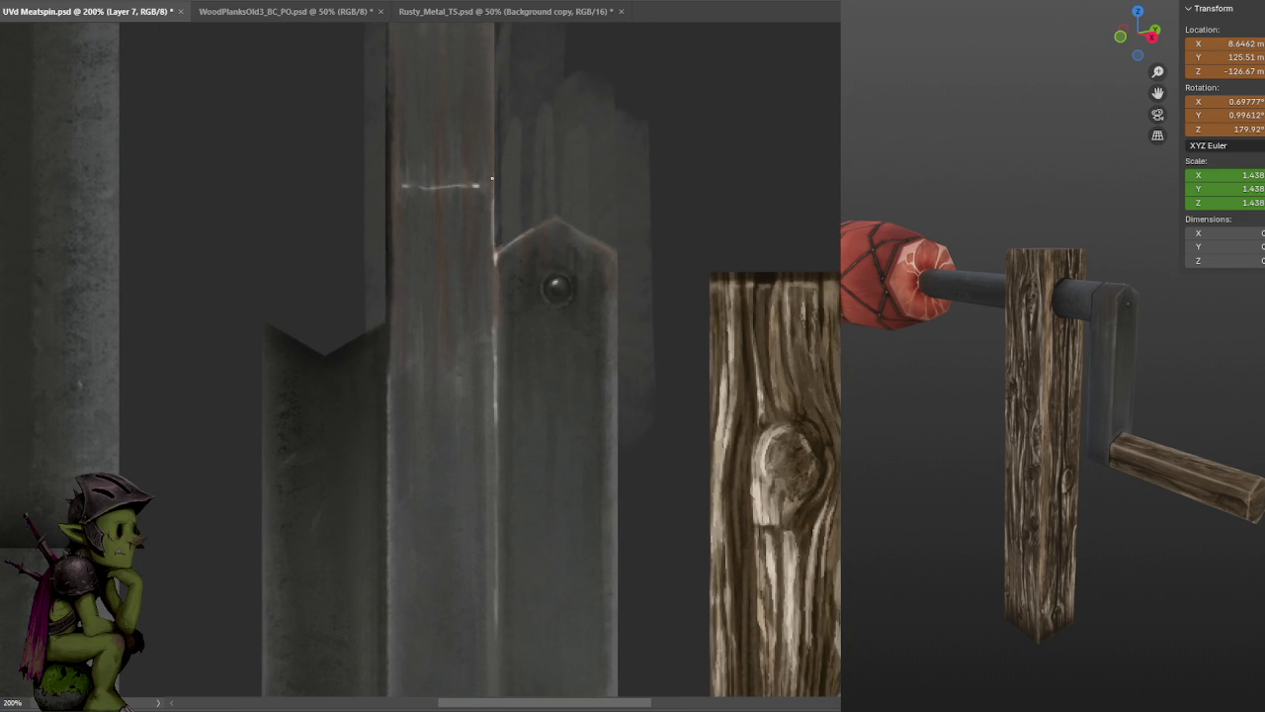
pyautogui.moveTo(557, 218); pyautogui.dragTo(548, 306)
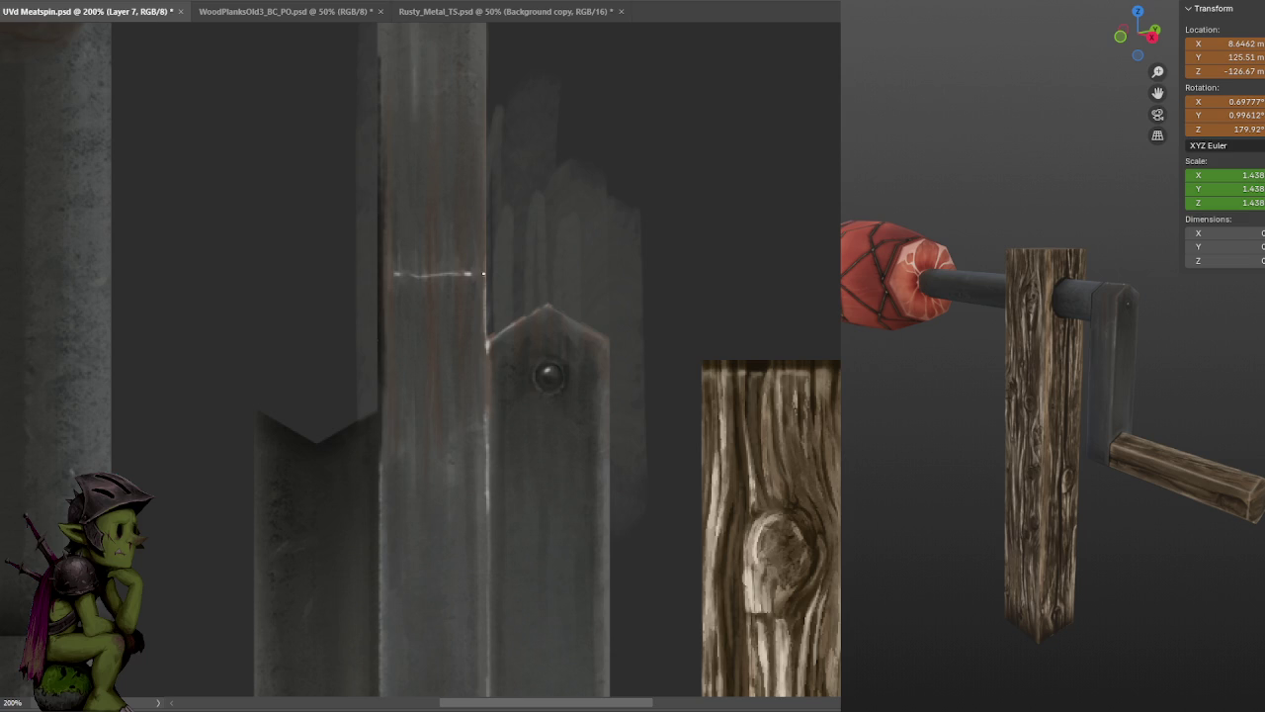
pyautogui.hotkey('ctrl', 's')
# - Rework the light horizontal line left of the bolt plate on the metal strip, then save
pyautogui.moveTo(518, 250); pyautogui.dragTo(524, 411)
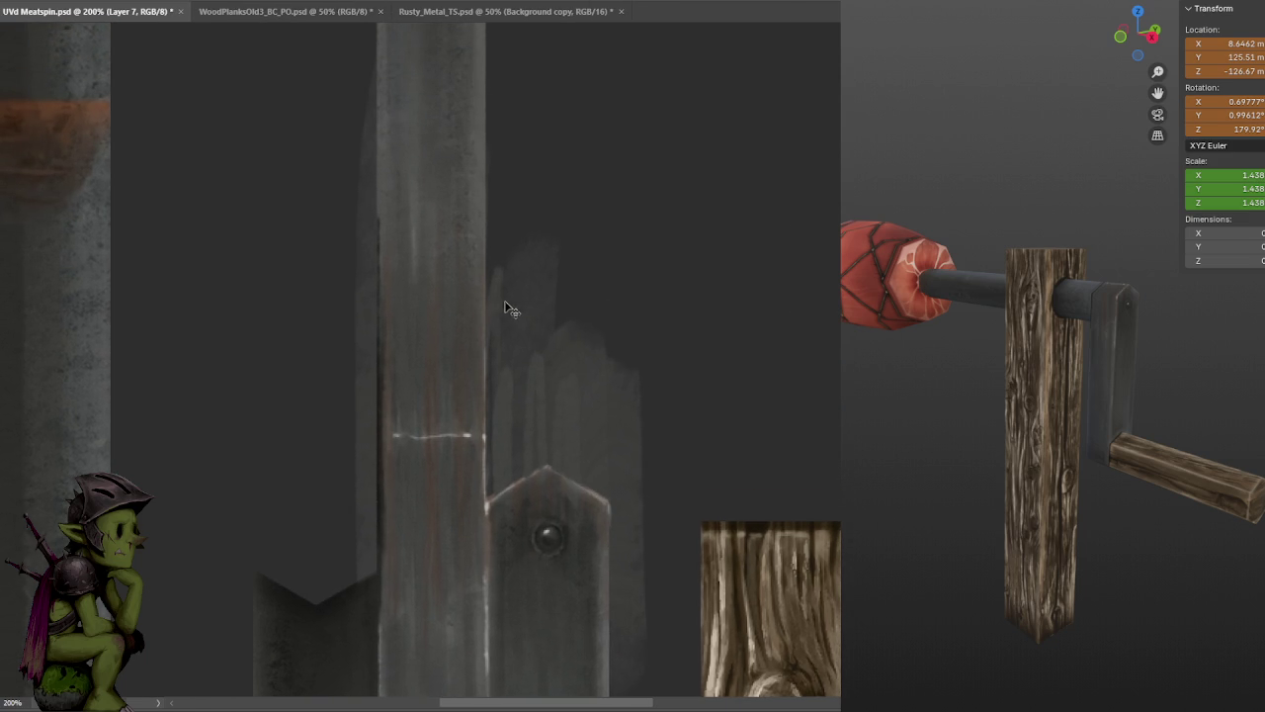
pyautogui.moveTo(504, 308); pyautogui.dragTo(533, 264)
pyautogui.keyDown('alt'); pyautogui.scroll(-1, 583, 337); pyautogui.keyUp('alt')
pyautogui.moveTo(601, 339); pyautogui.dragTo(619, 299)
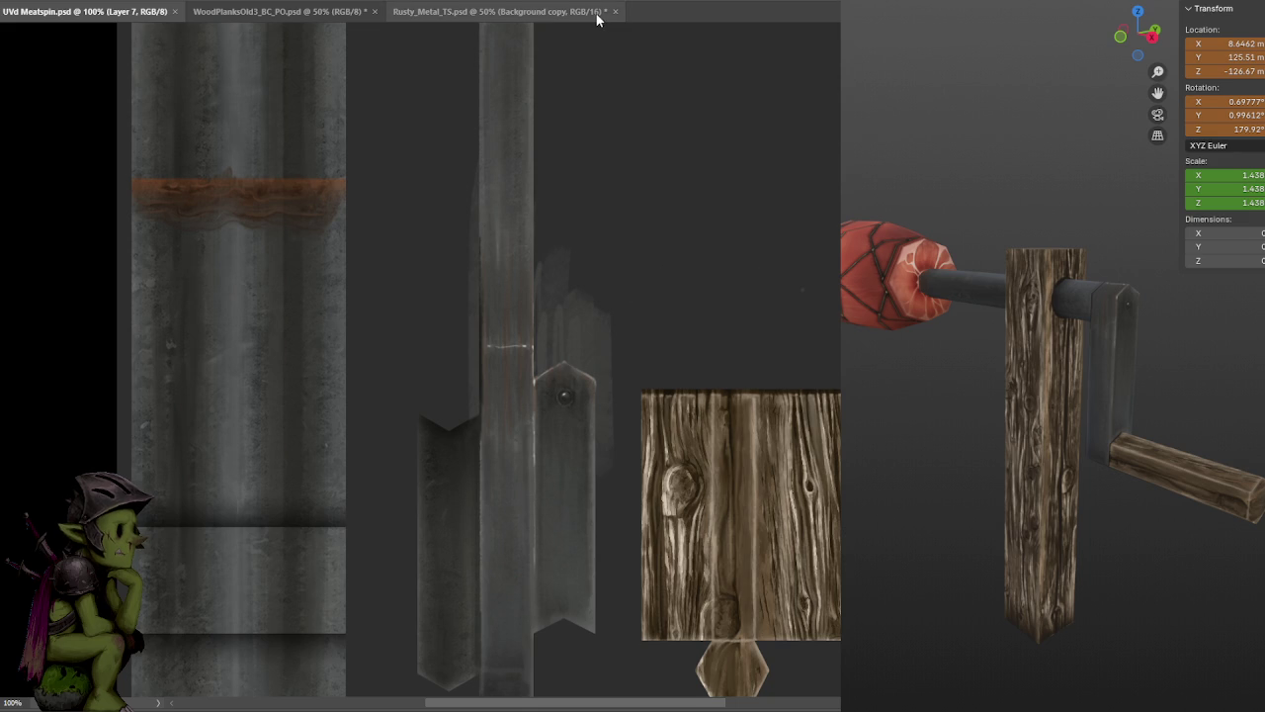
pyautogui.keyDown('alt'); pyautogui.scroll(1, 564, 358); pyautogui.keyUp('alt')
pyautogui.moveTo(439, 403); pyautogui.dragTo(470, 404)
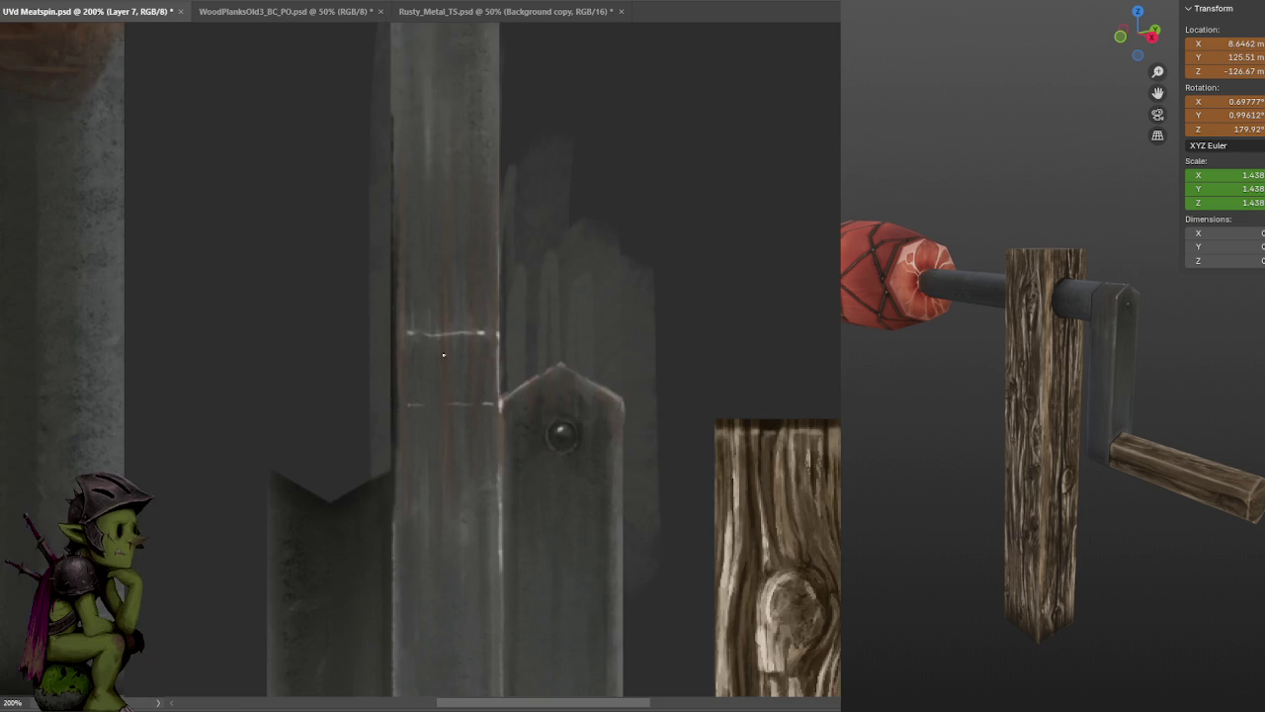
pyautogui.hotkey('ctrl', 's')
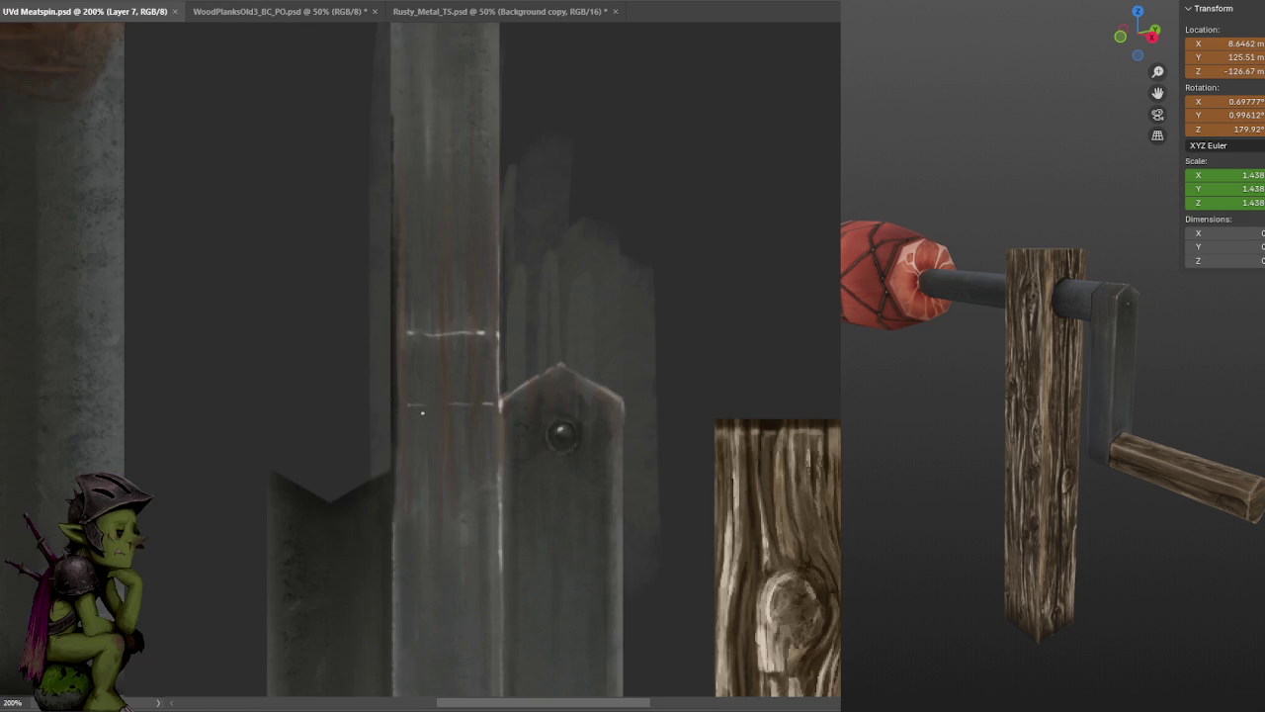
pyautogui.click(432, 404)
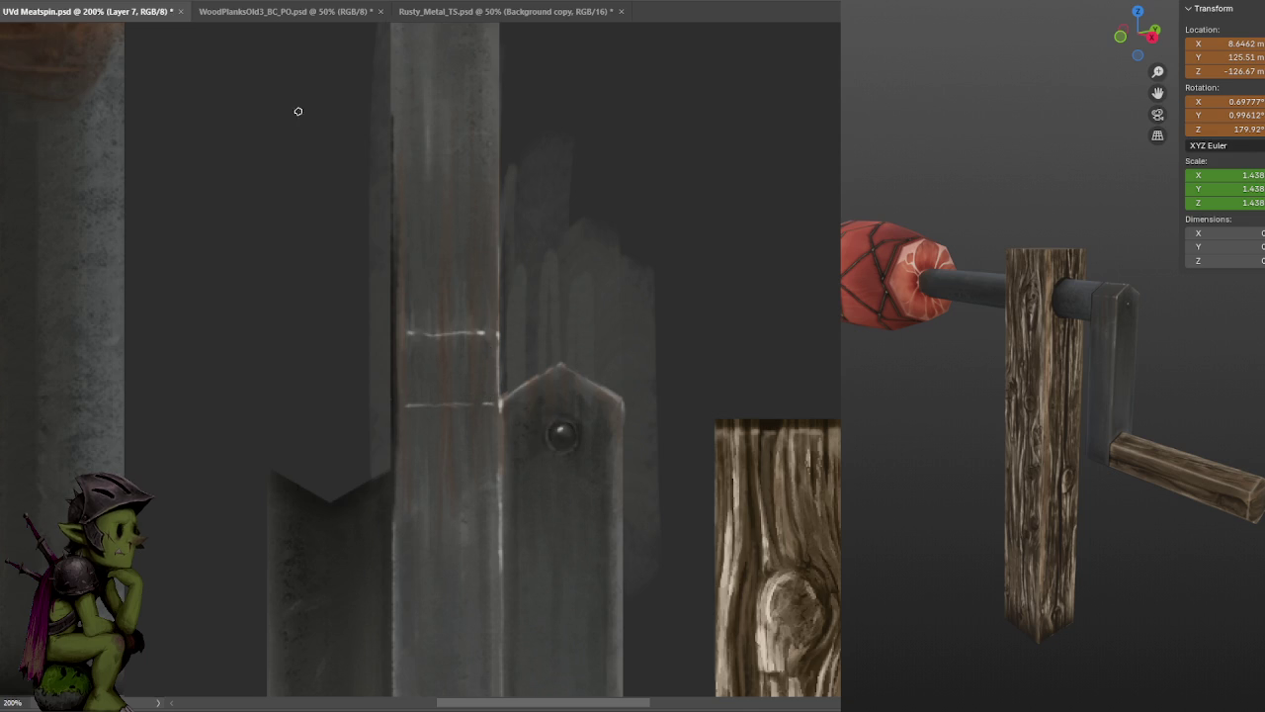
# - Change the paint layer's blend mode and dab faint light marks on the metal strip, saving after each
pyautogui.click(133, 3)
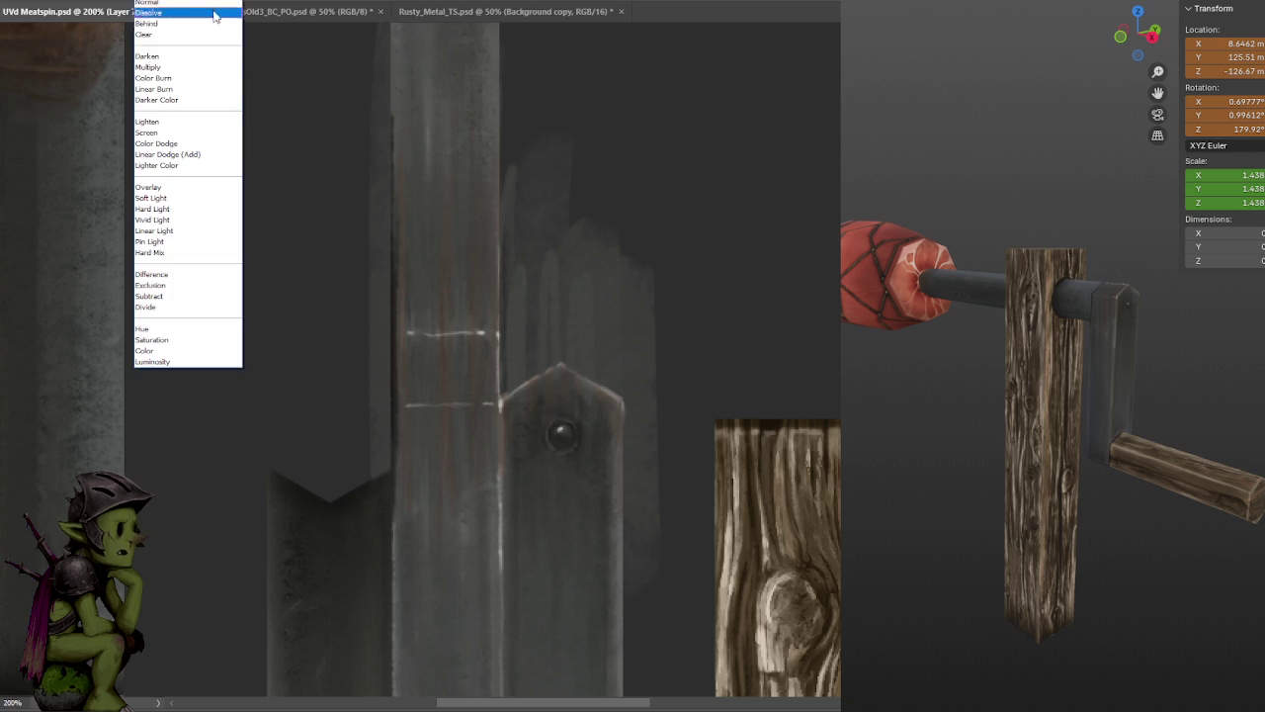
pyautogui.click(173, 66)
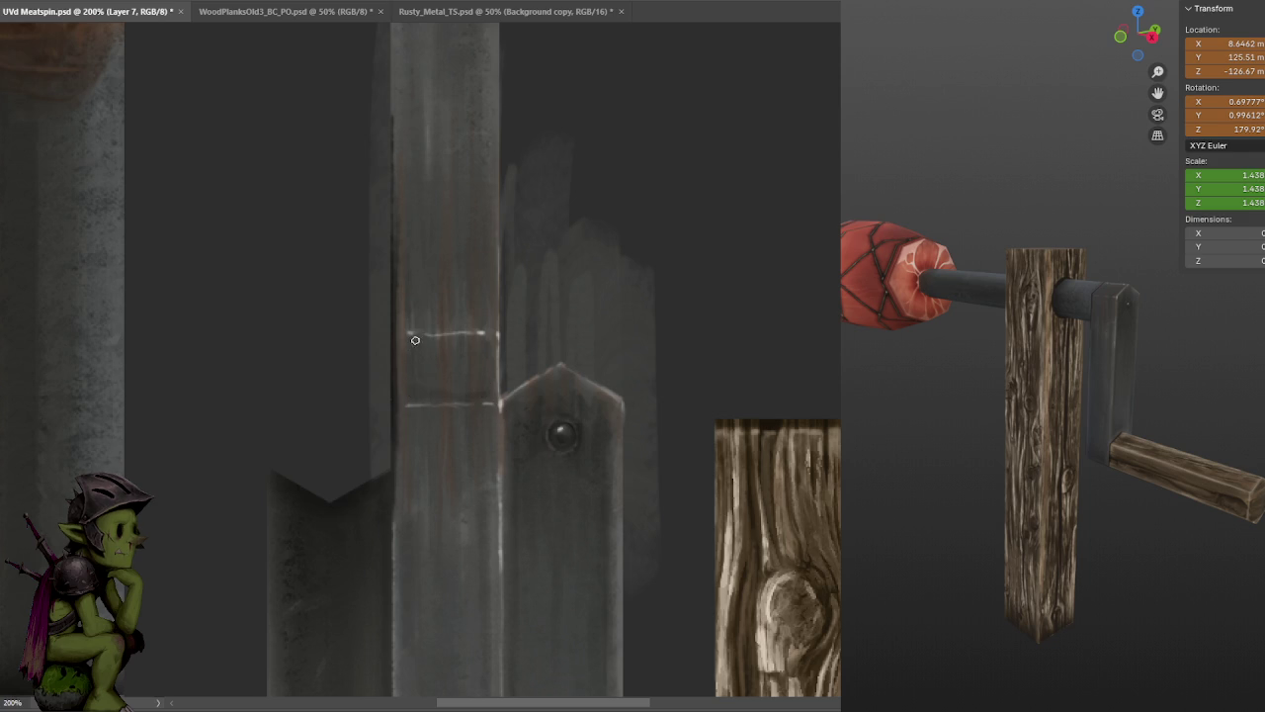
pyautogui.hotkey('ctrl', 's')
pyautogui.click(408, 308)
pyautogui.hotkey('ctrl', 's')
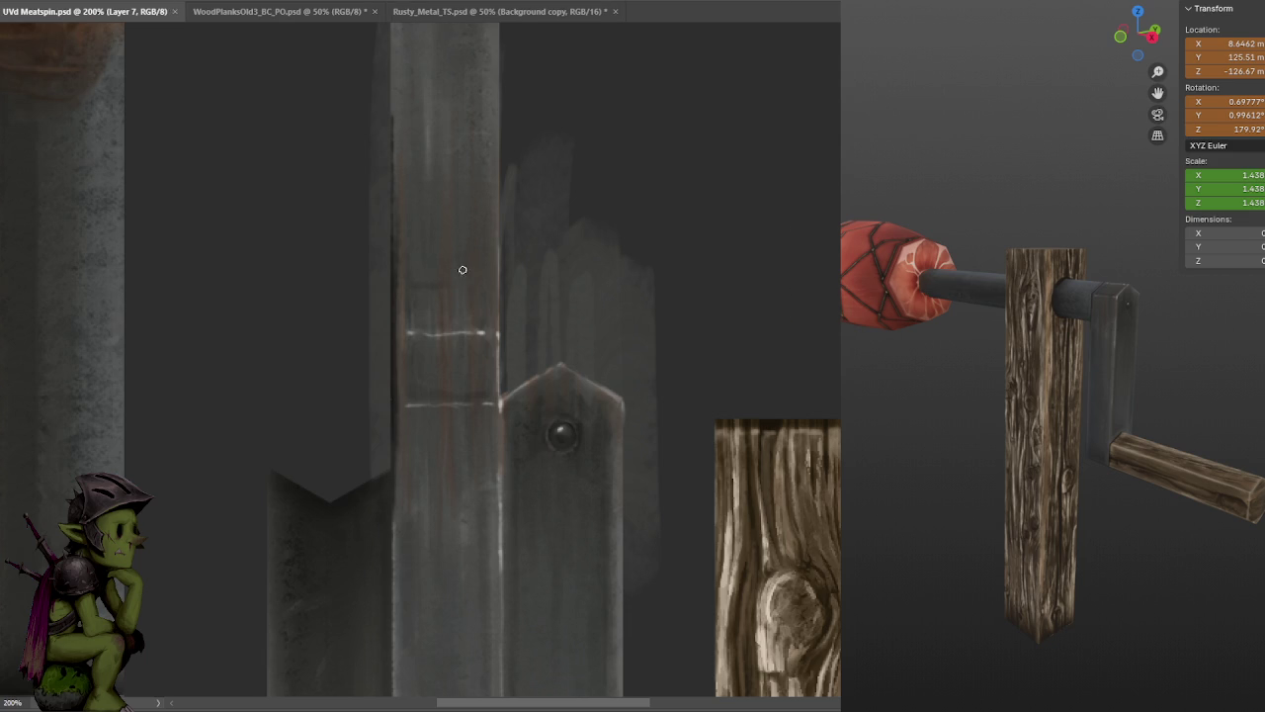
pyautogui.click(490, 438)
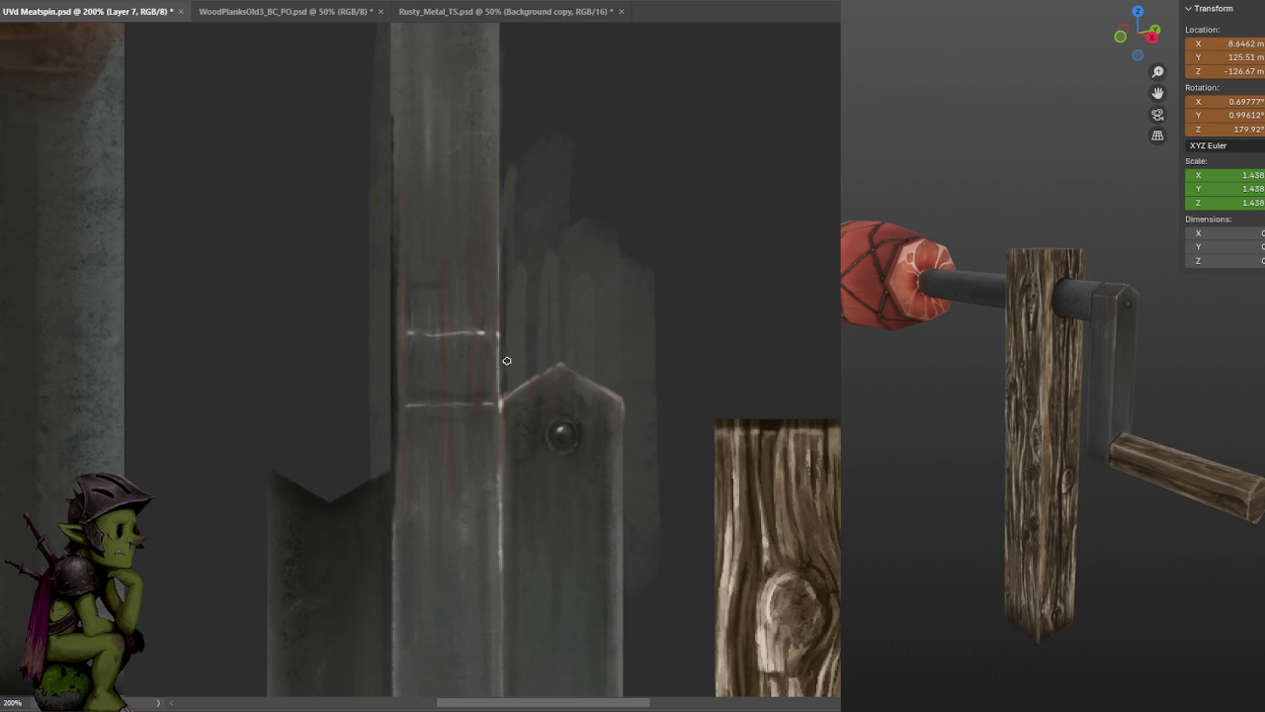
pyautogui.hotkey('ctrl', 's')
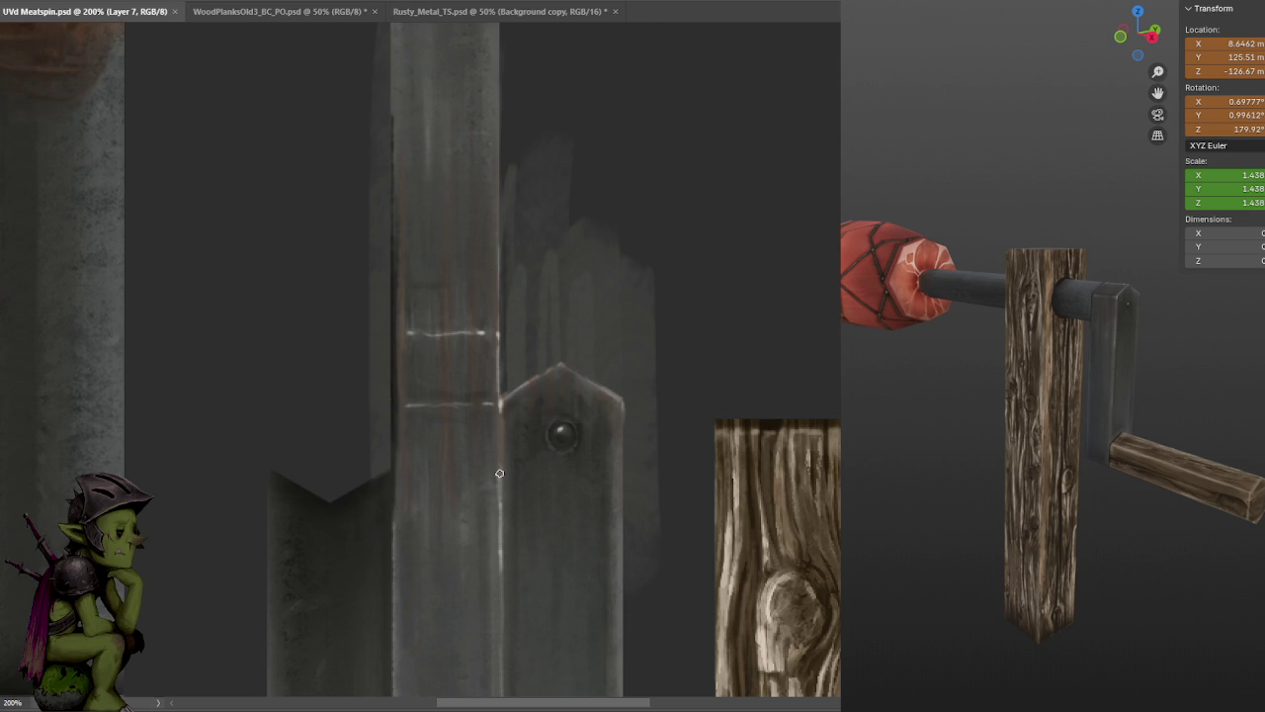
pyautogui.click(479, 479)
pyautogui.hotkey('ctrl', 's')
# - Paint subtle light strokes across the strip with a different blend mode, undoing the last stroke
pyautogui.moveTo(1157, 341); pyautogui.dragTo(1028, 374, button='middle')
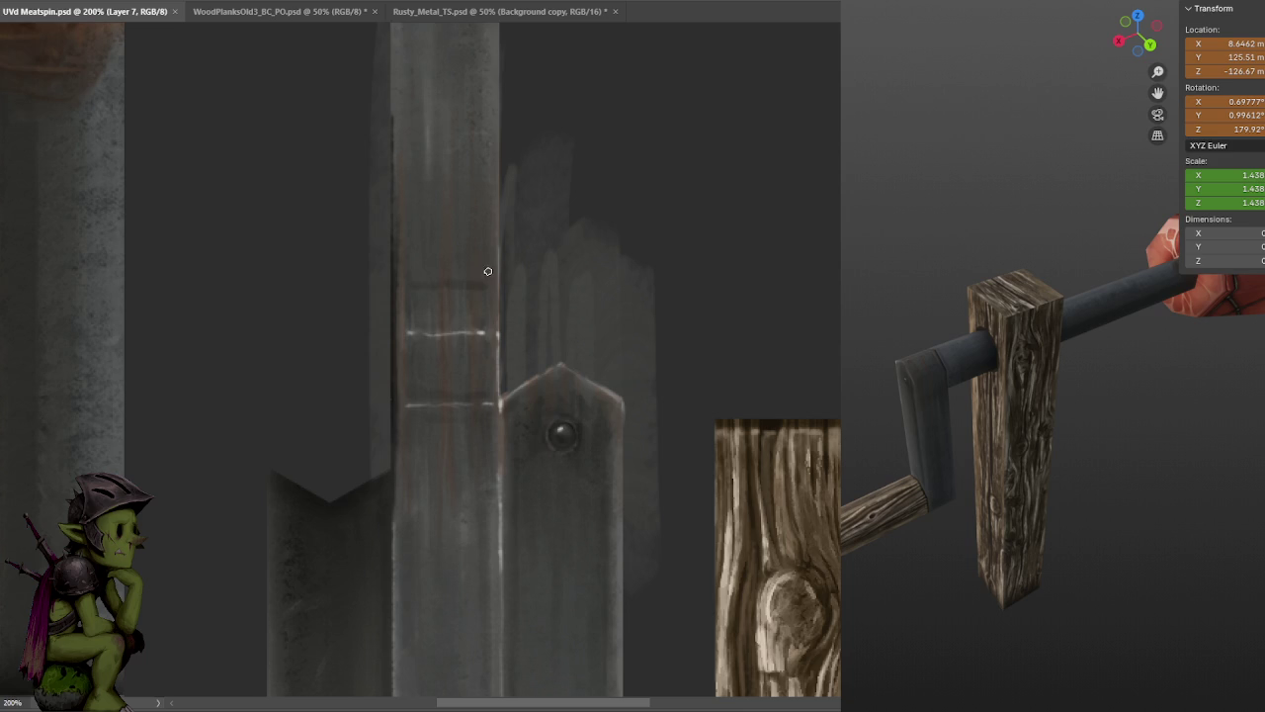
pyautogui.moveTo(487, 265); pyautogui.dragTo(514, 246)
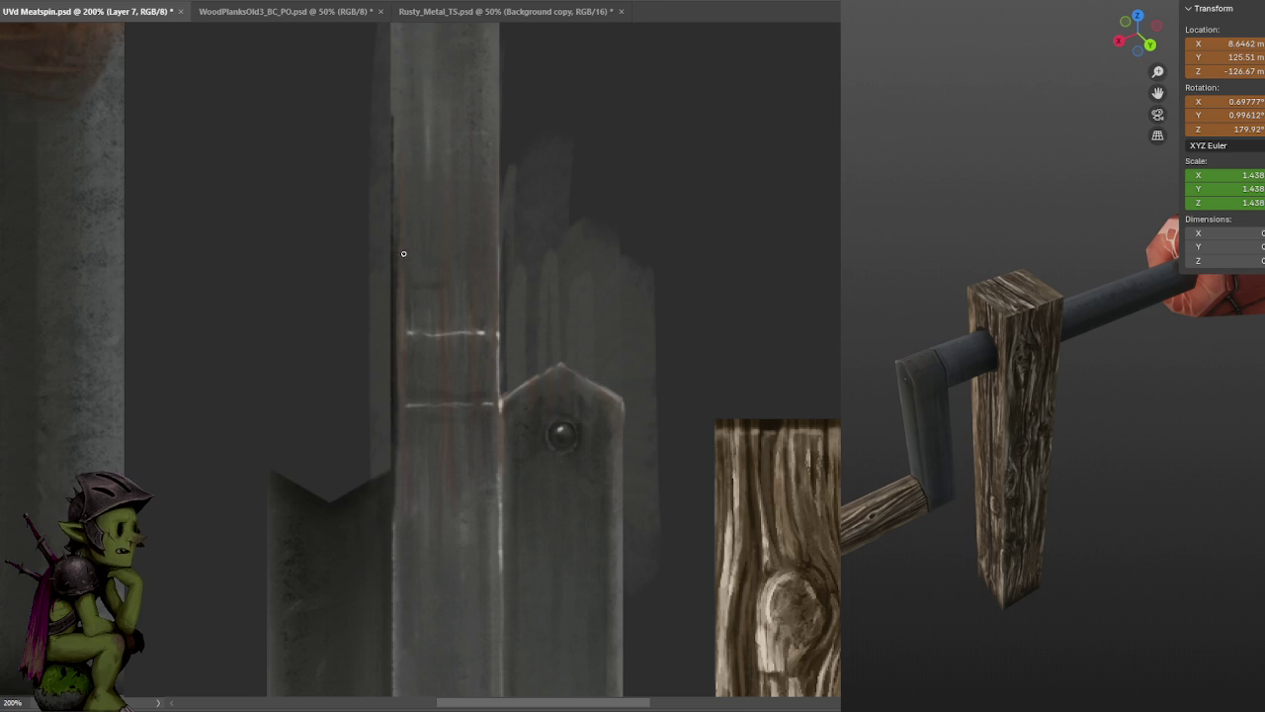
pyautogui.click(158, 0)
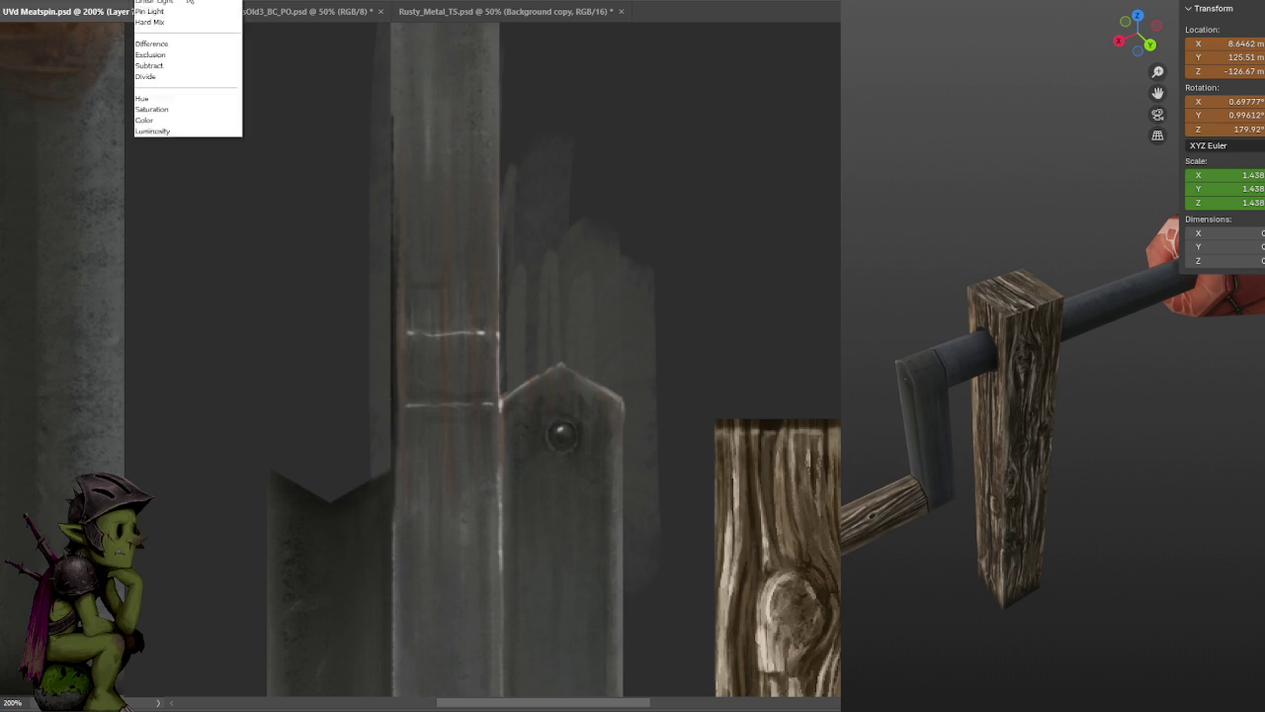
pyautogui.click(383, 65)
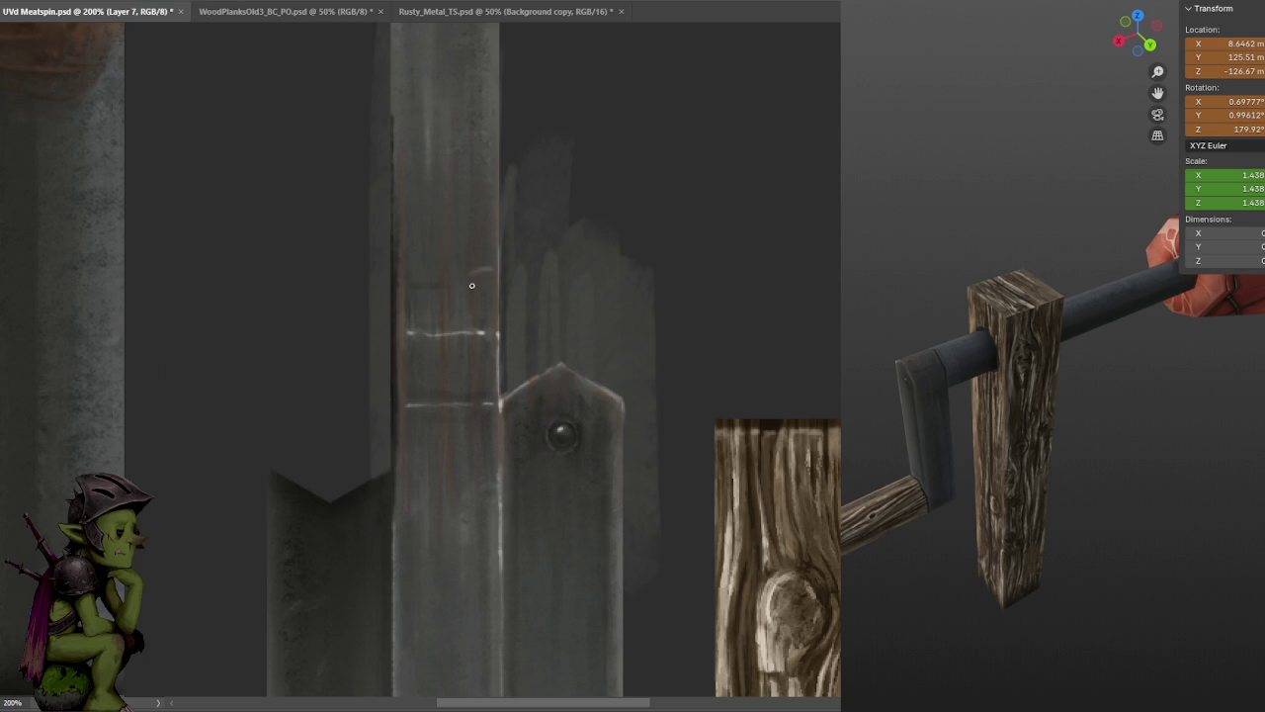
pyautogui.hotkey('ctrl', 's')
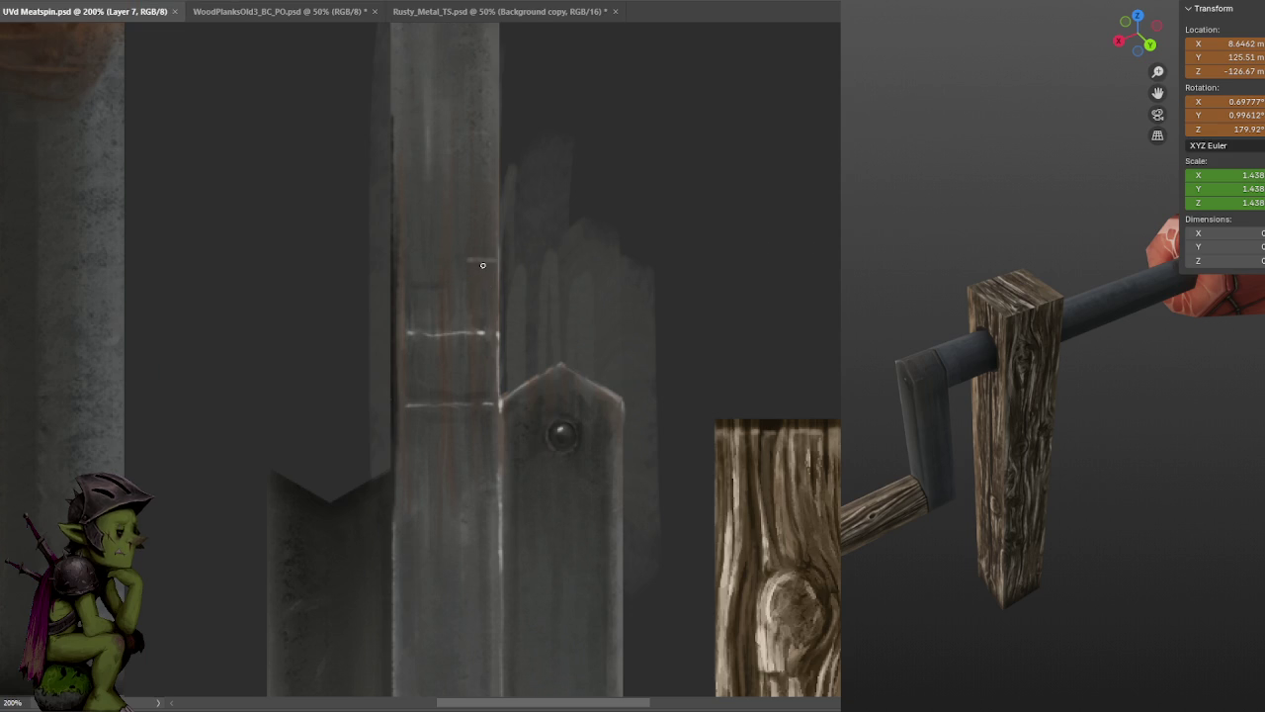
pyautogui.moveTo(482, 259); pyautogui.dragTo(447, 254)
pyautogui.hotkey('ctrl', 's')
pyautogui.hotkey('ctrl', 'z')
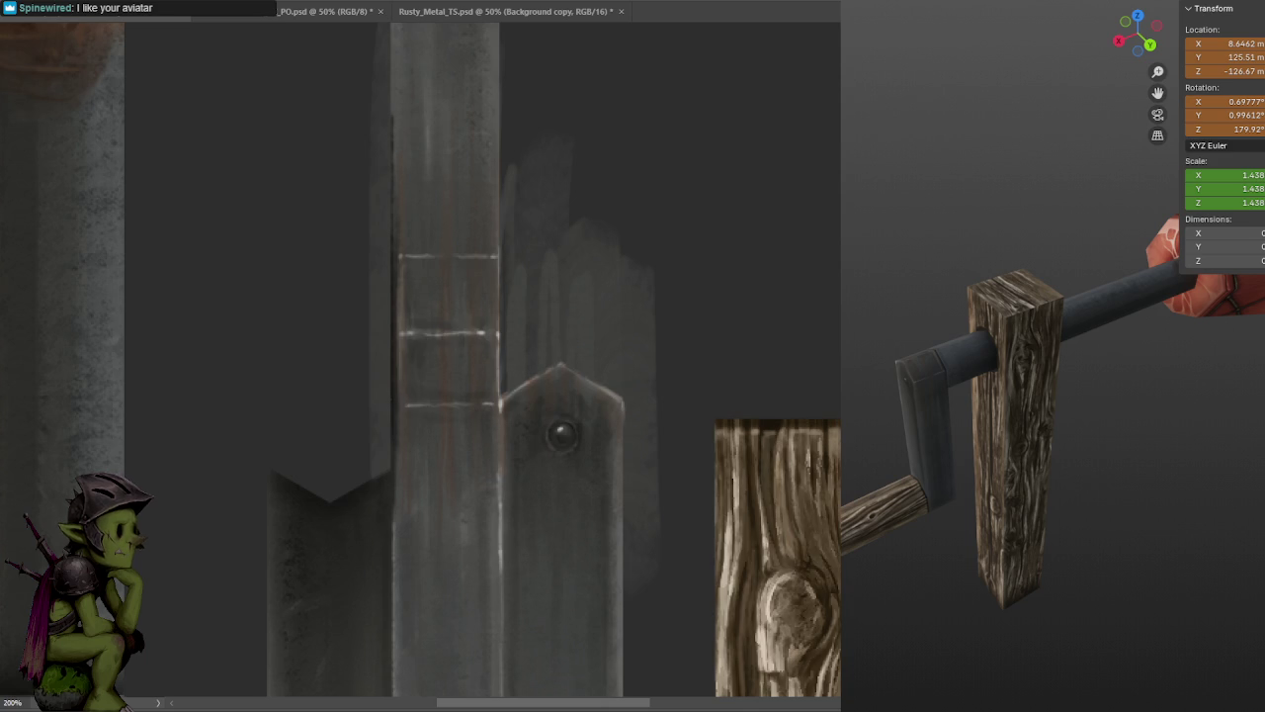
# - Zoom back onto the metal strip and marquee the faint streak beside the pointed piece
pyautogui.scroll(2, 421, 361)
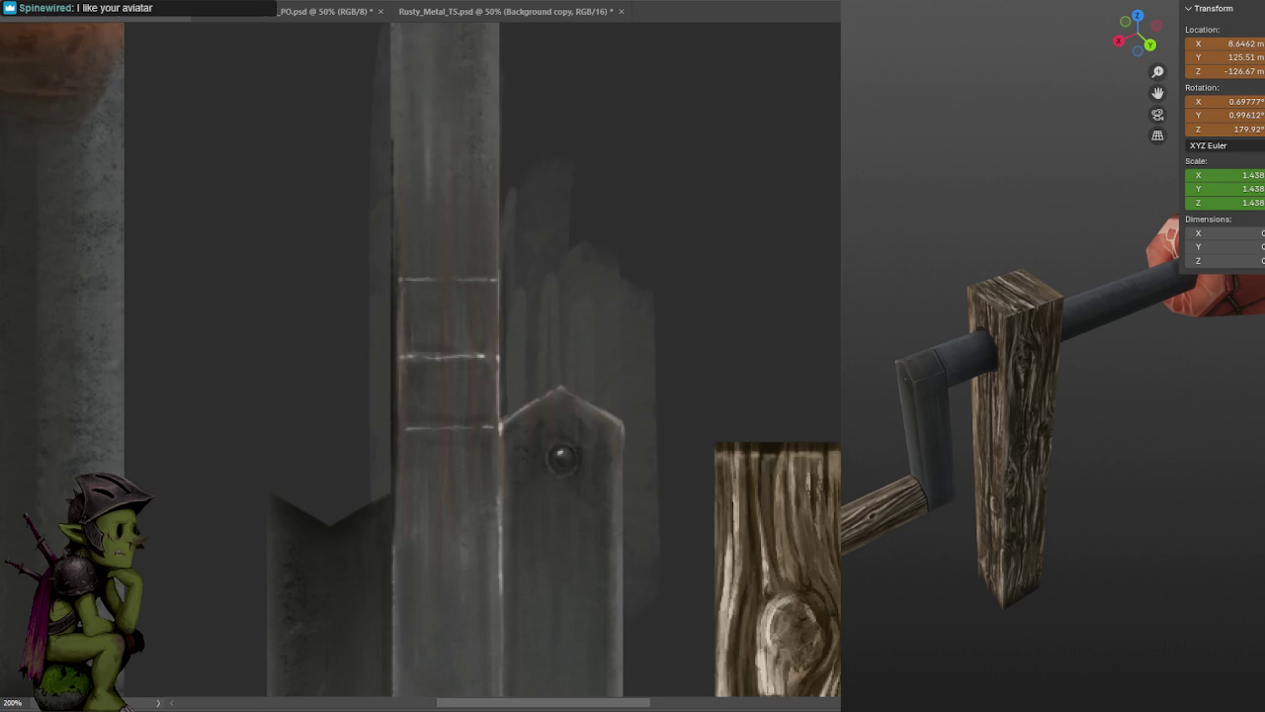
pyautogui.keyDown('alt'); pyautogui.scroll(-2, 632, 227); pyautogui.keyUp('alt')
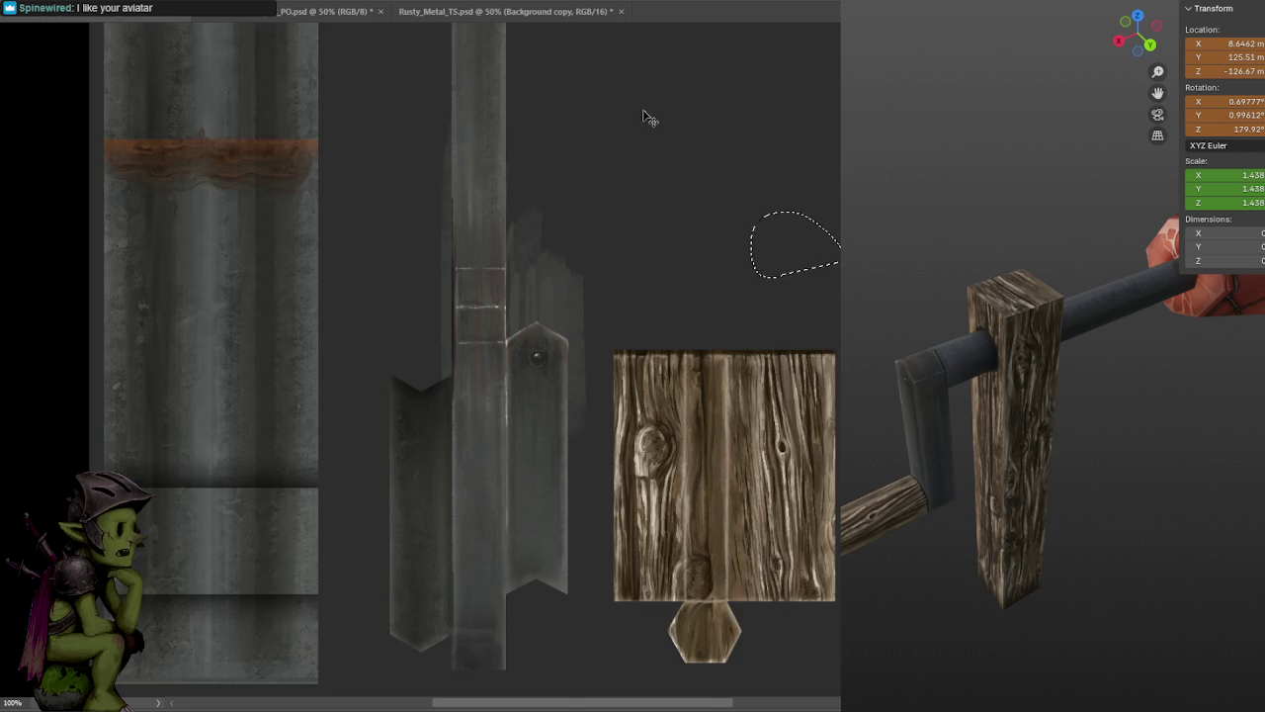
pyautogui.hotkey('ctrl', '+')
pyautogui.moveTo(647, 211); pyautogui.dragTo(644, 204)
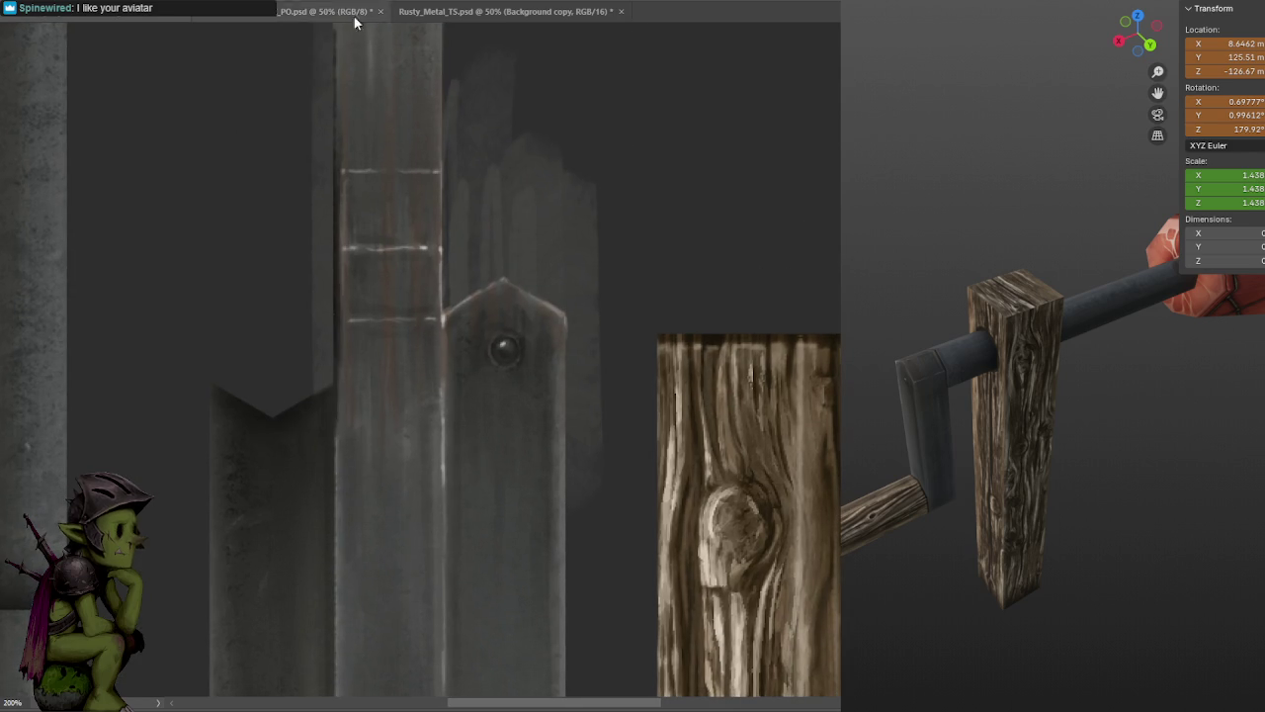
pyautogui.moveTo(634, 534); pyautogui.dragTo(567, 123)
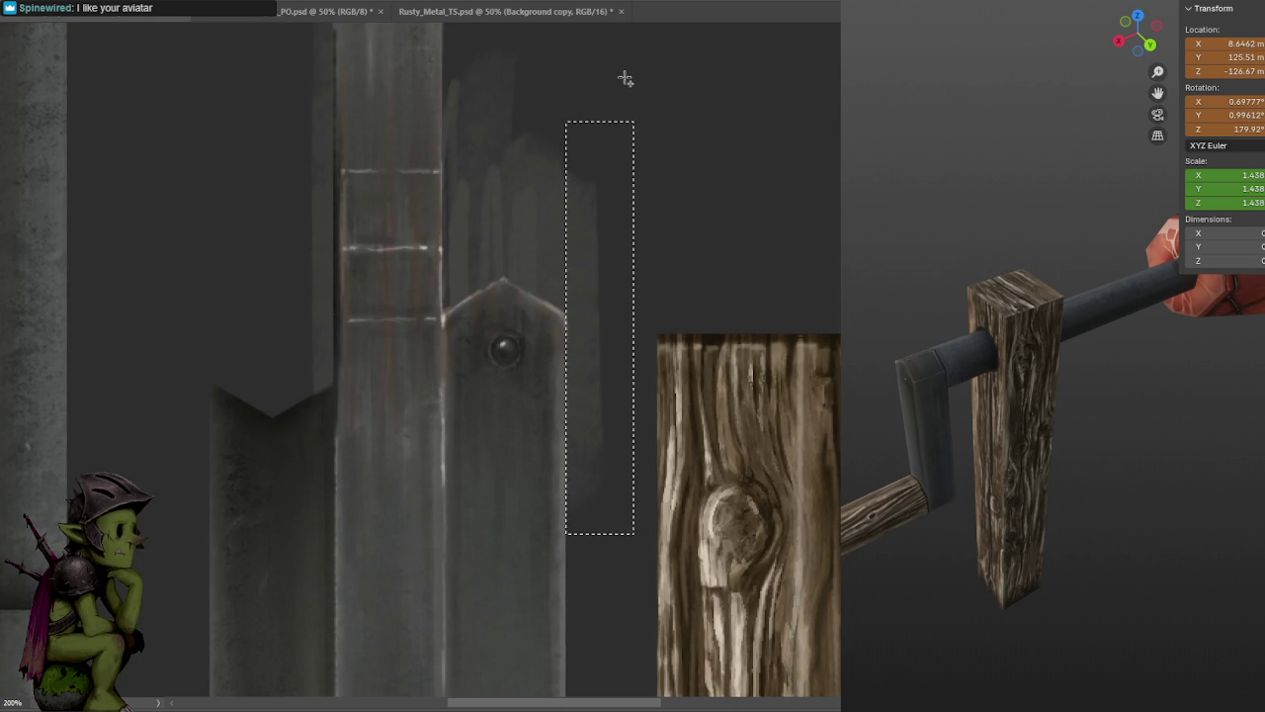
# - Delete the marqueed streak and deselect
pyautogui.press('Delete')
pyautogui.hotkey('ctrl', 'd')
pyautogui.moveTo(658, 246); pyautogui.dragTo(692, 345)
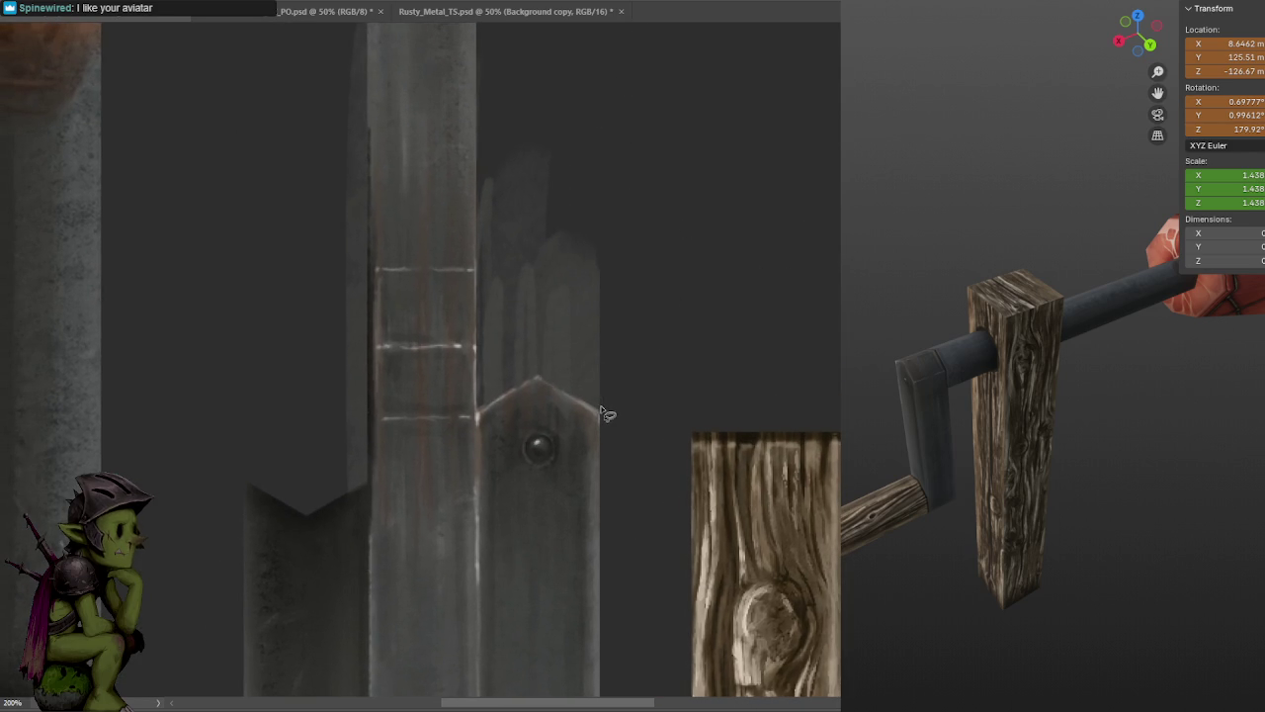
# - Outline the stray paint around the pointed piece's apex with the Polygonal Lasso
pyautogui.rightClick(22, 75)
pyautogui.click(40, 84)
pyautogui.click(480, 408)
pyautogui.click(538, 372)
pyautogui.click(606, 413)
pyautogui.click(594, 103)
pyautogui.click(483, 126)
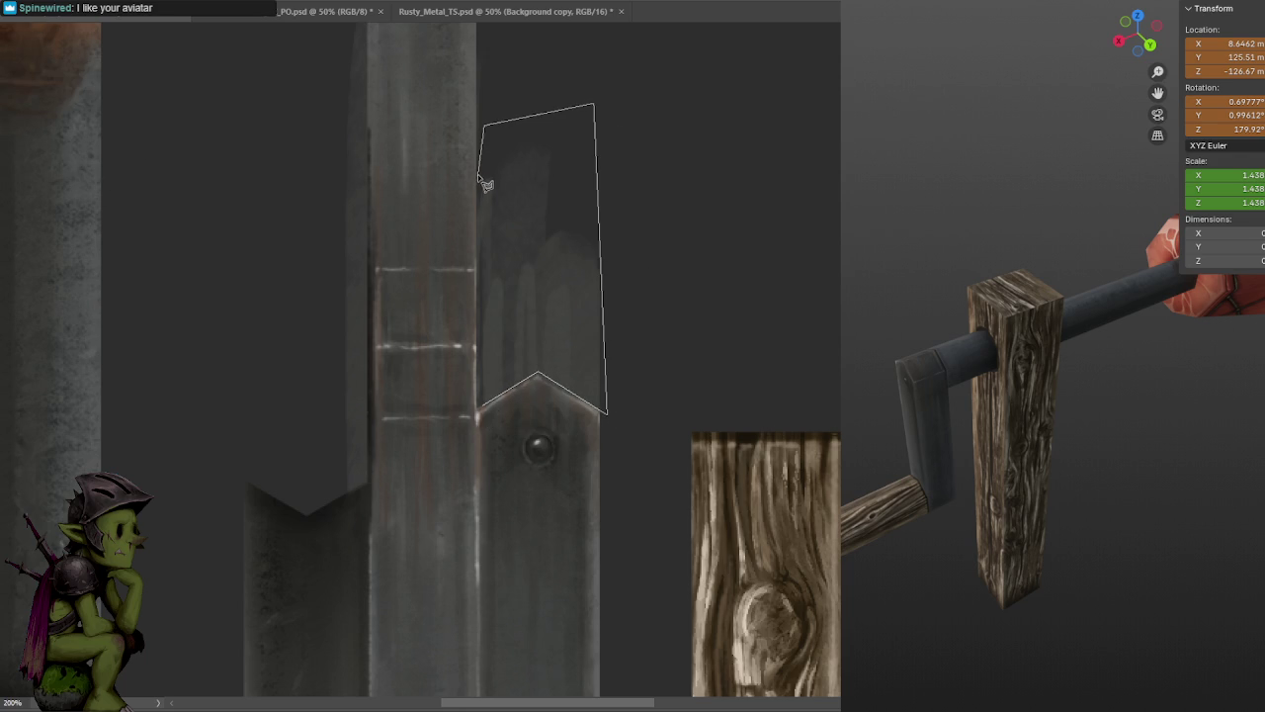
pyautogui.click(482, 412)
# - Outline the stray paint beside the strip's left edge and delete both outlined areas
pyautogui.click(365, 498)
pyautogui.click(362, 136)
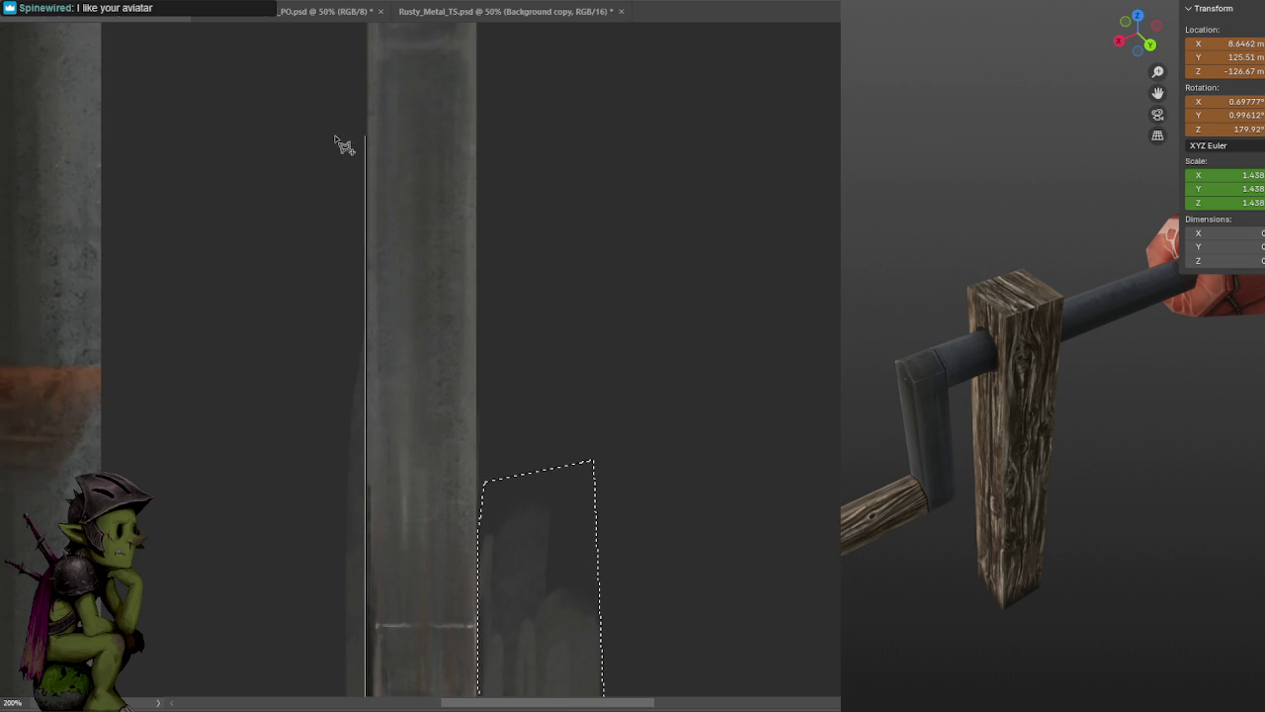
pyautogui.click(278, 255)
pyautogui.moveTo(276, 528); pyautogui.dragTo(336, 155)
pyautogui.click(342, 356)
pyautogui.click(360, 437)
pyautogui.click(386, 442)
pyautogui.click(402, 465)
pyautogui.press('Delete')
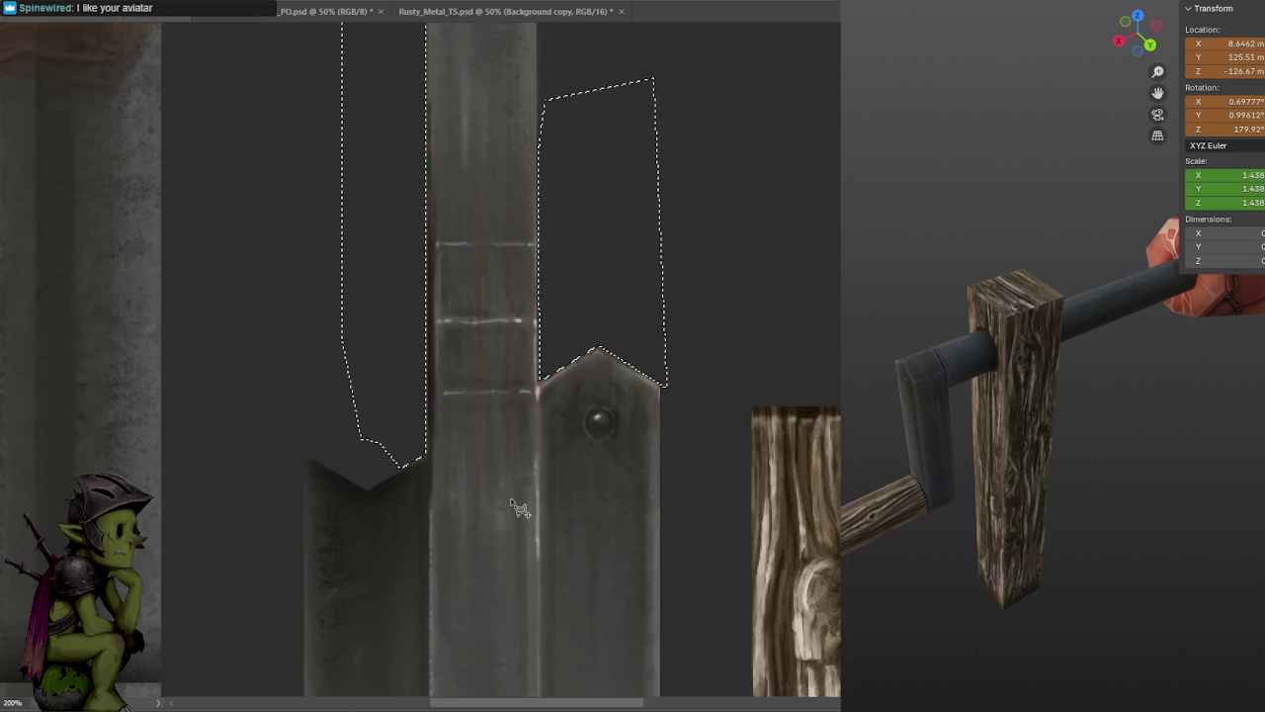
pyautogui.hotkey('ctrl', 'd')
pyautogui.hotkey('ctrl', '-')
pyautogui.hotkey('ctrl', '-')
pyautogui.moveTo(1028, 347)
pyautogui.mouseDown(button='middle')
pyautogui.moveTo(1158, 361)
pyautogui.moveTo(982, 367)
pyautogui.moveTo(1094, 353)
pyautogui.moveTo(1234, 420)
pyautogui.moveTo(1151, 383)
pyautogui.mouseUp(button='middle')
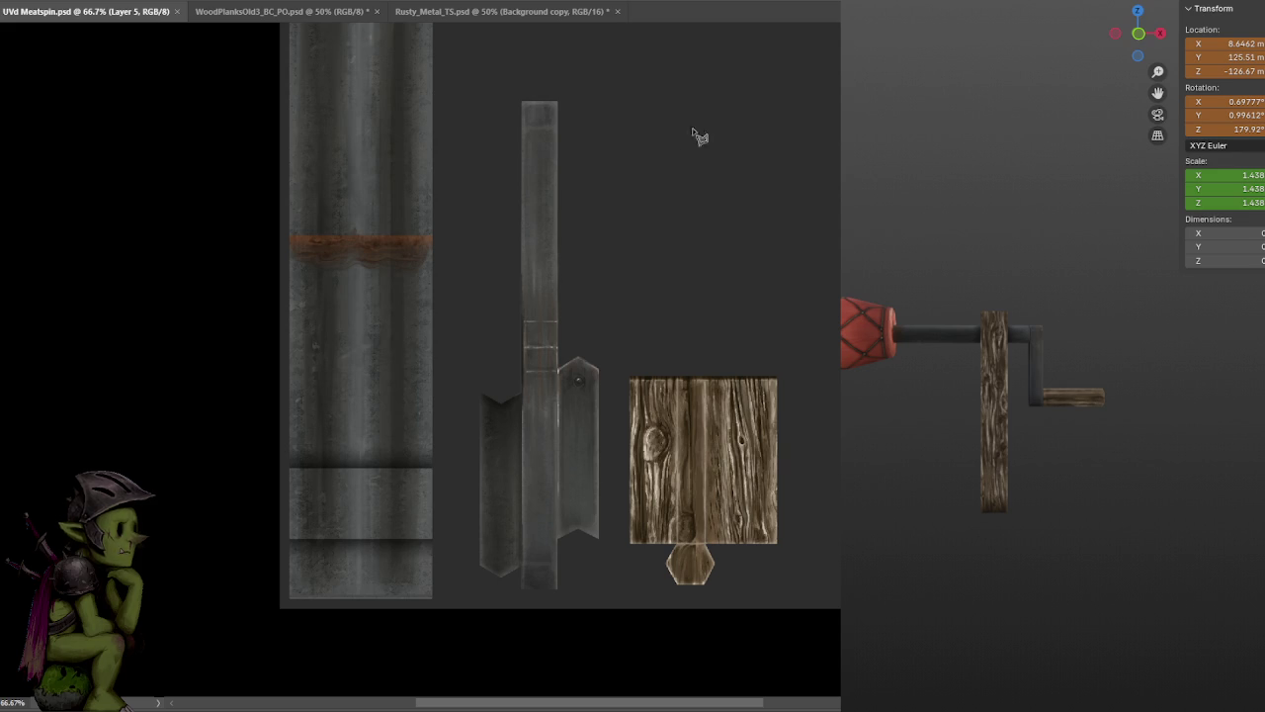
# - Hide the grey background layer, zoom out to 50% and save the sheet as a PNG
pyautogui.moveTo(741, 108)
pyautogui.mouseDown()
pyautogui.moveTo(656, 175)
pyautogui.moveTo(528, 194)
pyautogui.mouseUp()
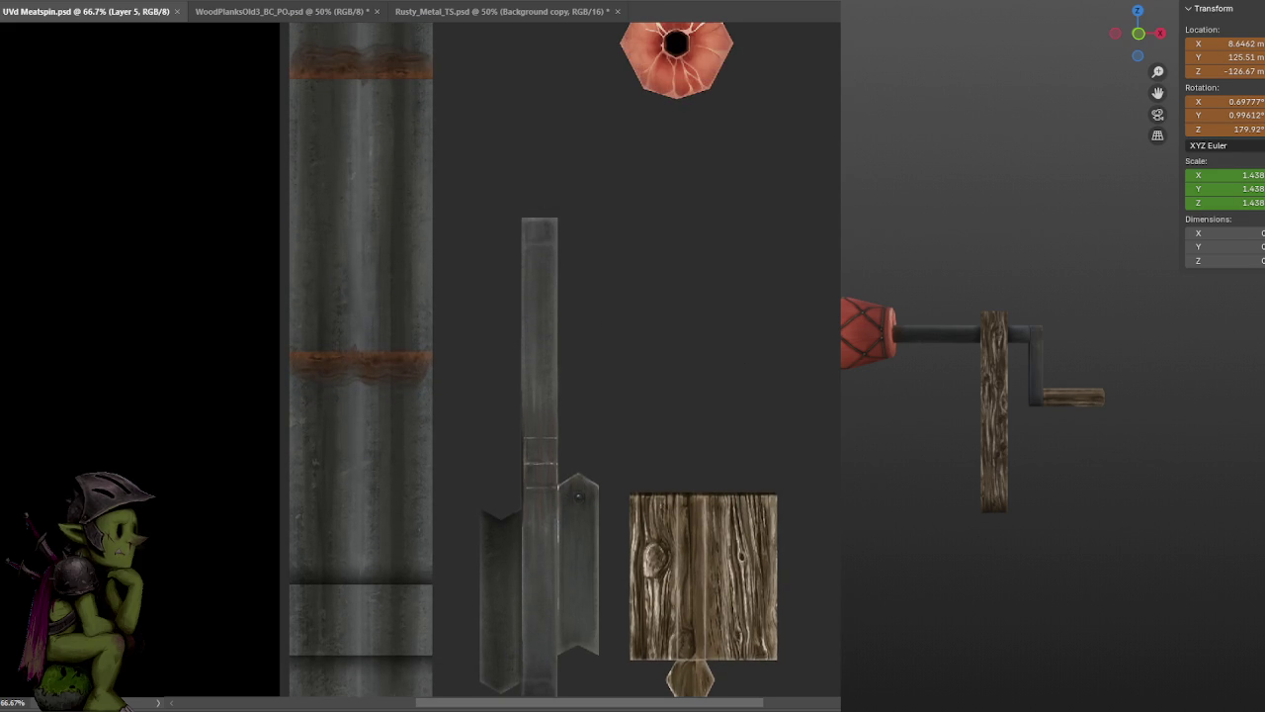
pyautogui.press('Delete')
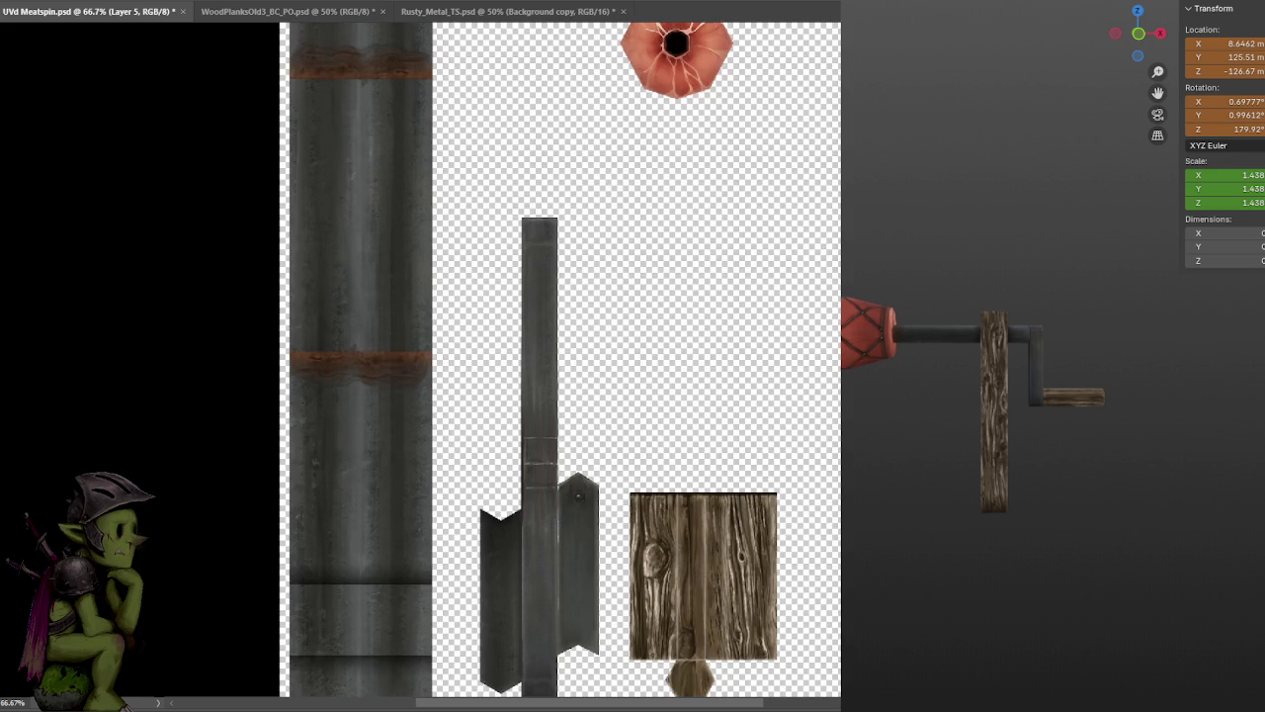
pyautogui.moveTo(800, 279); pyautogui.dragTo(567, 466)
pyautogui.hotkey('ctrl', '-')
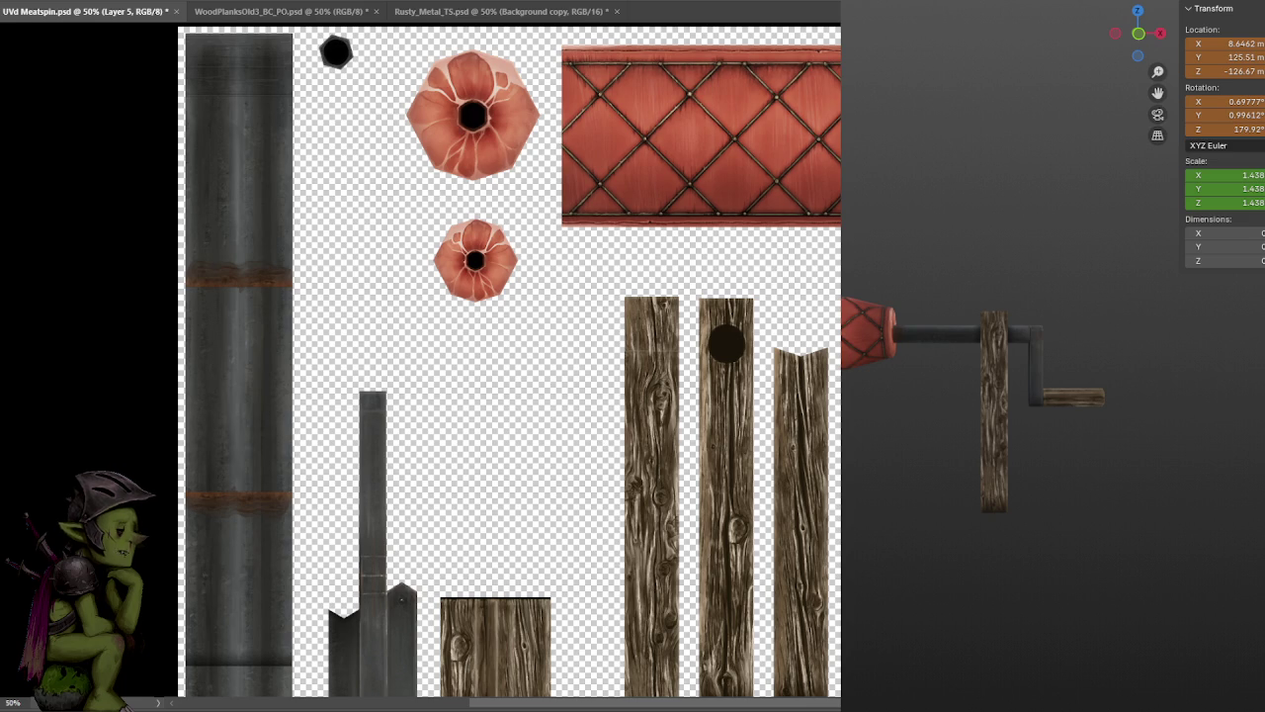
pyautogui.hotkey('ctrl', 's')
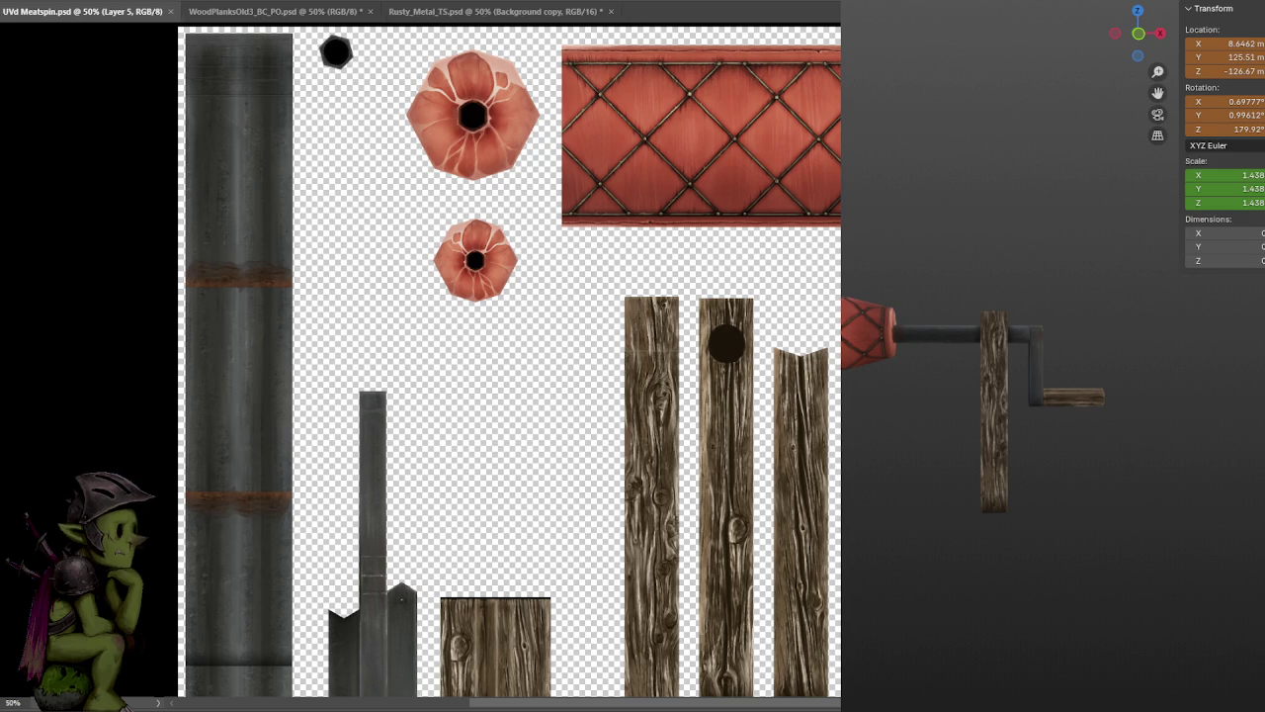
pyautogui.press('Return')
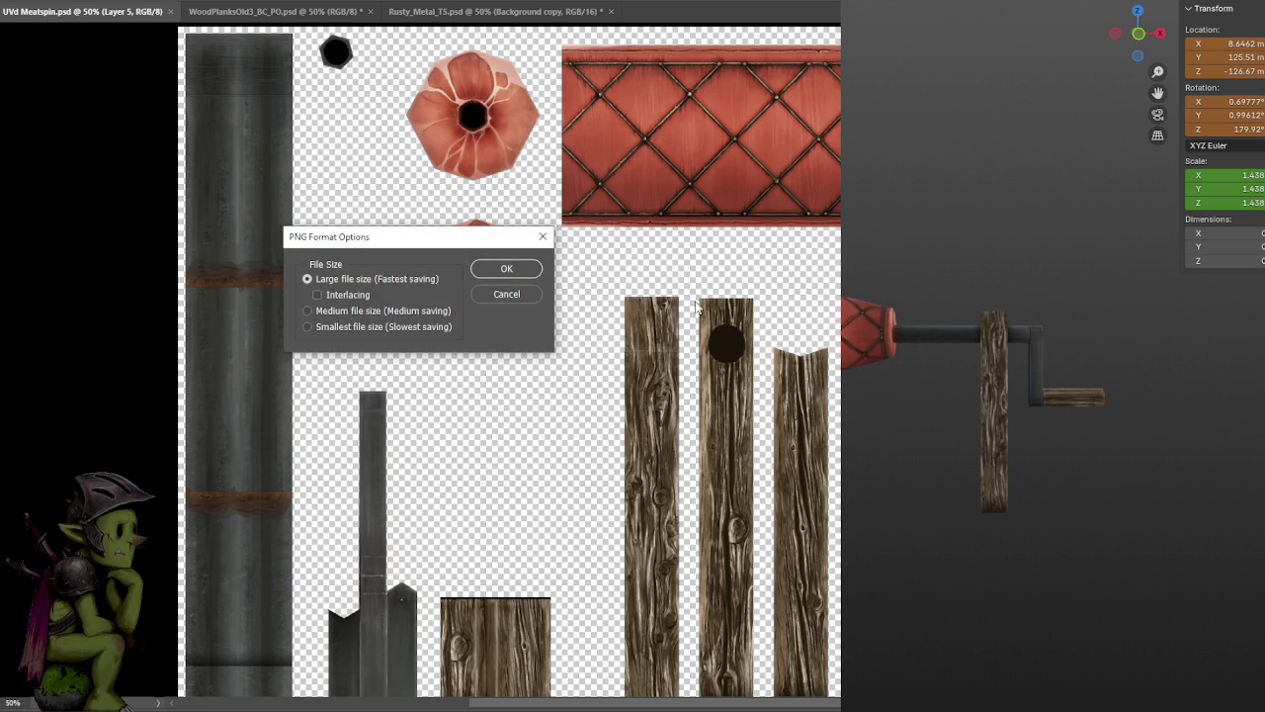
# - Accept Large file size in PNG Format Options to write the UVd Meatspin sheet out as PNG
pyautogui.click(506, 268)
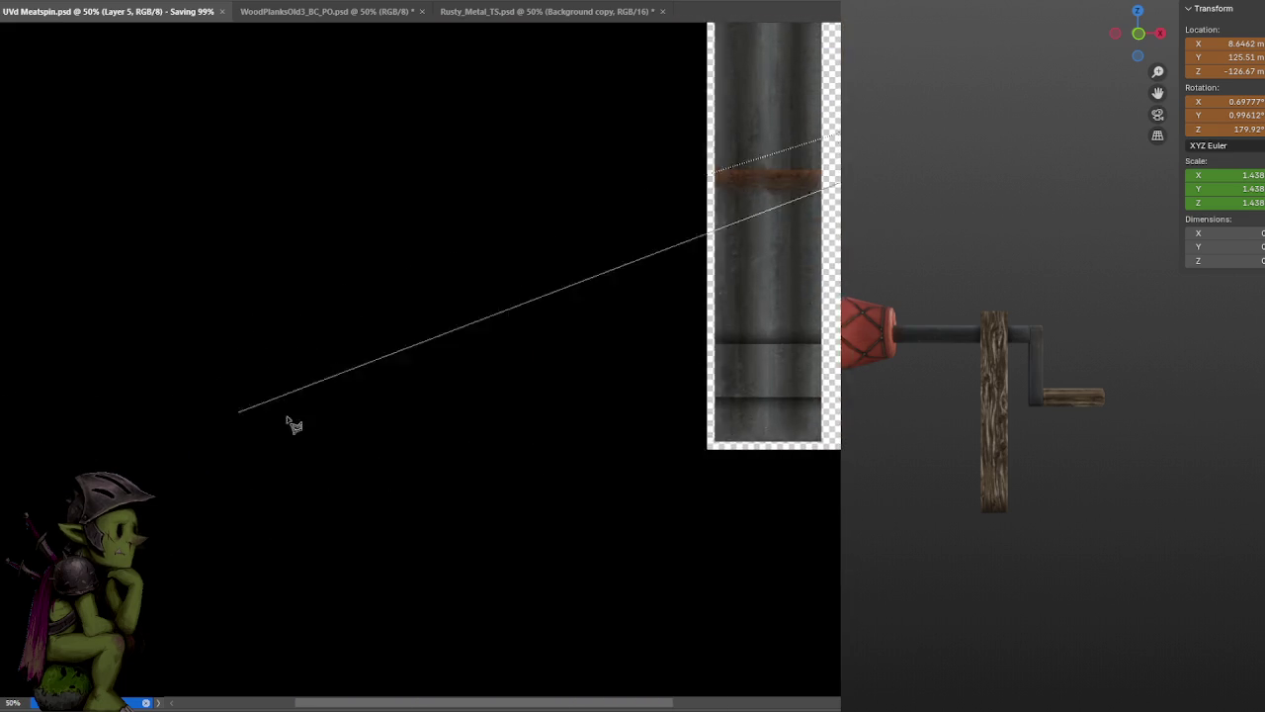
pyautogui.moveTo(283, 418); pyautogui.dragTo(121, 590)
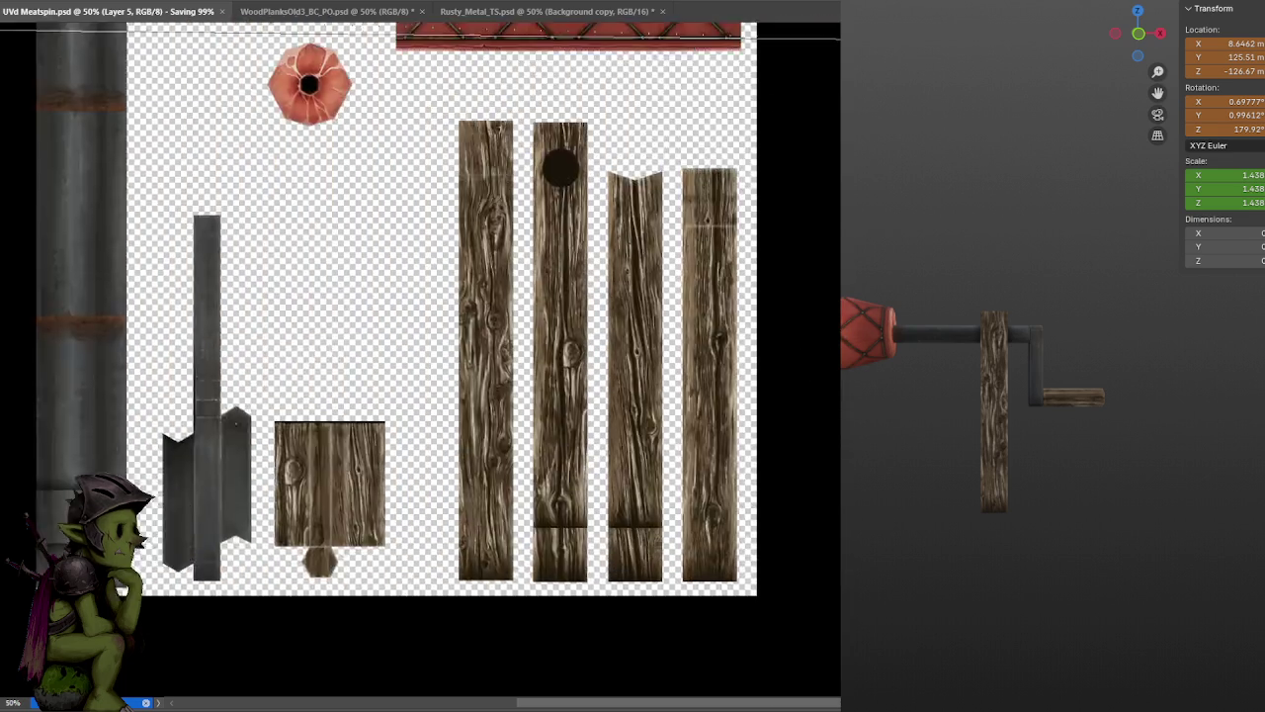
pyautogui.scroll(5, 120, 591)
pyautogui.keyDown('ctrl'); pyautogui.hscroll(-5, 121, 590); pyautogui.keyUp('ctrl')
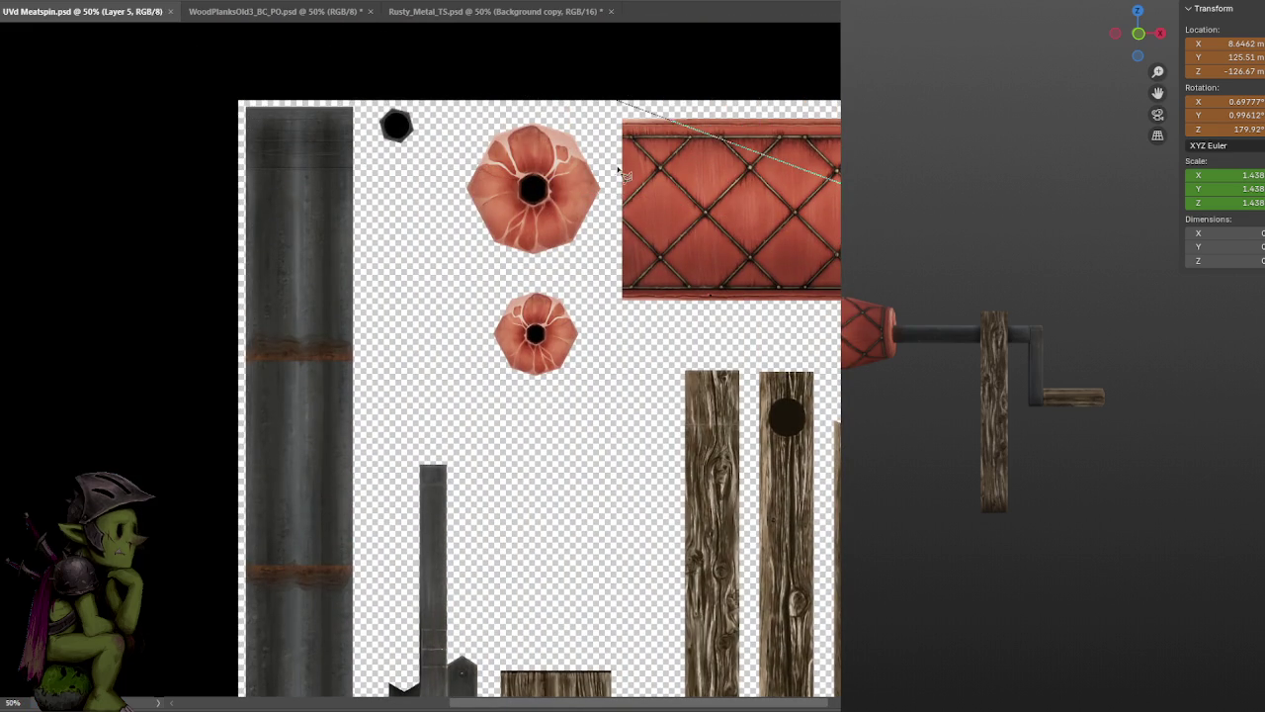
pyautogui.click(103, 193)
pyautogui.click(145, 187)
pyautogui.press('Escape')
pyautogui.hotkey('ctrl', 'd')
pyautogui.hotkey('ctrl', '-')
pyautogui.hotkey('ctrl', '+')
pyautogui.scroll(-2, 24, 285)
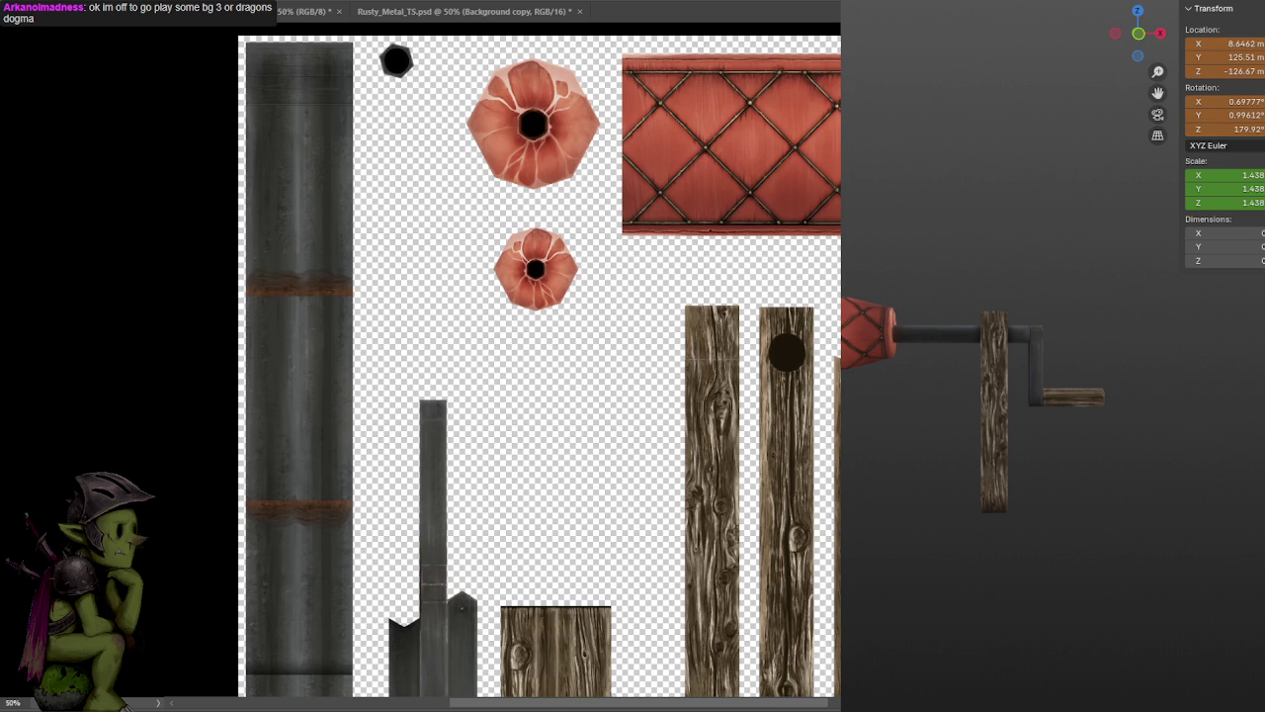
# - Turn to a side view of the spit, hide the sidebar, and orbit around the meat barrel and posts
pyautogui.moveTo(907, 482)
pyautogui.mouseDown(button='middle')
pyautogui.moveTo(1015, 510)
pyautogui.moveTo(1013, 472)
pyautogui.mouseUp(button='middle')
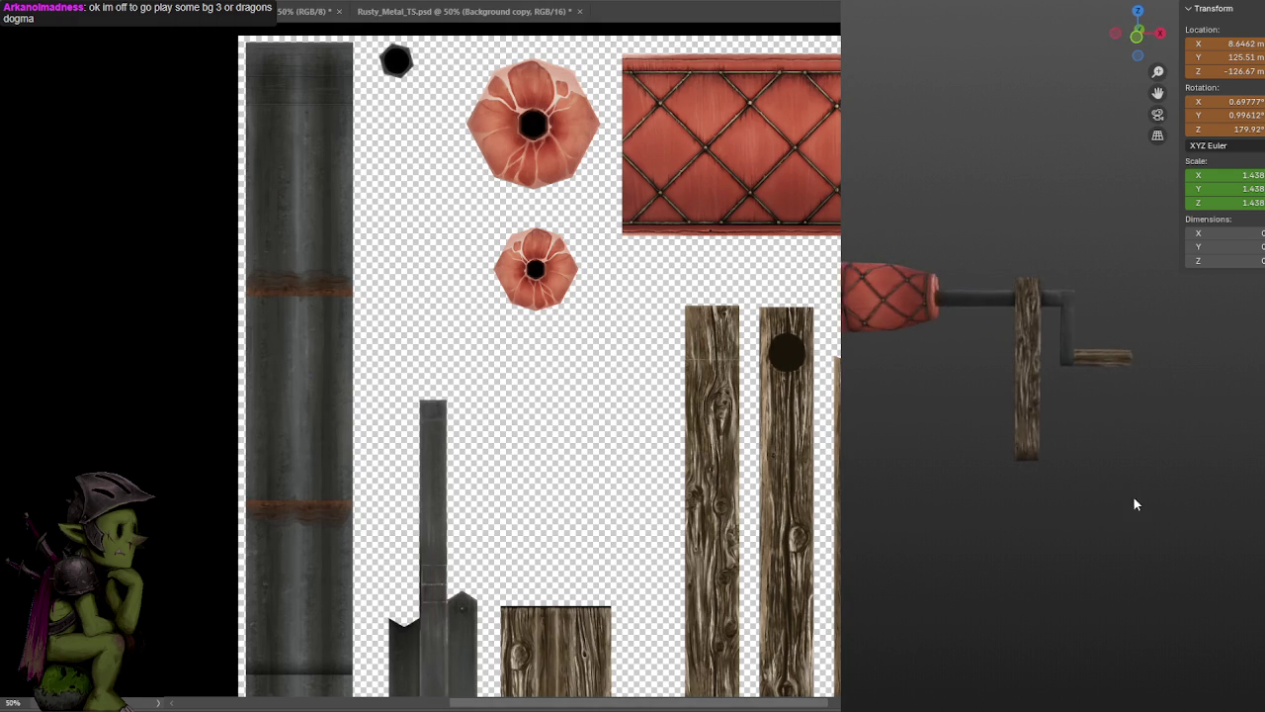
pyautogui.moveTo(1136, 504); pyautogui.dragTo(1192, 498, button='middle')
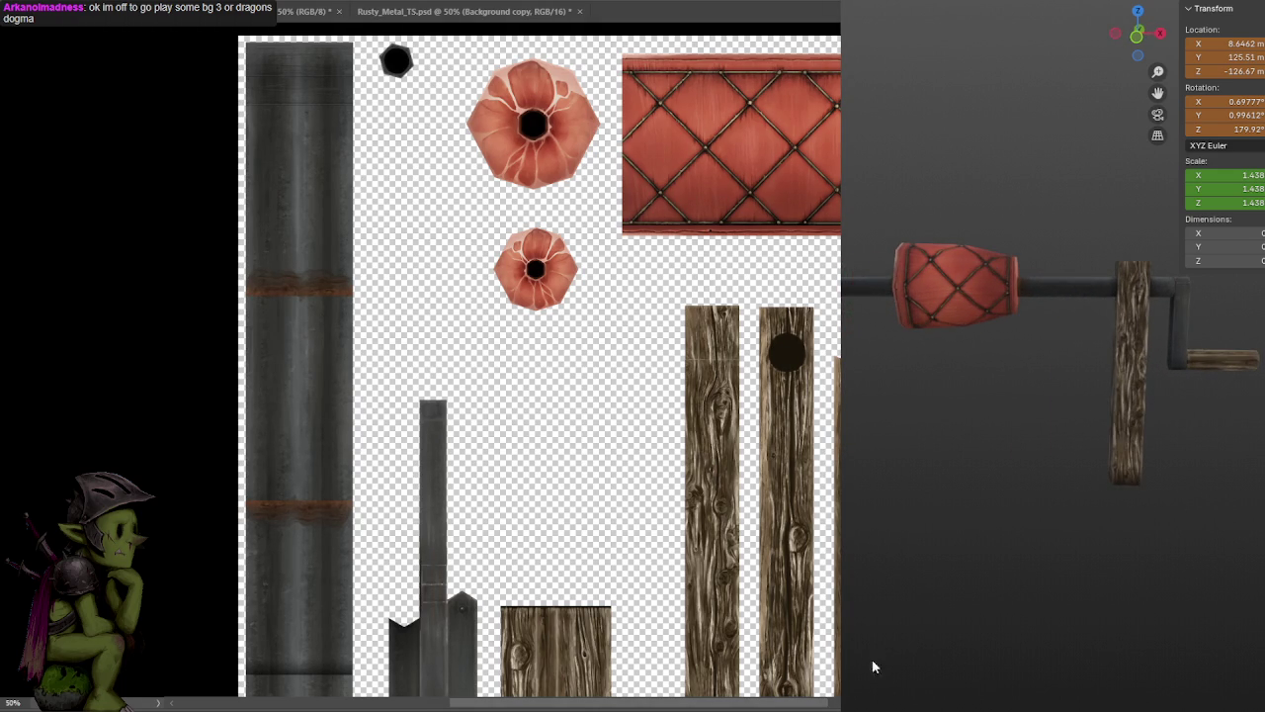
pyautogui.scroll(1, 1001, 365)
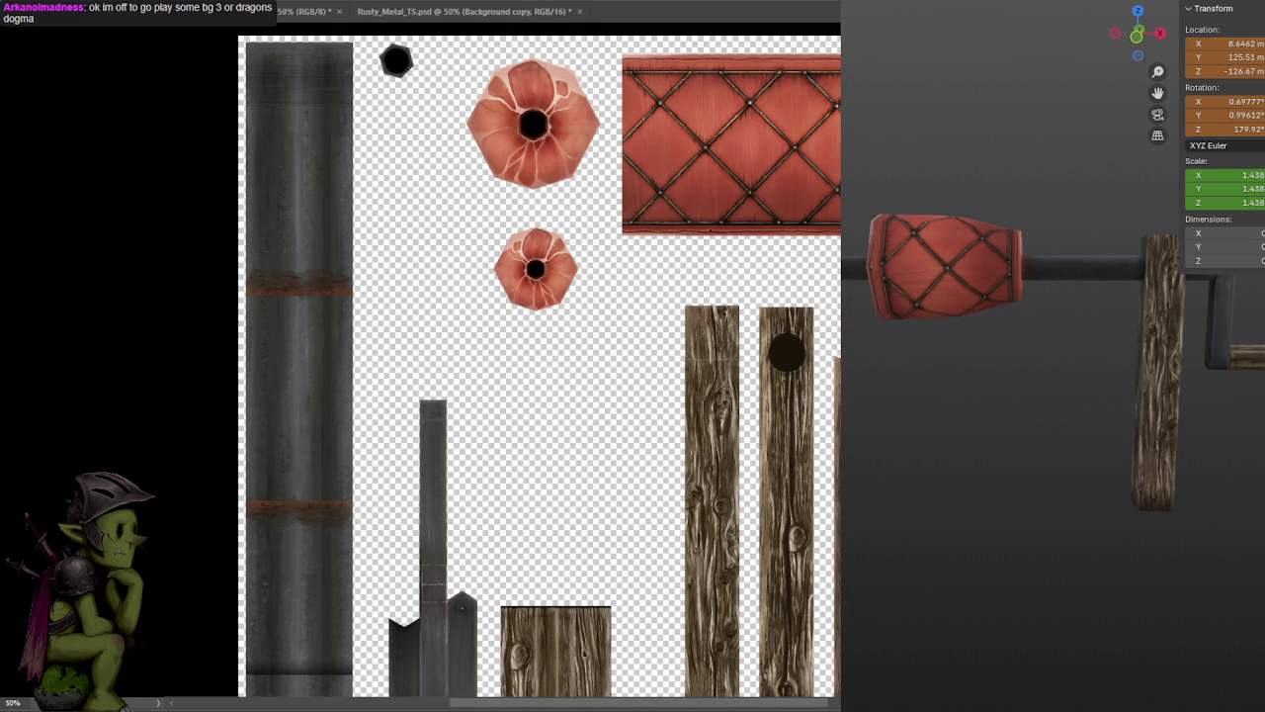
pyautogui.hotkey('alt', 'Tab')
pyautogui.moveTo(1149, 256)
pyautogui.keyDown('shift'); pyautogui.mouseDown(button='middle')
pyautogui.moveTo(1140, 314)
pyautogui.moveTo(1186, 316)
pyautogui.moveTo(1150, 313)
pyautogui.moveTo(1226, 347)
pyautogui.mouseUp(button='middle'); pyautogui.keyUp('shift')
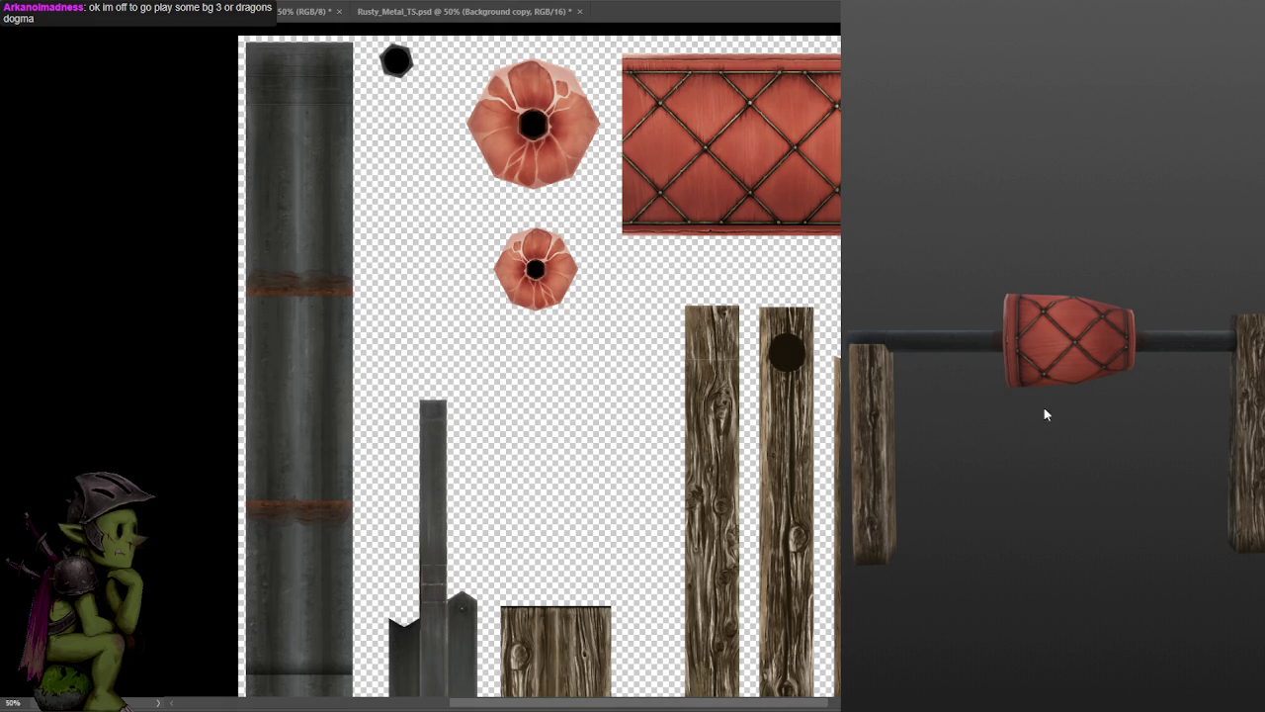
pyautogui.moveTo(1044, 407)
pyautogui.mouseDown(button='middle')
pyautogui.moveTo(961, 404)
pyautogui.moveTo(940, 419)
pyautogui.mouseUp(button='middle')
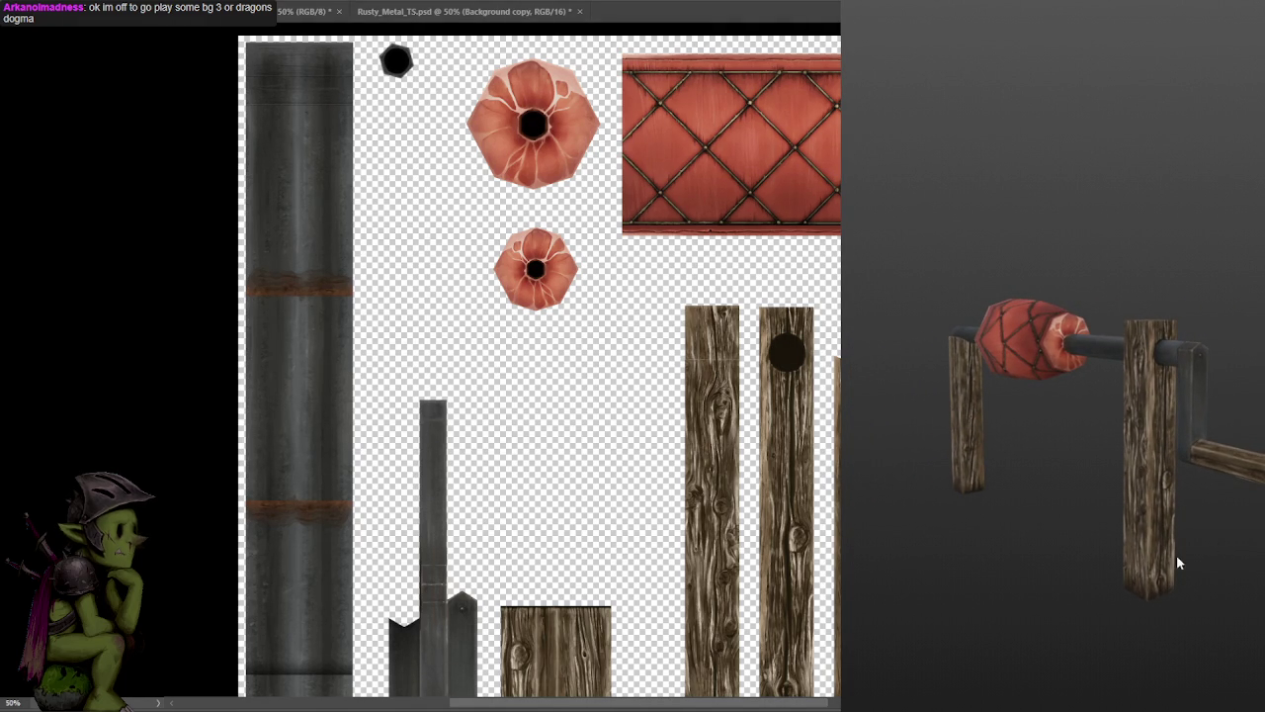
pyautogui.moveTo(1179, 561)
pyautogui.mouseDown(button='middle')
pyautogui.moveTo(1246, 505)
pyautogui.moveTo(1259, 464)
pyautogui.moveTo(1111, 458)
pyautogui.moveTo(1052, 472)
pyautogui.mouseUp(button='middle')
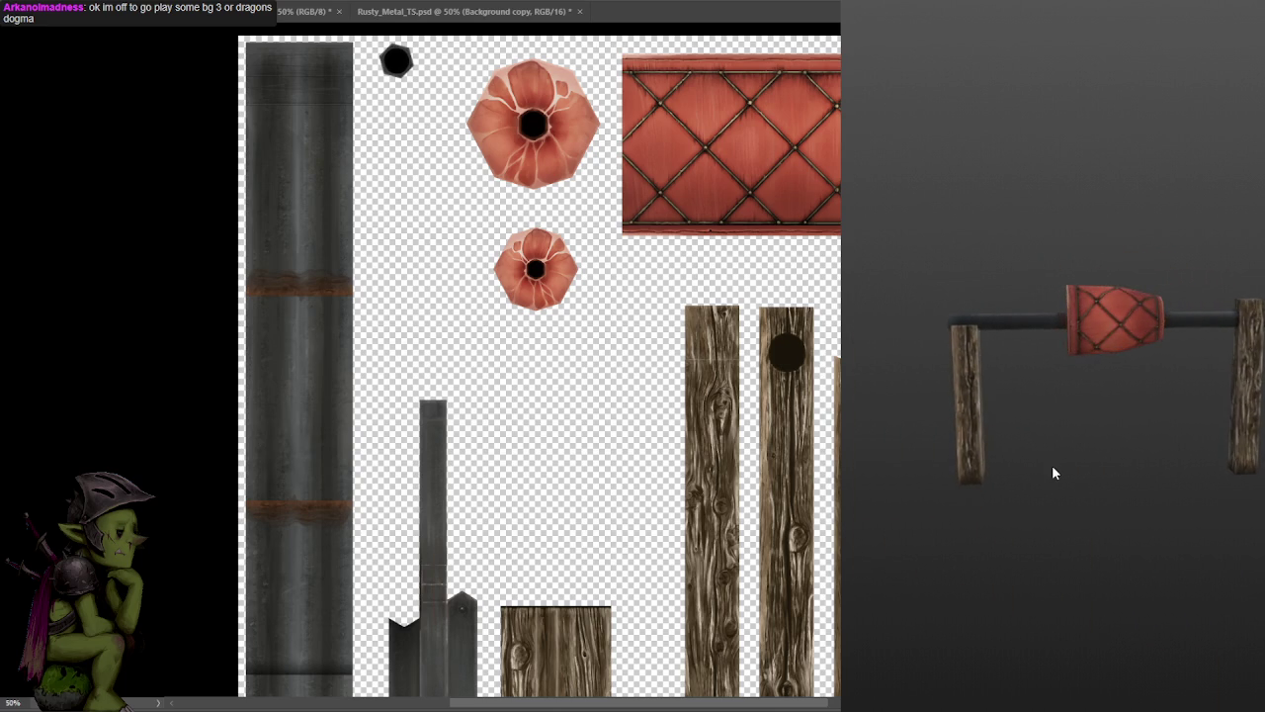
pyautogui.scroll(2, 1052, 464)
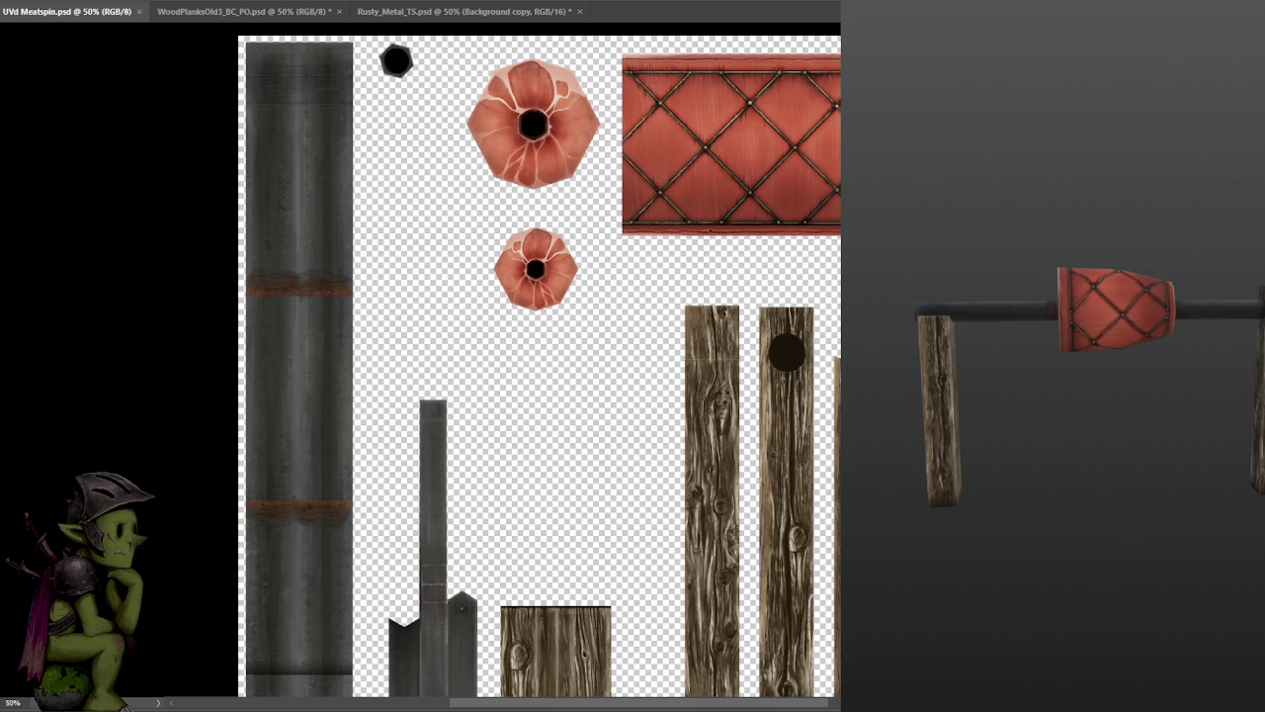
# - Remove the stray line on Layer 5 and load the metal straps and border lines as a selection
pyautogui.keyDown('alt'); pyautogui.scroll(5, 648, 148); pyautogui.keyUp('alt')
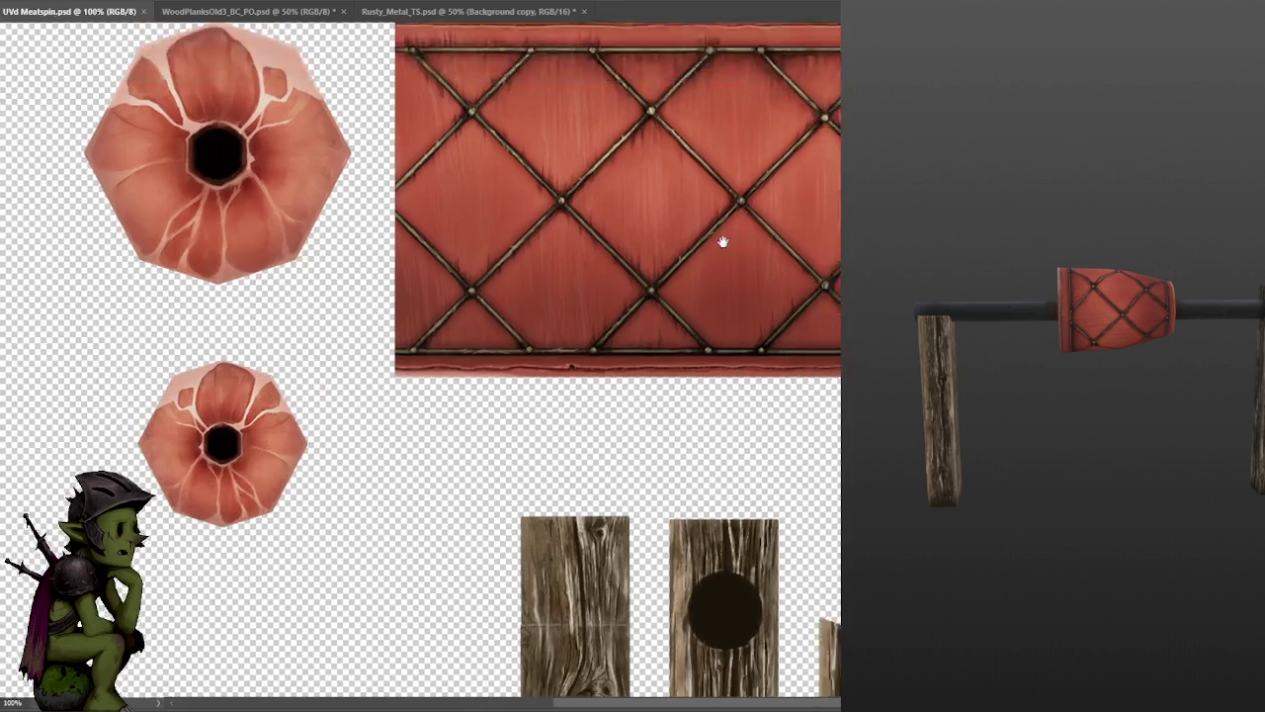
pyautogui.moveTo(722, 241); pyautogui.dragTo(674, 348)
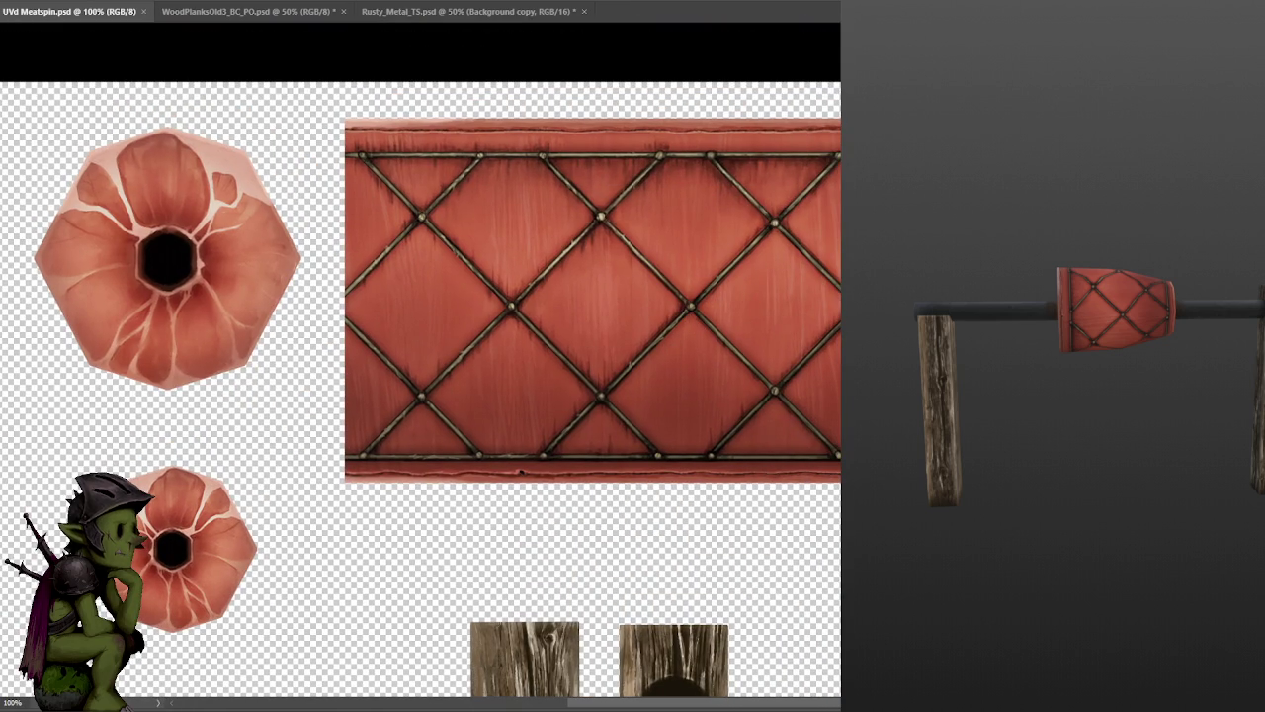
pyautogui.press('Down')
pyautogui.hotkey('ctrl', 'z')
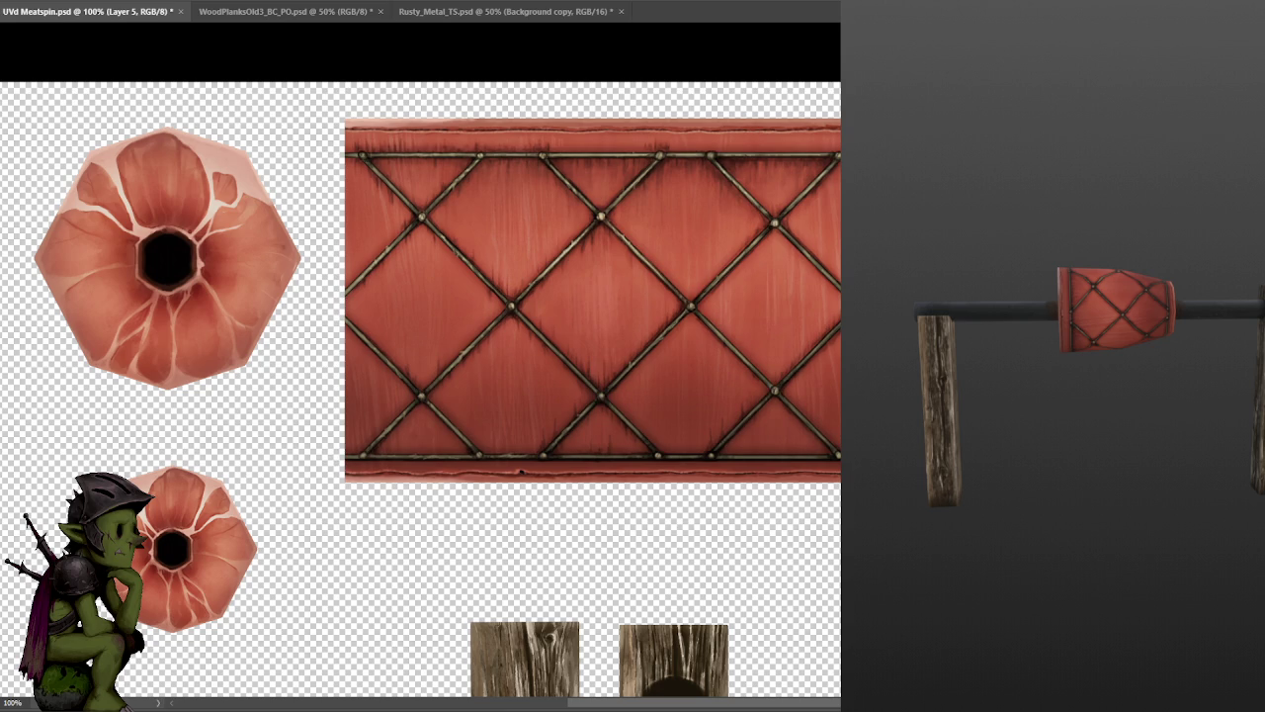
pyautogui.hotkey('ctrl', 'shift', 'd')
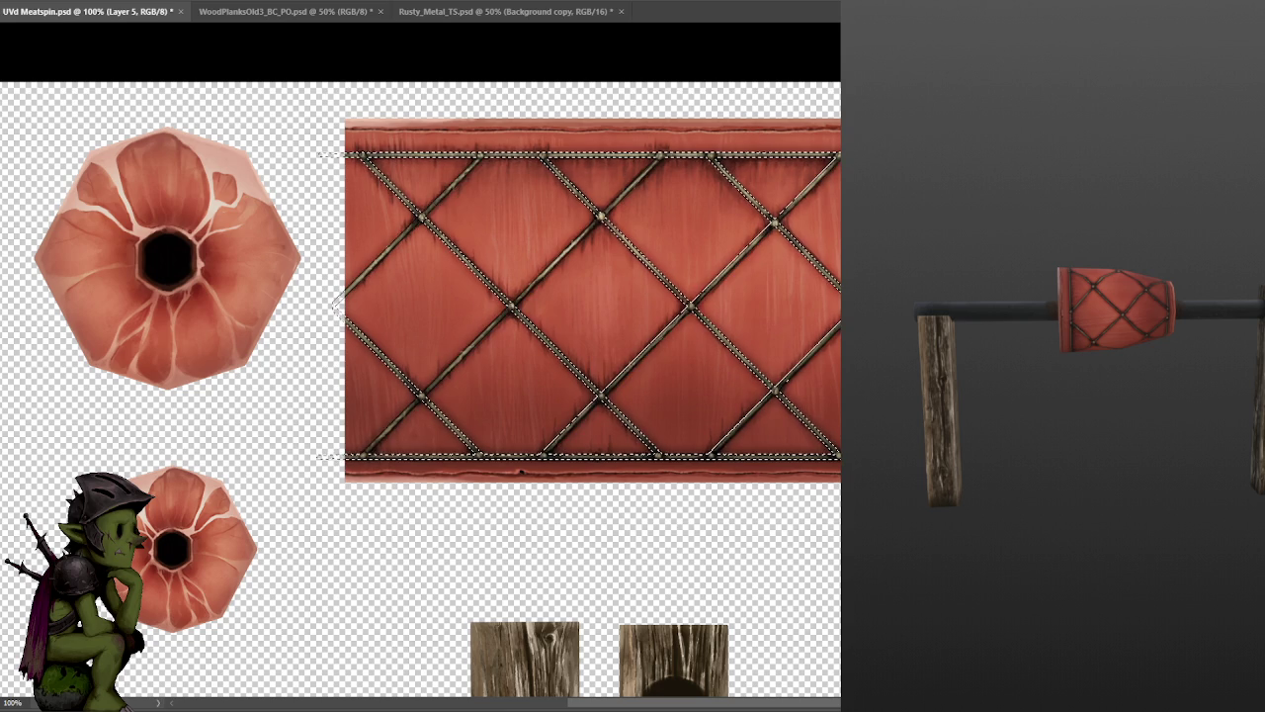
pyautogui.rightClick(806, 198)
pyautogui.click(821, 220)
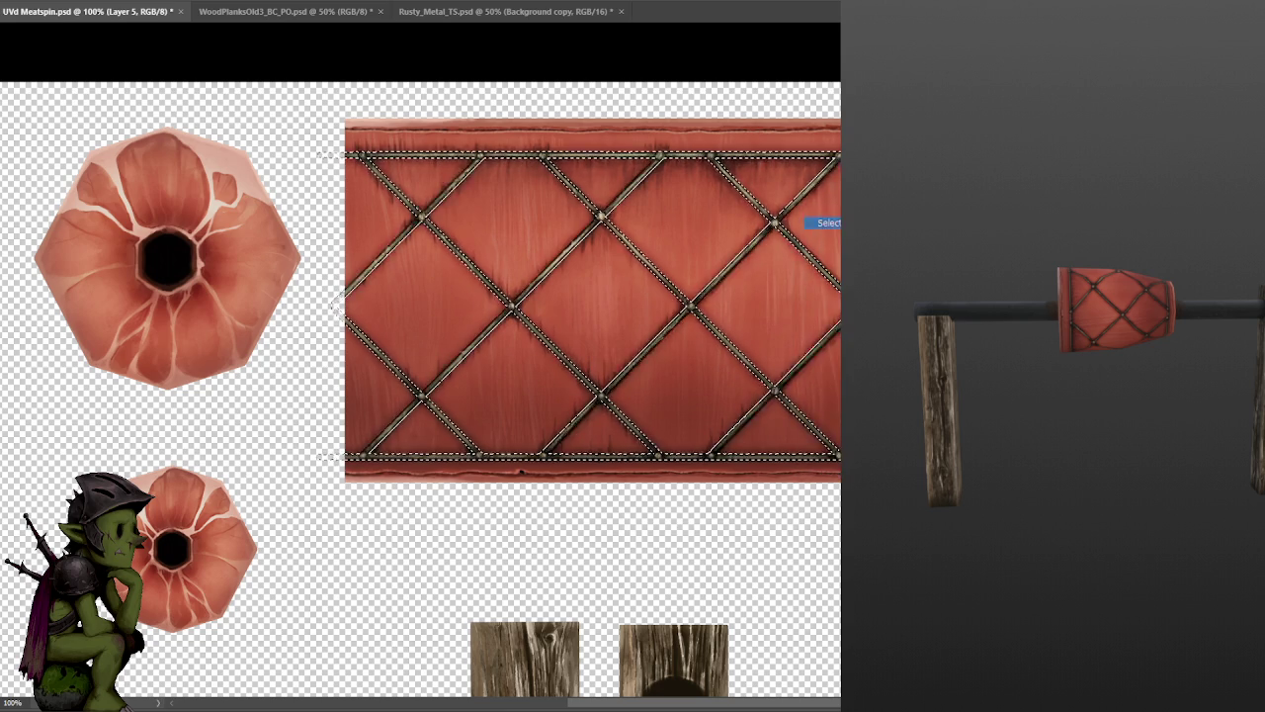
# - Zoom out over the whole UV sheet, then zoom in to 200% on the red strip
pyautogui.hotkey('ctrl', '-')
pyautogui.hotkey('ctrl', '-')
pyautogui.hotkey('ctrl', '-')
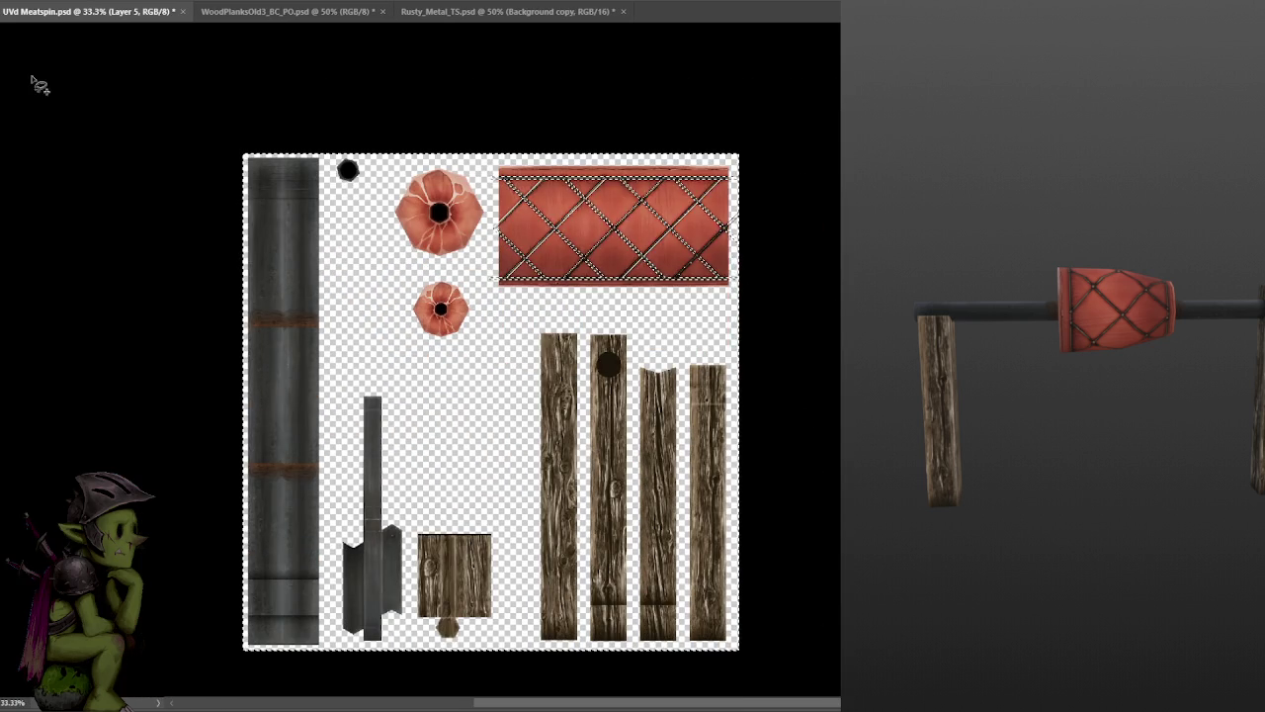
pyautogui.scroll(-1, 452, 633)
pyautogui.scroll(-4, 480, 642)
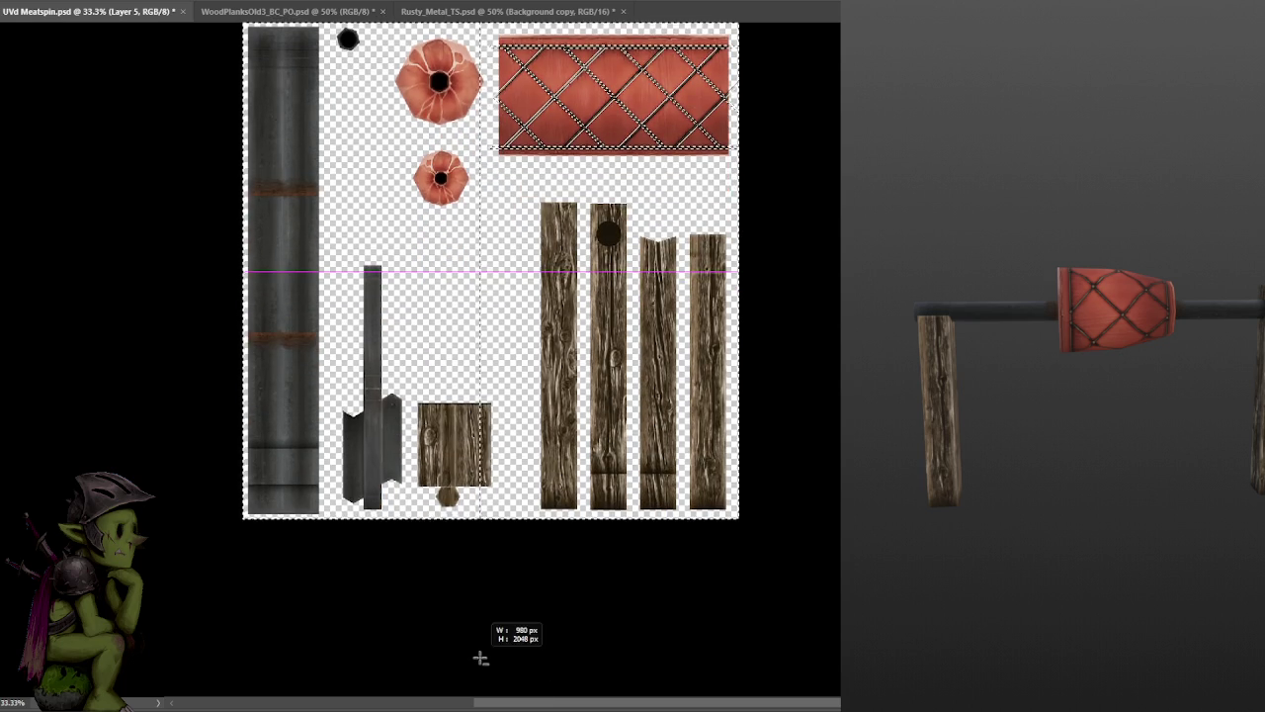
pyautogui.scroll(6, 529, 527)
pyautogui.keyDown('shift'); pyautogui.hscroll(3, 529, 527); pyautogui.keyUp('shift')
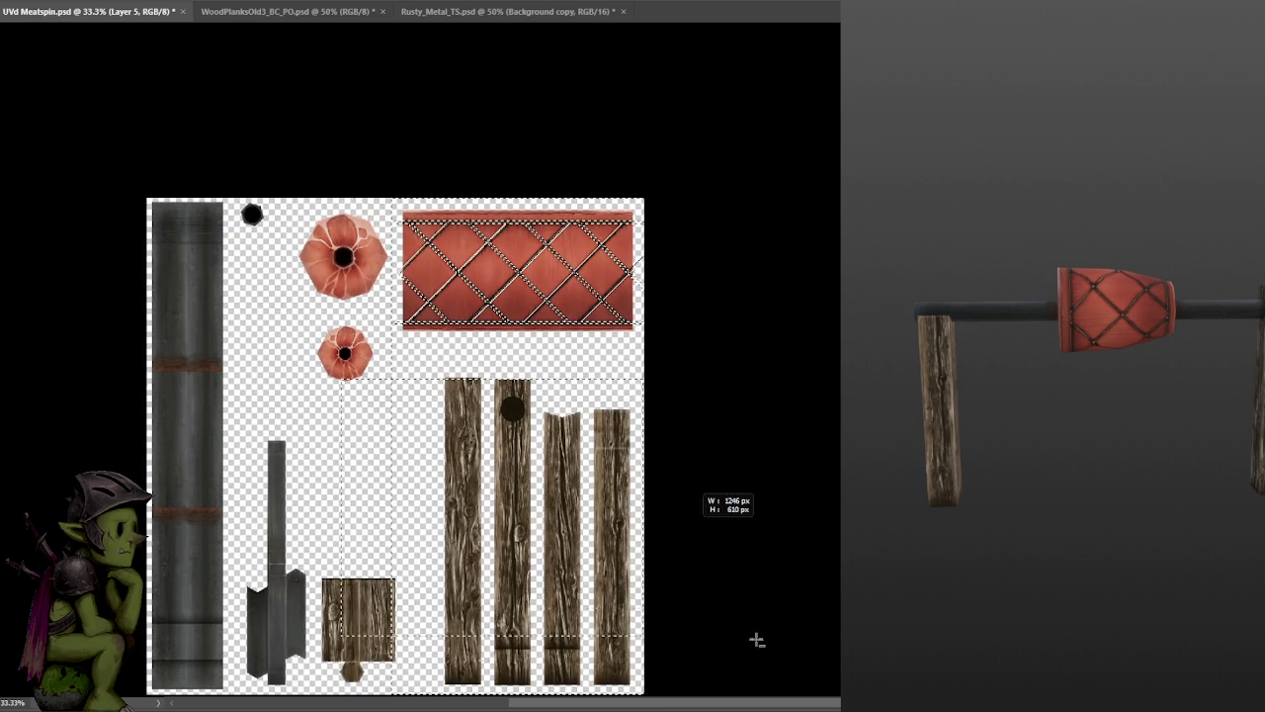
pyautogui.scroll(-6, 754, 641)
pyautogui.hotkey('ctrl', '+')
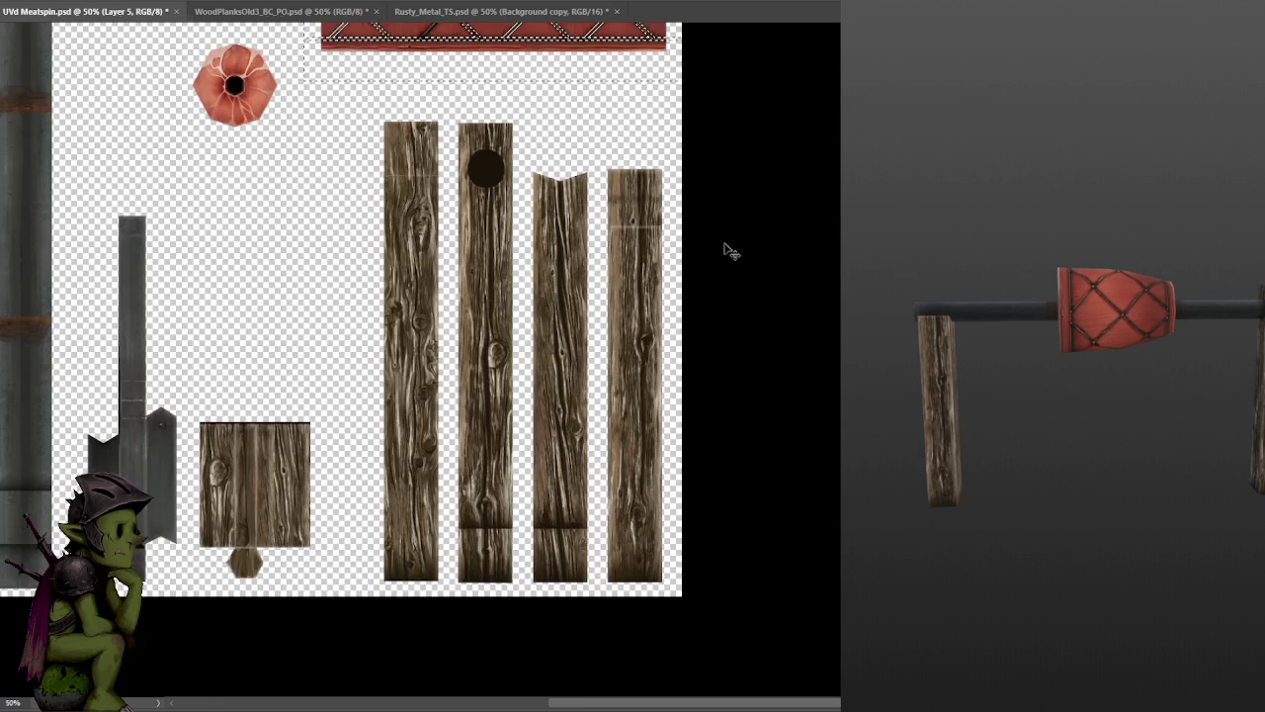
pyautogui.hotkey('ctrl', '+')
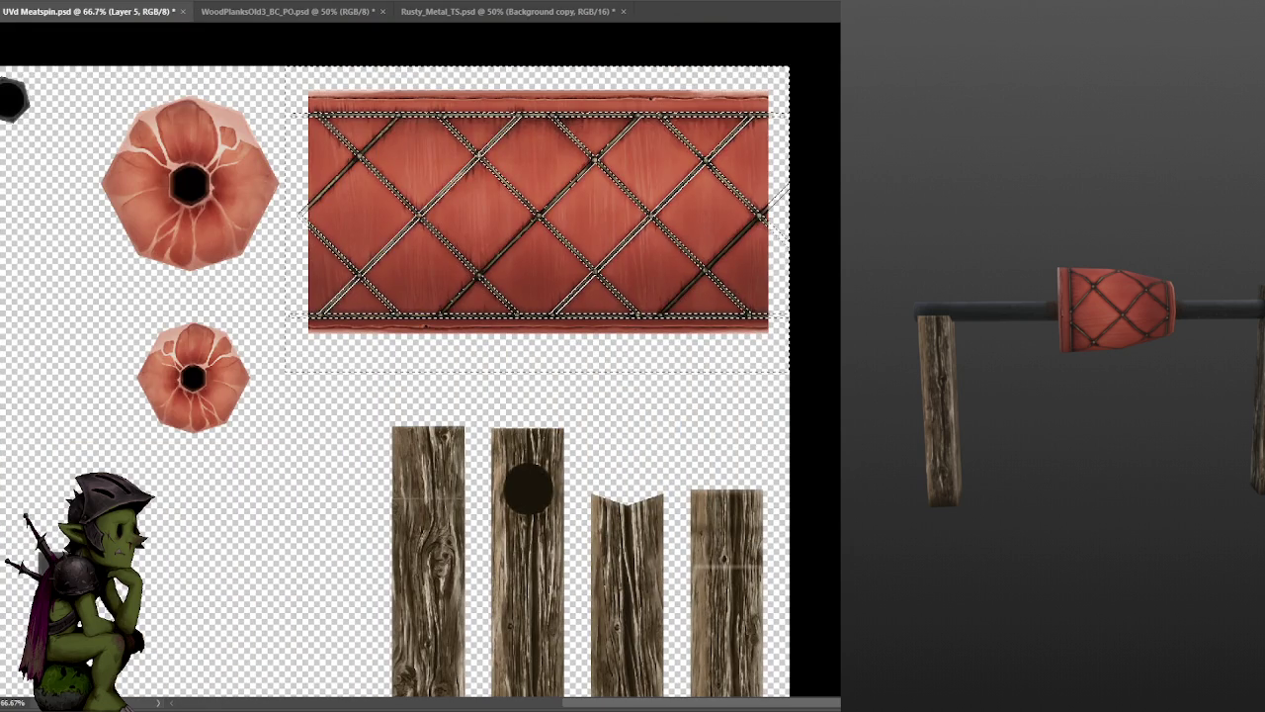
pyautogui.hotkey('ctrl', '+')
pyautogui.hotkey('ctrl', '+')
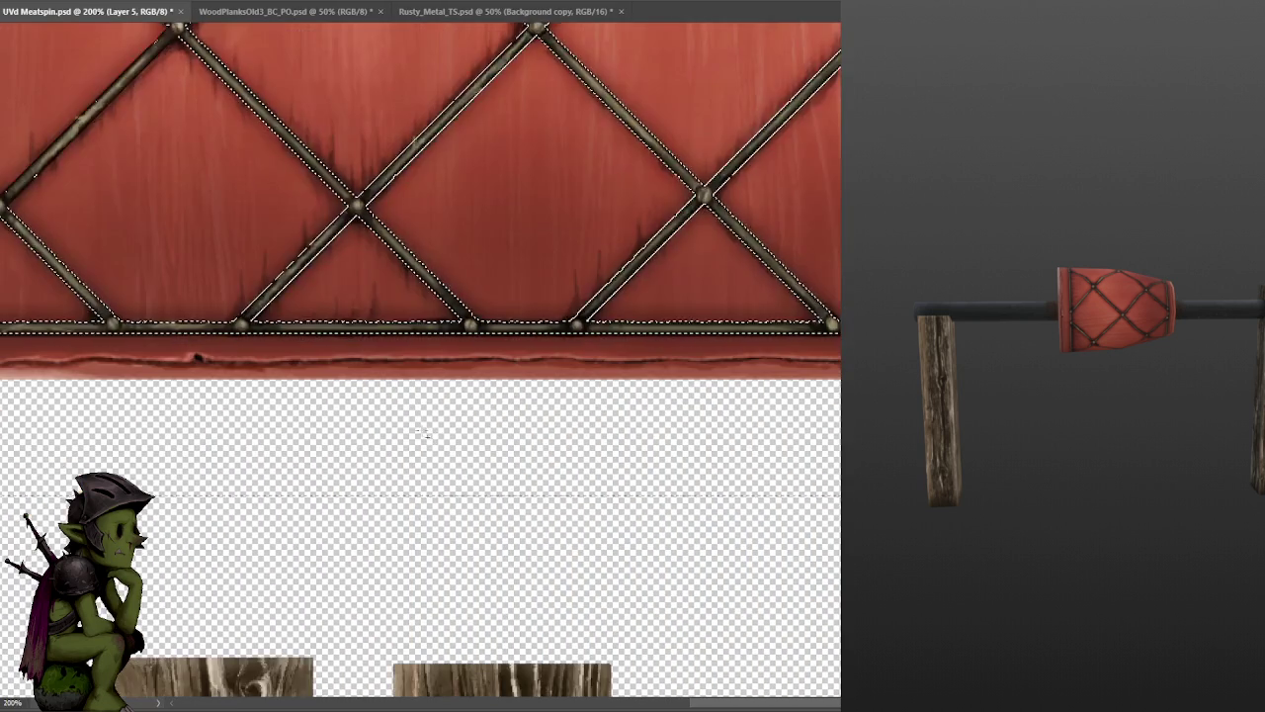
pyautogui.keyDown('alt'); pyautogui.scroll(-3, 530, 433); pyautogui.keyUp('alt')
pyautogui.keyDown('alt'); pyautogui.scroll(3, 486, 403); pyautogui.keyUp('alt')
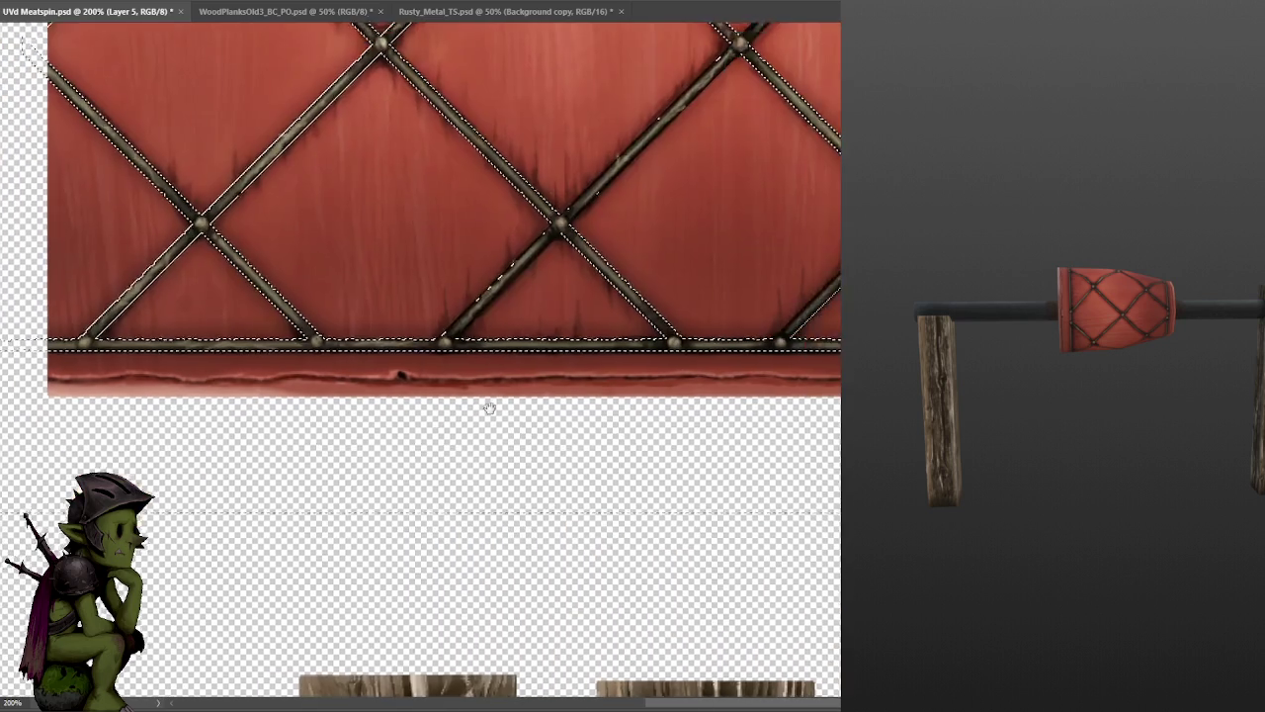
# - Lasso-add the area along the red strip's bottom edge to the selection
pyautogui.moveTo(156, 371)
pyautogui.mouseDown()
pyautogui.moveTo(643, 366)
pyautogui.moveTo(722, 452)
pyautogui.moveTo(611, 447)
pyautogui.moveTo(779, 437)
pyautogui.moveTo(211, 423)
pyautogui.moveTo(99, 438)
pyautogui.moveTo(511, 444)
pyautogui.moveTo(99, 435)
pyautogui.moveTo(257, 445)
pyautogui.moveTo(10, 456)
pyautogui.mouseUp()
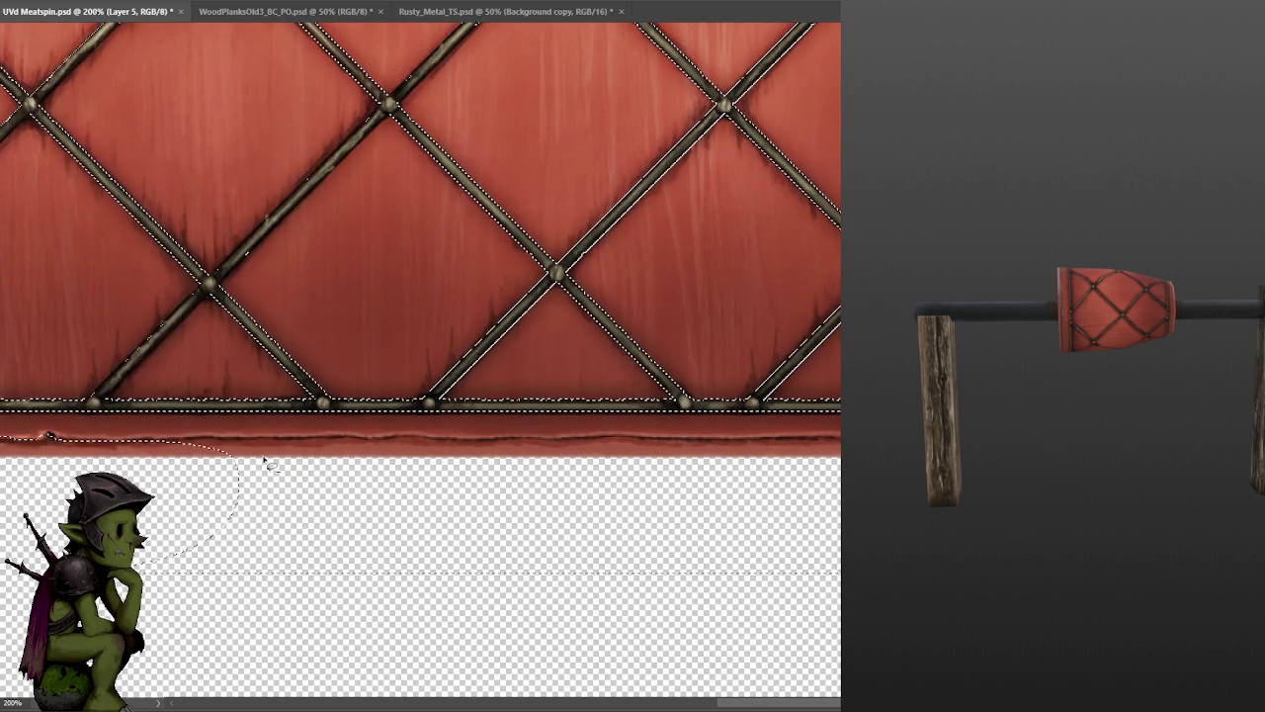
pyautogui.moveTo(232, 451); pyautogui.dragTo(217, 446)
pyautogui.moveTo(327, 447)
pyautogui.mouseDown()
pyautogui.moveTo(643, 435)
pyautogui.moveTo(267, 563)
pyautogui.moveTo(143, 557)
pyautogui.mouseUp()
pyautogui.hscroll(2, 535, 508)
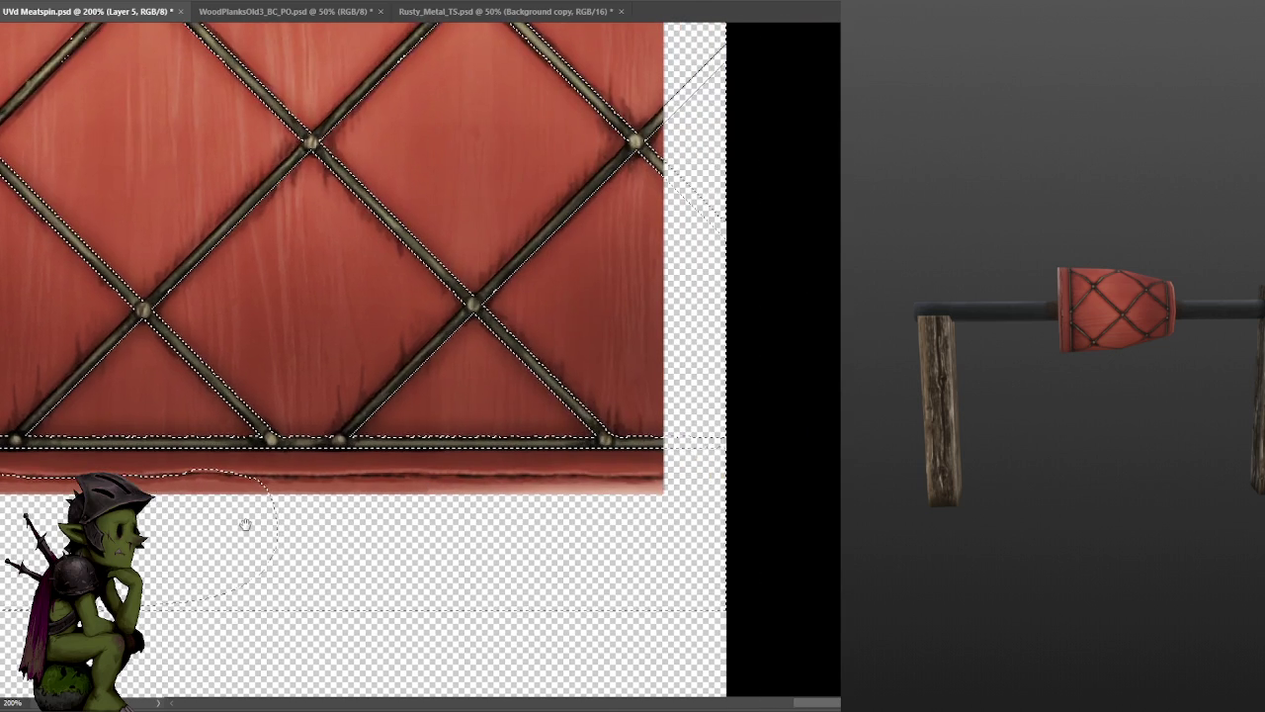
pyautogui.moveTo(316, 484)
pyautogui.mouseDown()
pyautogui.moveTo(722, 494)
pyautogui.moveTo(149, 599)
pyautogui.mouseUp()
pyautogui.scroll(10, 588, 318)
# - Add traced areas along the strip's top edge to the selection
pyautogui.moveTo(588, 319)
pyautogui.mouseDown()
pyautogui.moveTo(825, 252)
pyautogui.moveTo(743, 248)
pyautogui.mouseUp()
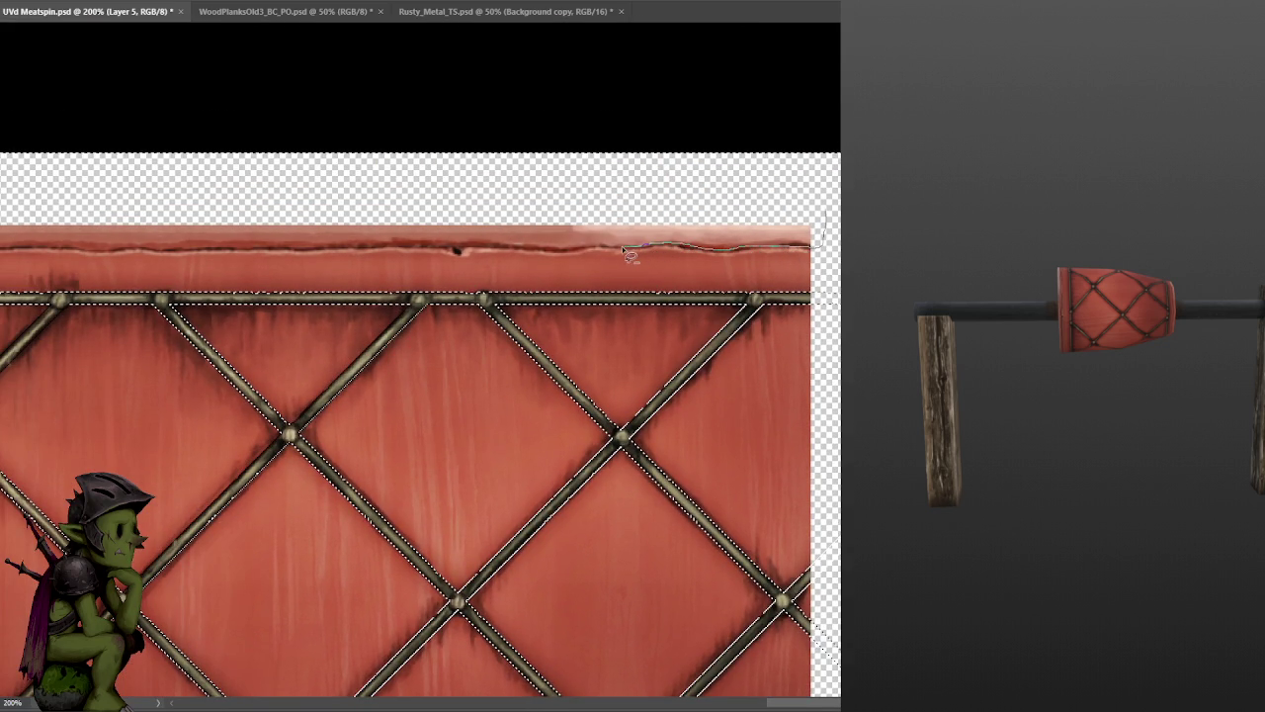
pyautogui.moveTo(583, 255)
pyautogui.mouseDown()
pyautogui.moveTo(516, 259)
pyautogui.moveTo(728, 183)
pyautogui.mouseUp()
pyautogui.moveTo(588, 185)
pyautogui.mouseDown()
pyautogui.moveTo(799, 181)
pyautogui.moveTo(821, 215)
pyautogui.mouseUp()
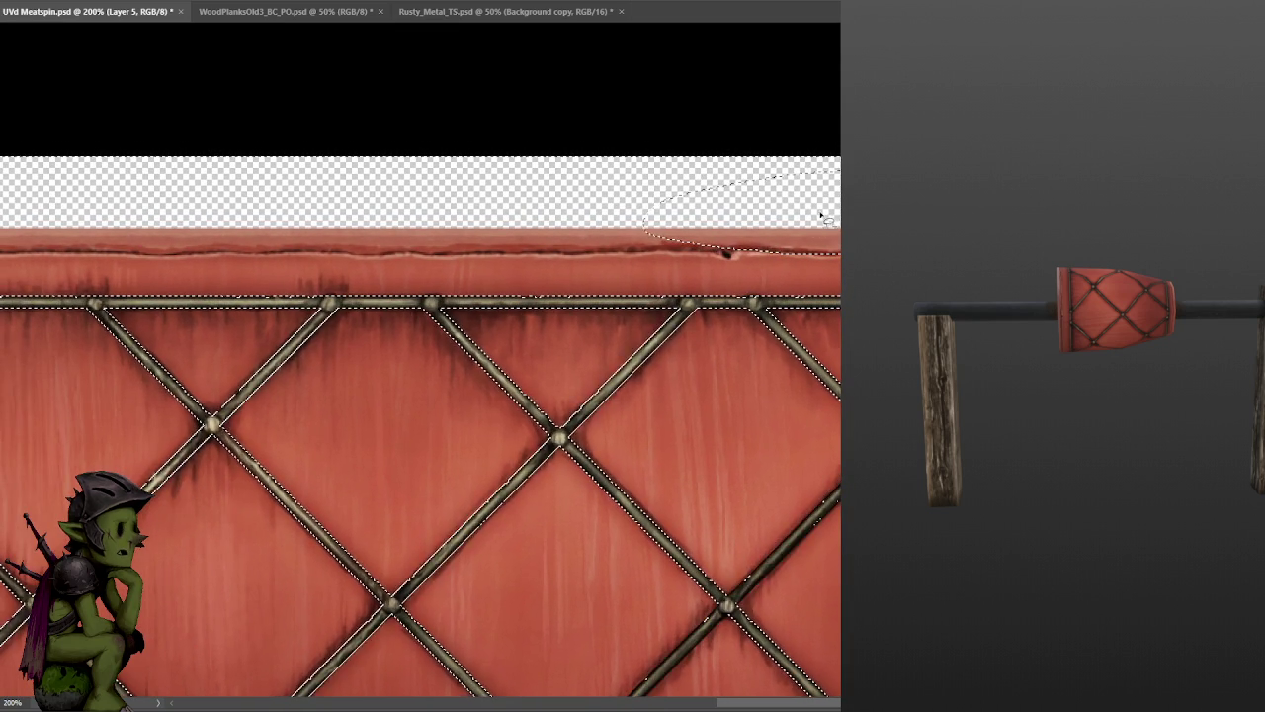
pyautogui.moveTo(763, 253)
pyautogui.mouseDown()
pyautogui.moveTo(572, 251)
pyautogui.moveTo(686, 200)
pyautogui.moveTo(934, 185)
pyautogui.mouseUp()
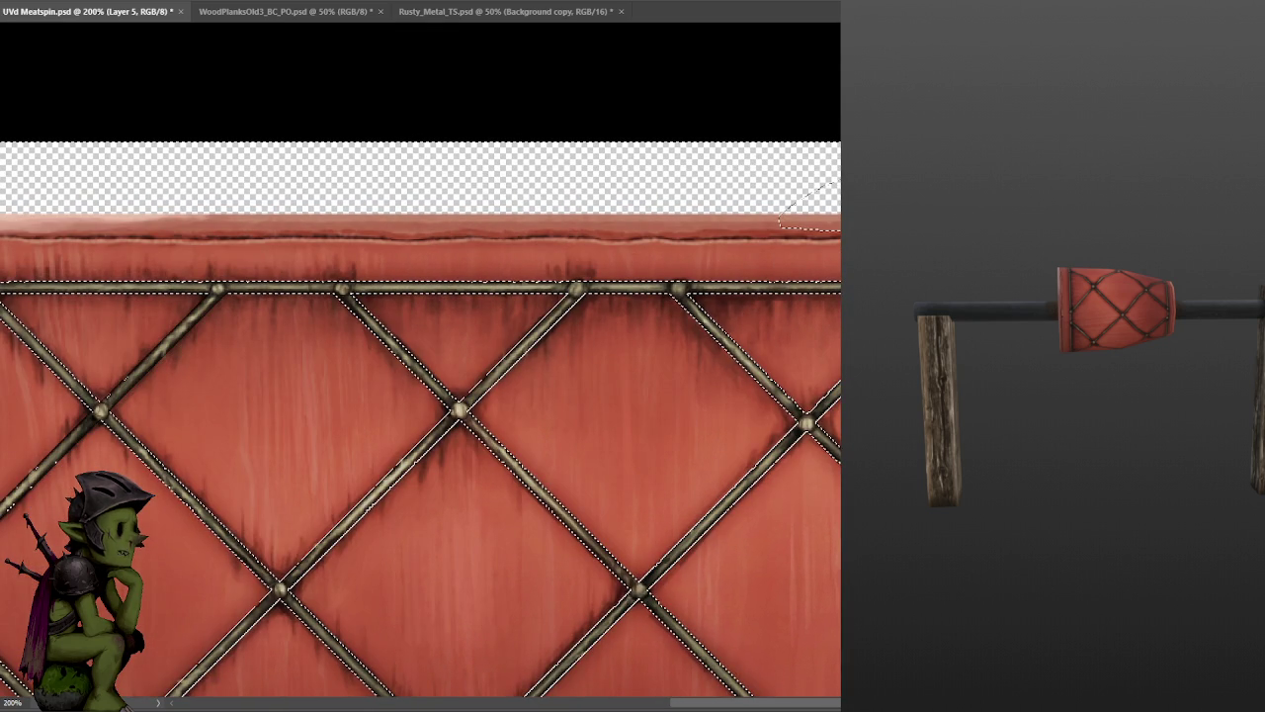
pyautogui.moveTo(593, 287); pyautogui.dragTo(781, 298)
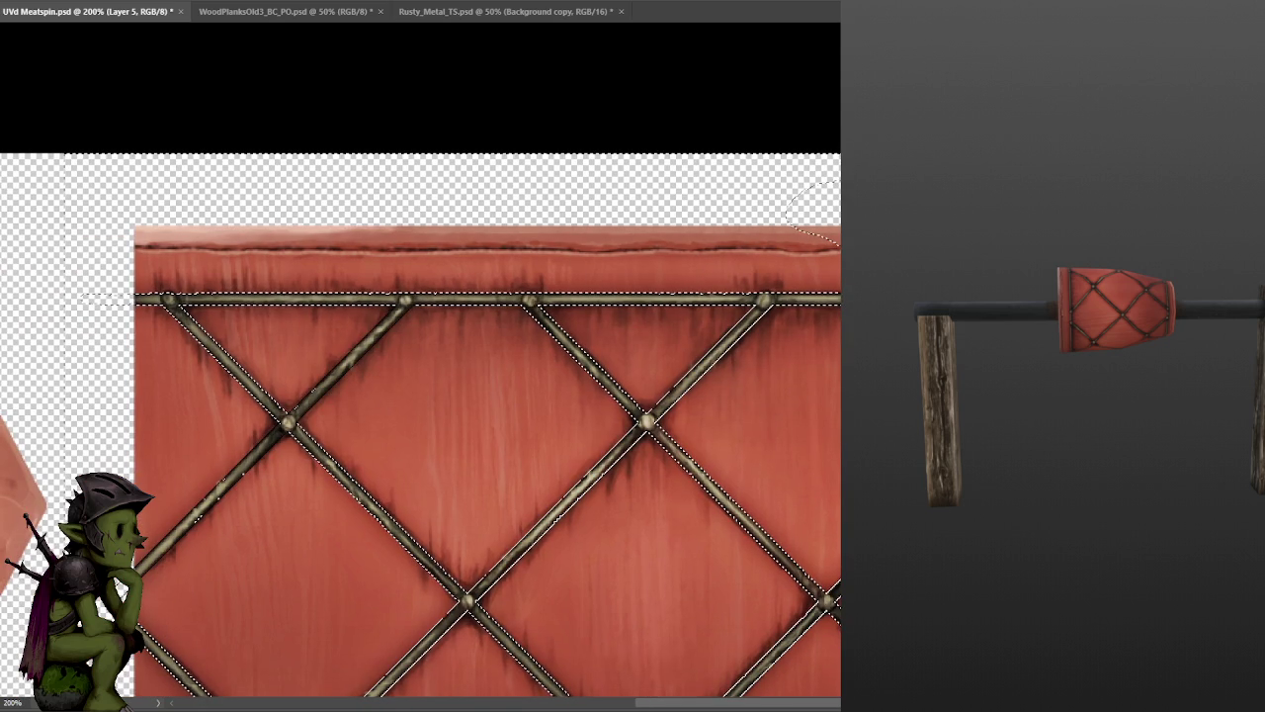
pyautogui.moveTo(813, 202); pyautogui.dragTo(946, 208)
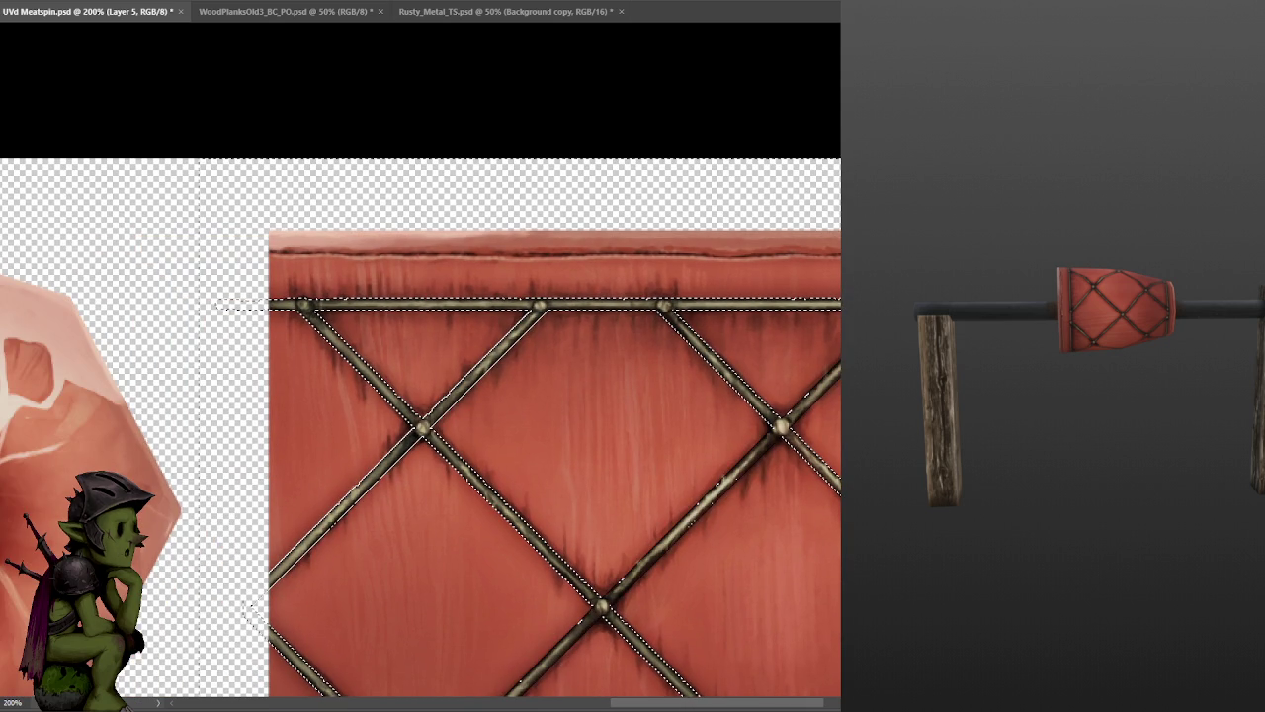
pyautogui.hotkey('ctrl', 'z')
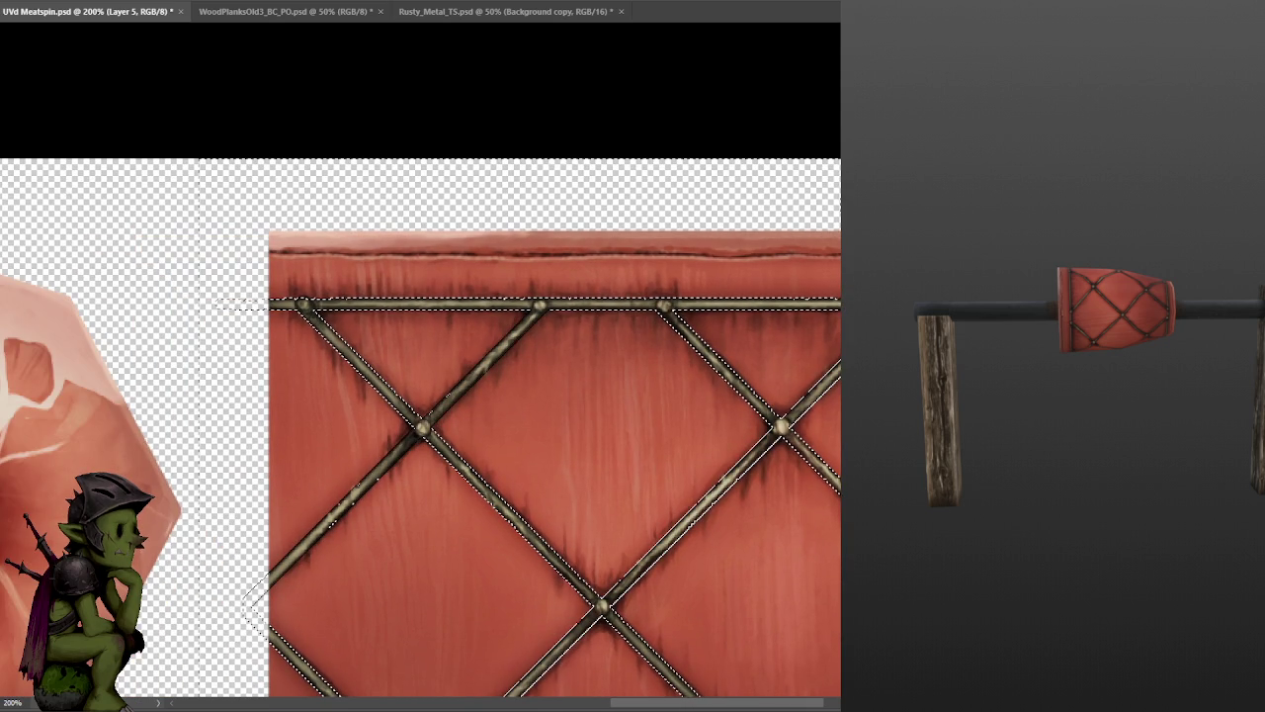
pyautogui.moveTo(719, 211)
pyautogui.mouseDown()
pyautogui.moveTo(823, 205)
pyautogui.moveTo(825, 253)
pyautogui.moveTo(692, 178)
pyautogui.mouseUp()
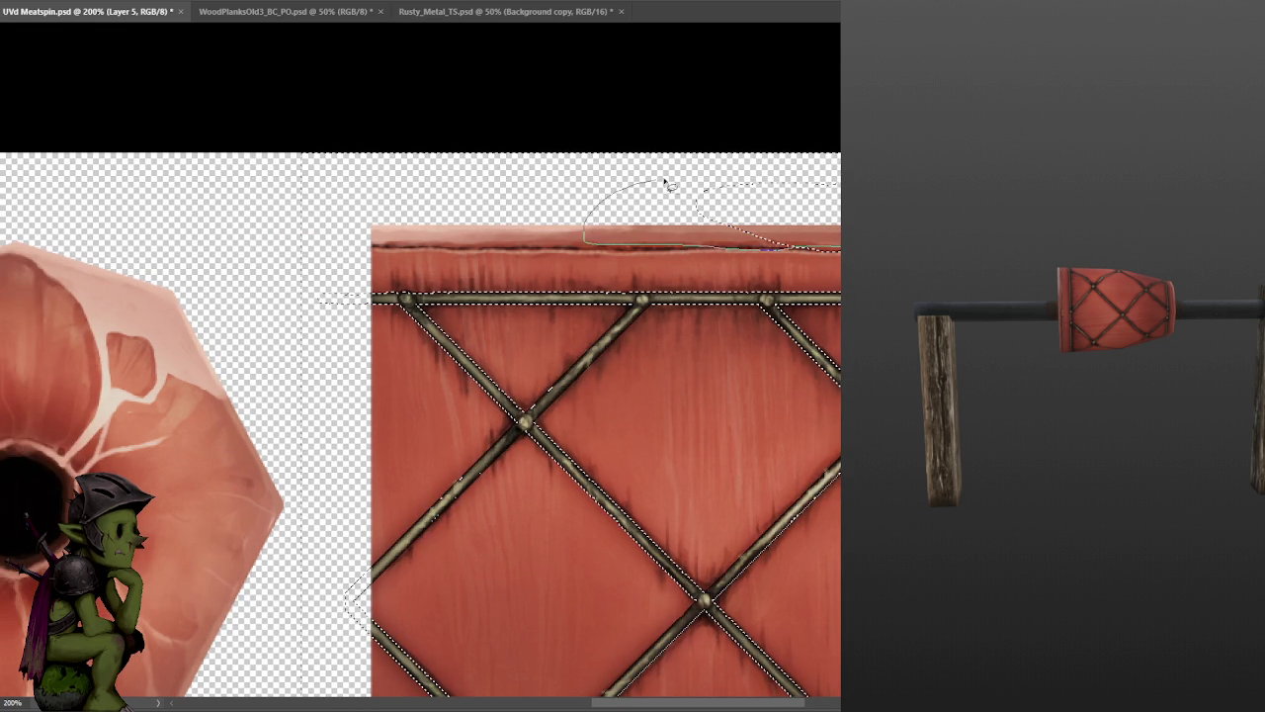
pyautogui.moveTo(839, 184)
pyautogui.mouseDown()
pyautogui.moveTo(822, 245)
pyautogui.moveTo(631, 255)
pyautogui.moveTo(912, 275)
pyautogui.moveTo(591, 265)
pyautogui.moveTo(633, 692)
pyautogui.mouseUp()
# - Close the lasso and copy the selected straps and strip edges onto new Layer 7
pyautogui.hotkey('ctrl', '-')
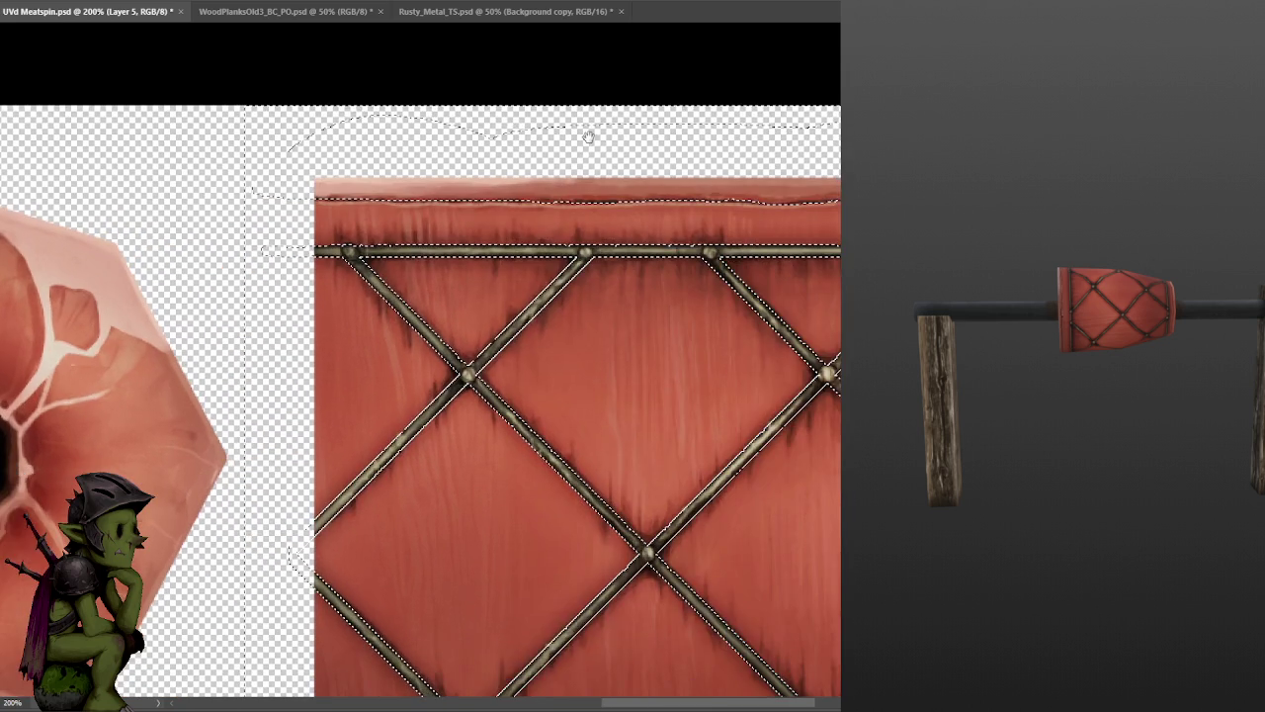
pyautogui.hotkey('ctrl', '-')
pyautogui.hotkey('ctrl', '-')
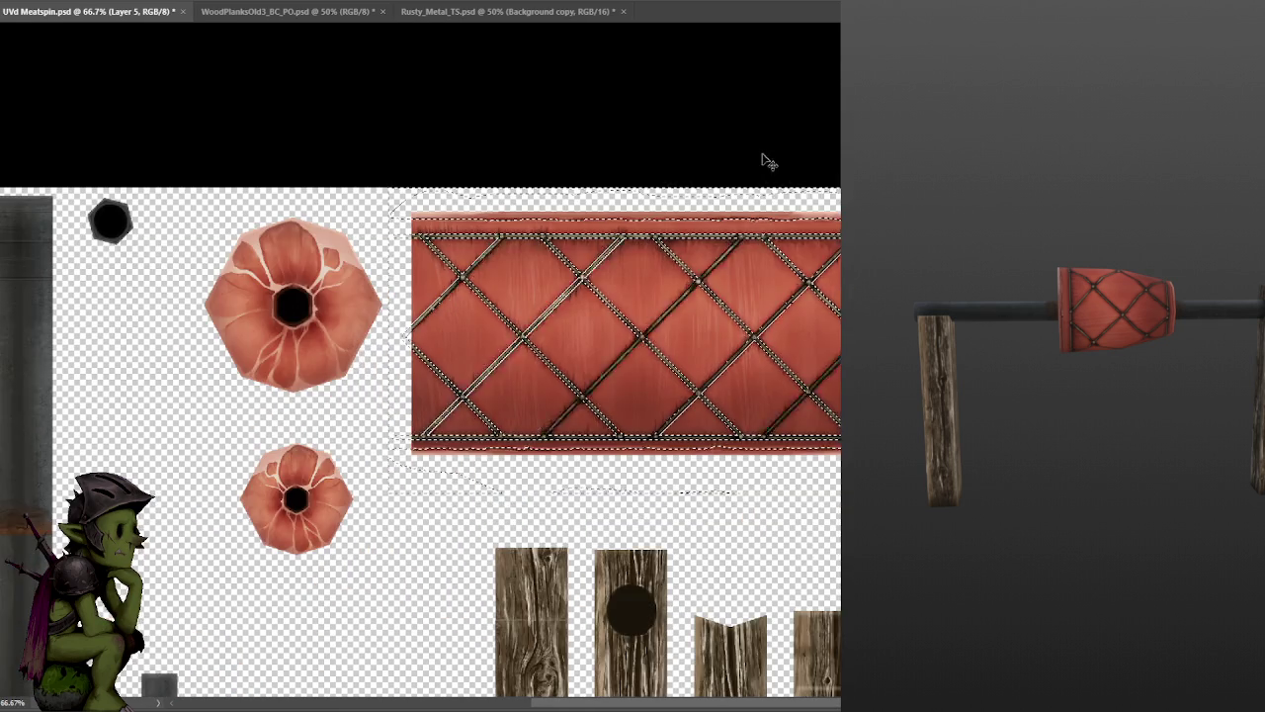
pyautogui.hotkey('ctrl', '+')
pyautogui.hotkey('ctrl', '+')
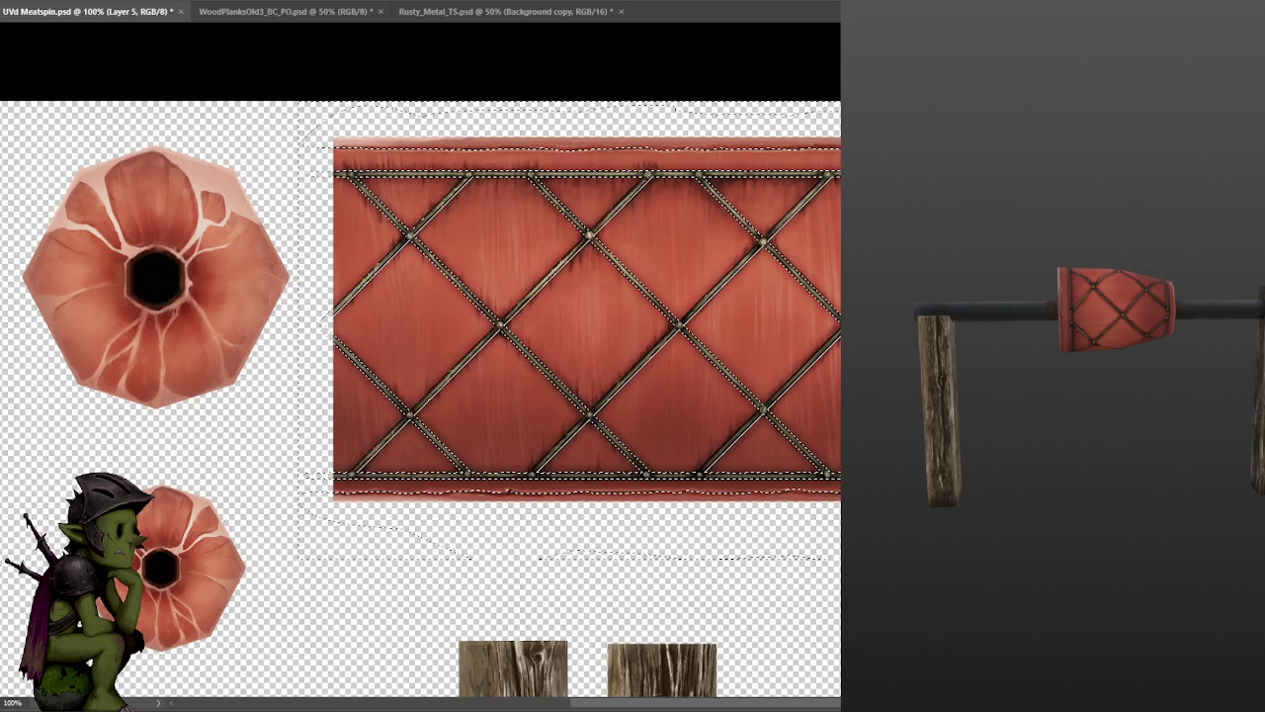
pyautogui.hotkey('ctrl', 'j')
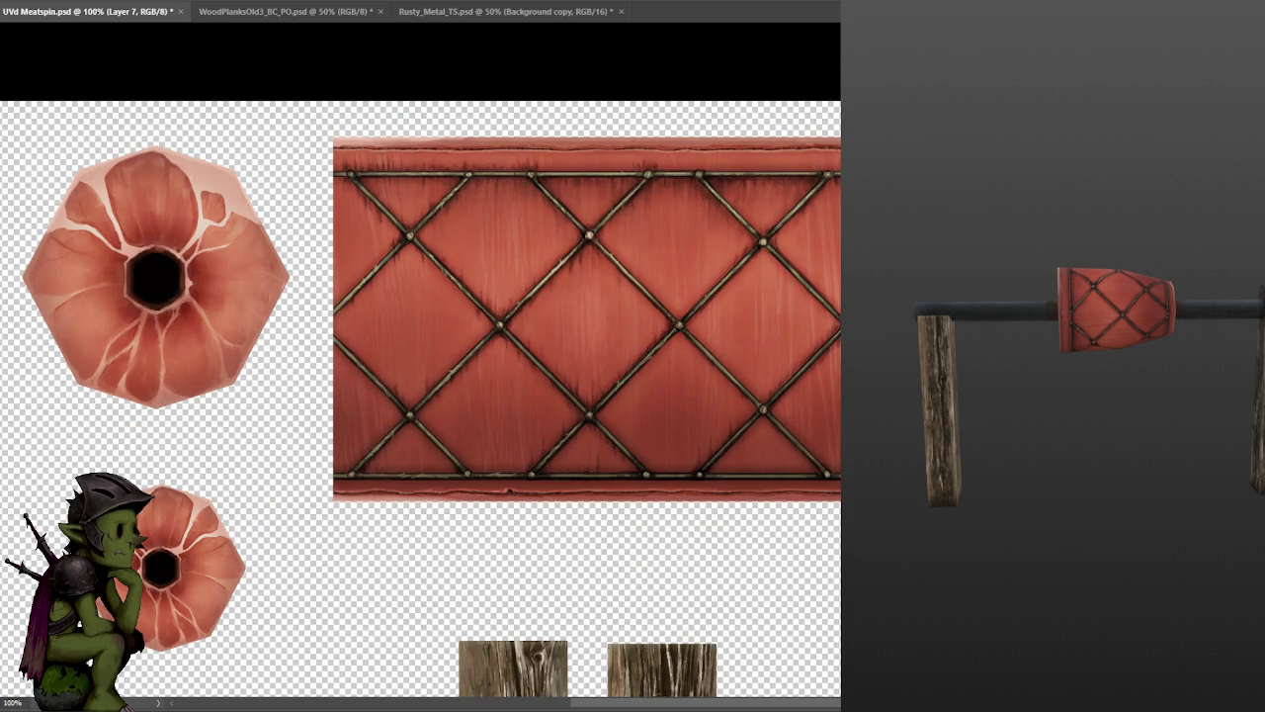
# - Darken the straps with a Levels adjustment, save, and check the 3D preview
pyautogui.hotkey('ctrl', 'l')
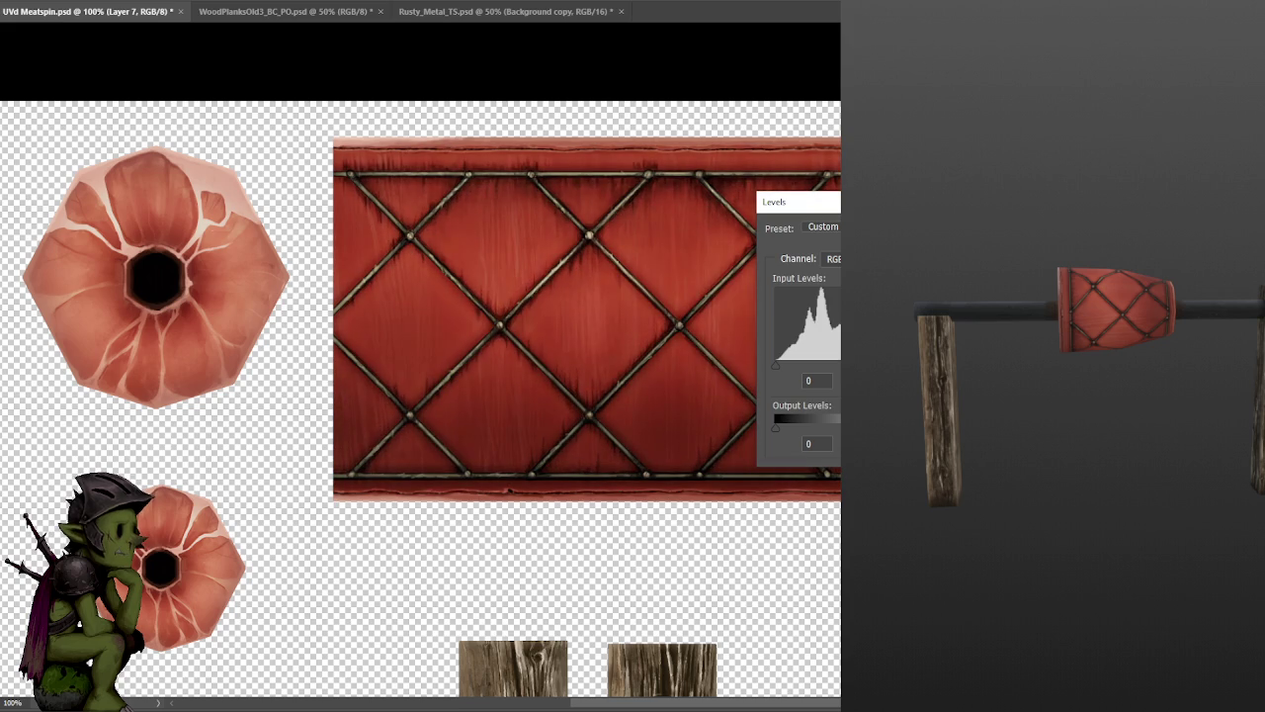
pyautogui.press('Return')
pyautogui.hotkey('ctrl', 's')
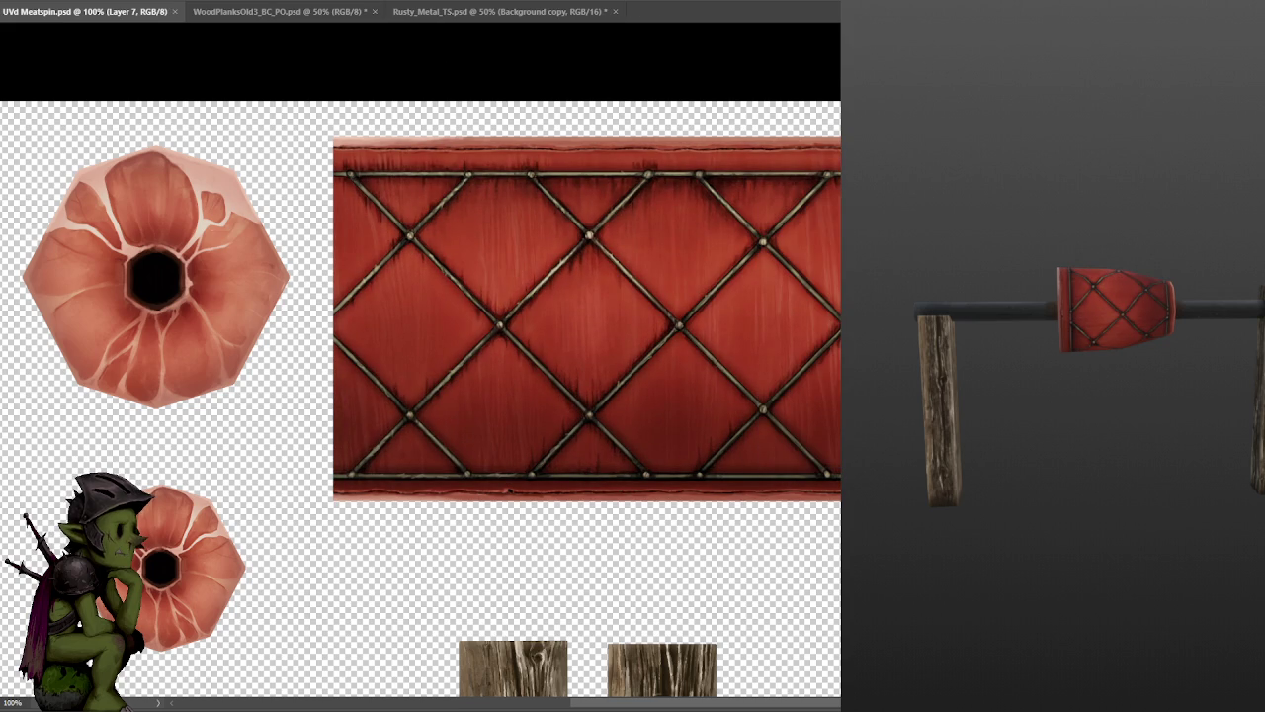
pyautogui.moveTo(1097, 416)
pyautogui.mouseDown()
pyautogui.moveTo(1179, 420)
pyautogui.moveTo(1136, 408)
pyautogui.mouseUp()
pyautogui.scroll(3, 1137, 414)
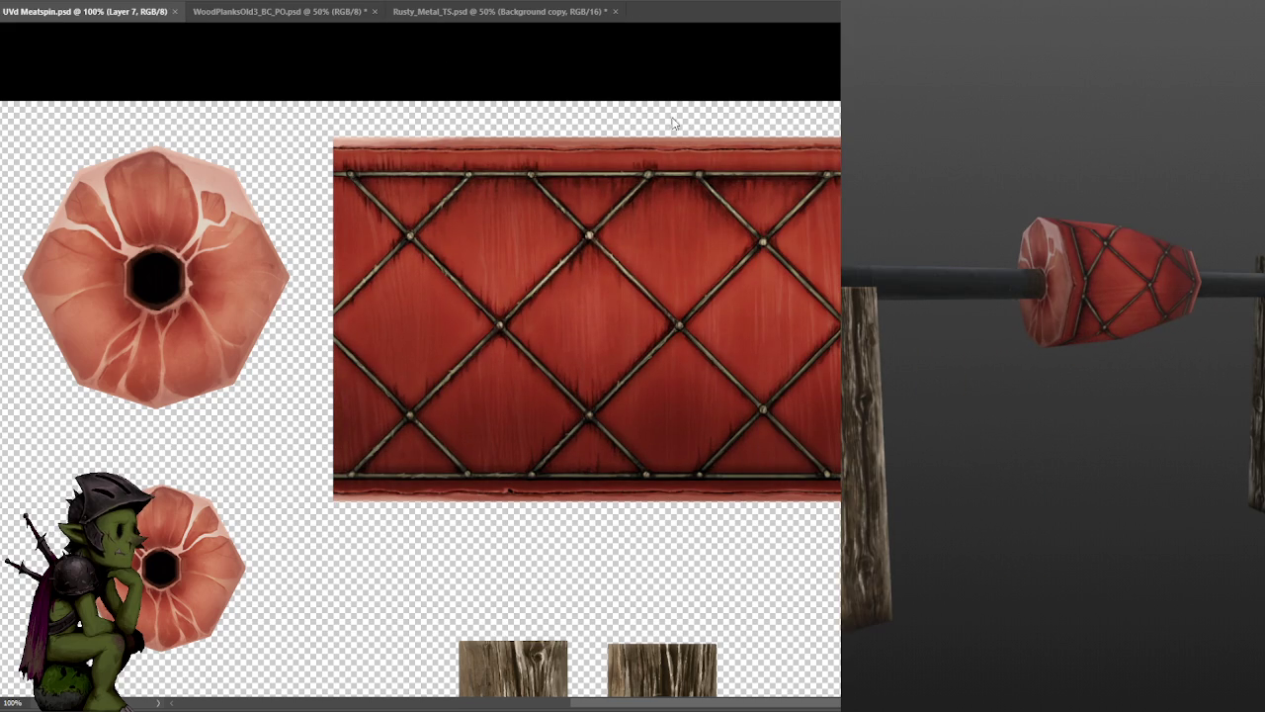
# - Undo that, darken the diamond texture's shadows with Levels instead, save, and orbit the preview
pyautogui.hotkey('ctrl', 'z')
pyautogui.hotkey('ctrl', 'l')
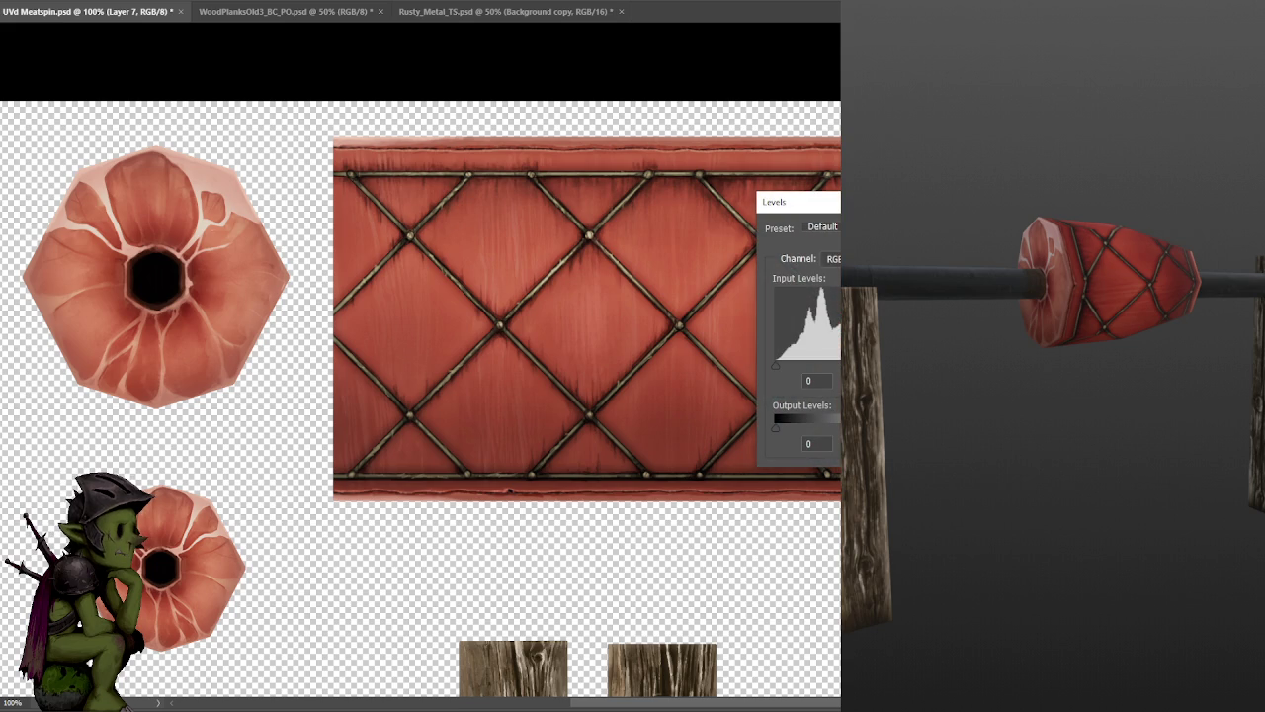
pyautogui.moveTo(890, 366); pyautogui.dragTo(870, 365)
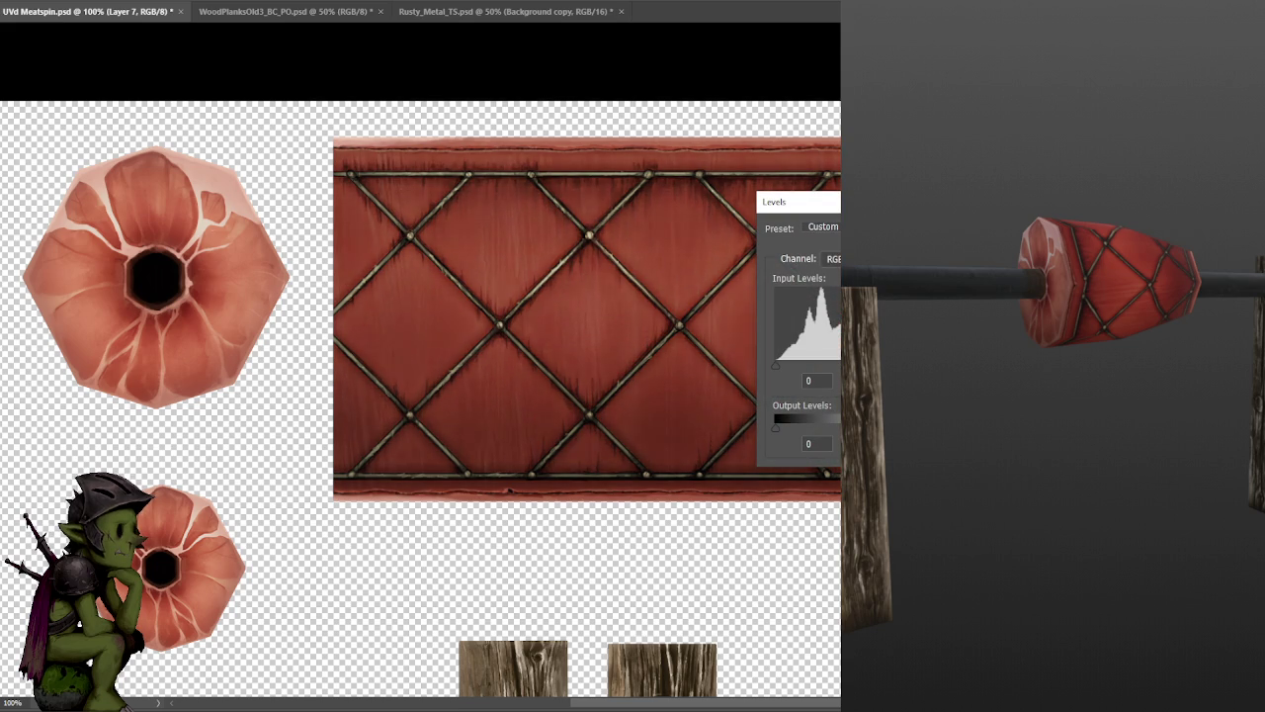
pyautogui.press('Return')
pyautogui.hotkey('ctrl', 's')
pyautogui.moveTo(1096, 370)
pyautogui.mouseDown(button='middle')
pyautogui.moveTo(969, 373)
pyautogui.moveTo(1149, 367)
pyautogui.moveTo(1134, 374)
pyautogui.mouseUp(button='middle')
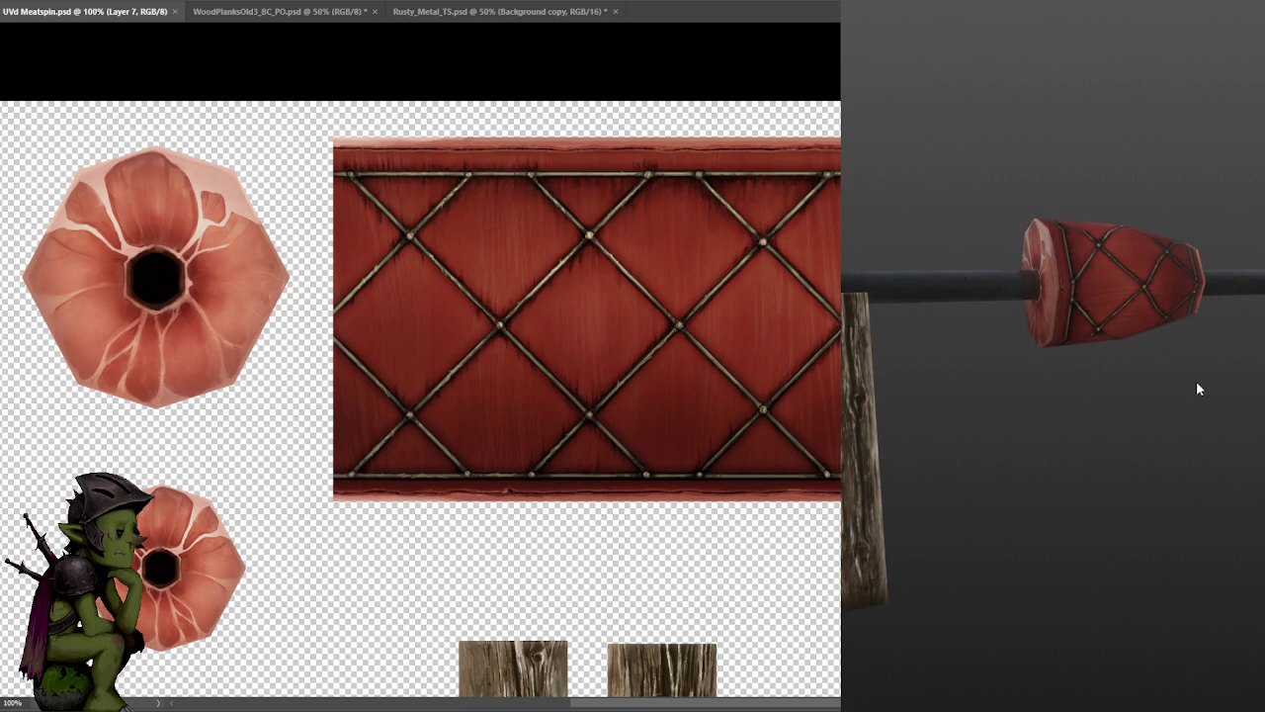
pyautogui.moveTo(1169, 426)
pyautogui.mouseDown(button='middle')
pyautogui.moveTo(1198, 429)
pyautogui.moveTo(1191, 438)
pyautogui.mouseUp(button='middle')
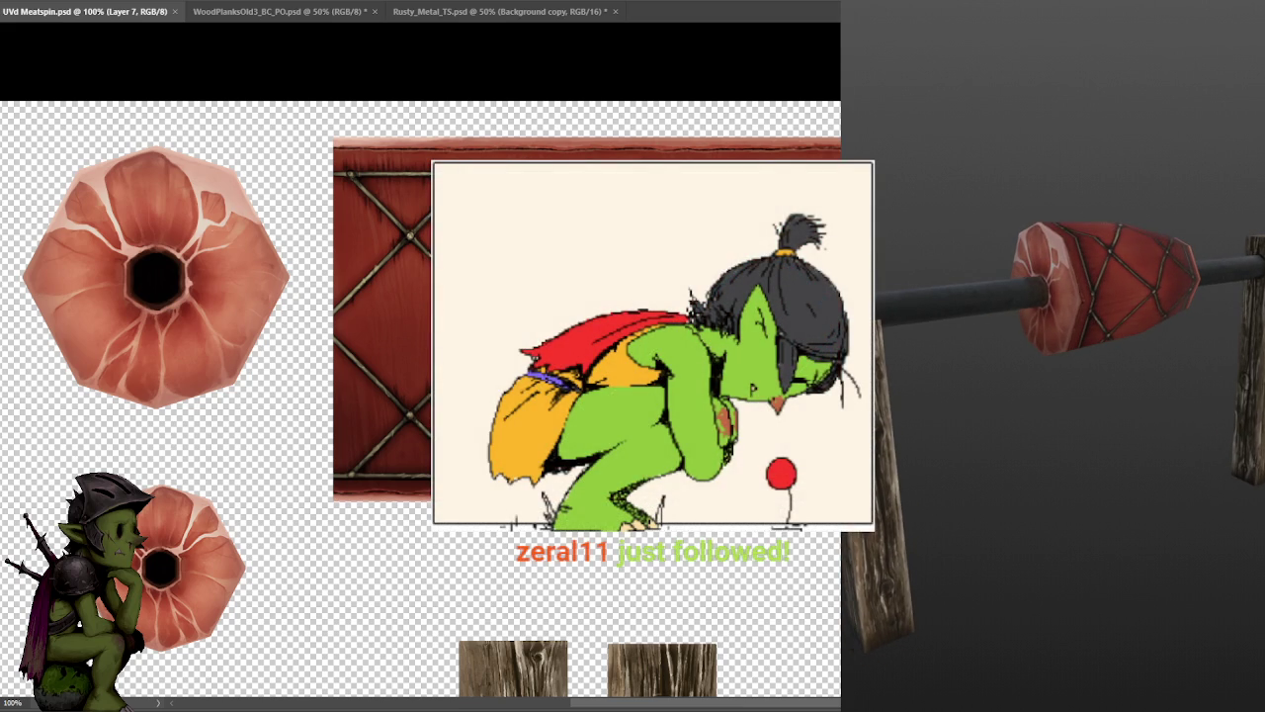
pyautogui.moveTo(1115, 438); pyautogui.dragTo(1137, 435, button='middle')
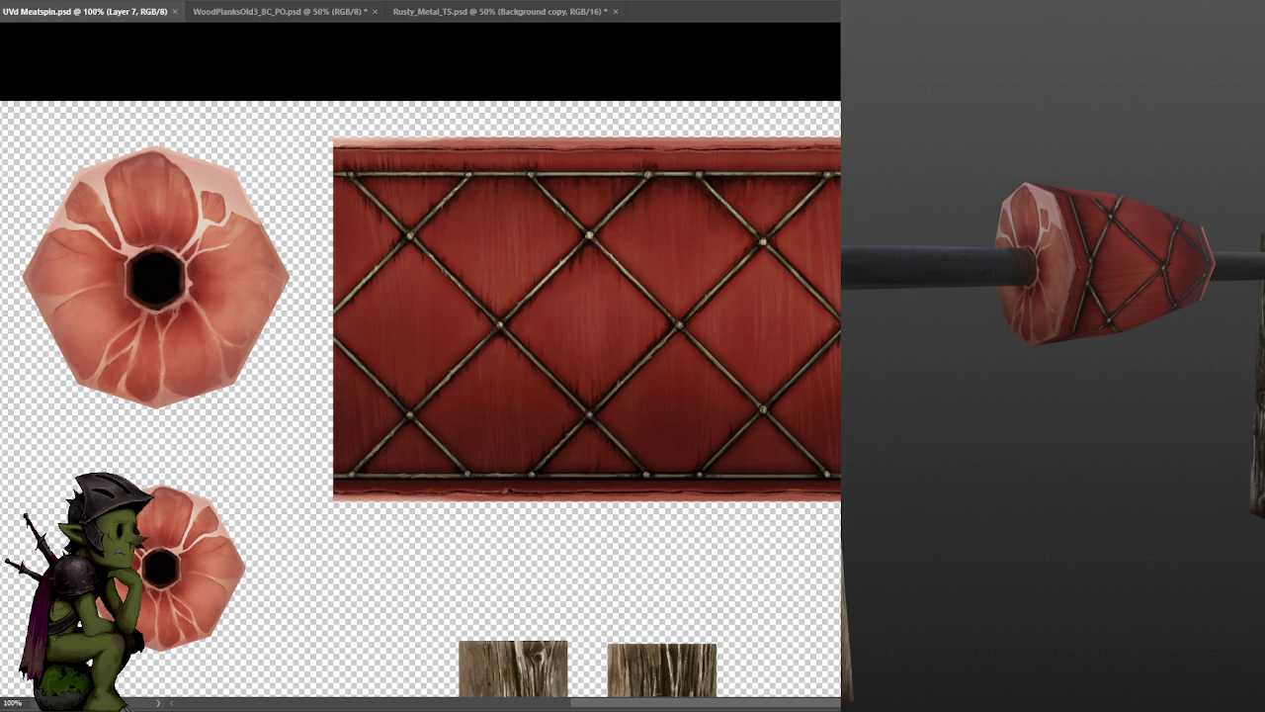
# - Darken the red texture with Levels, black input set to about 28
pyautogui.hotkey('ctrl', 'f')
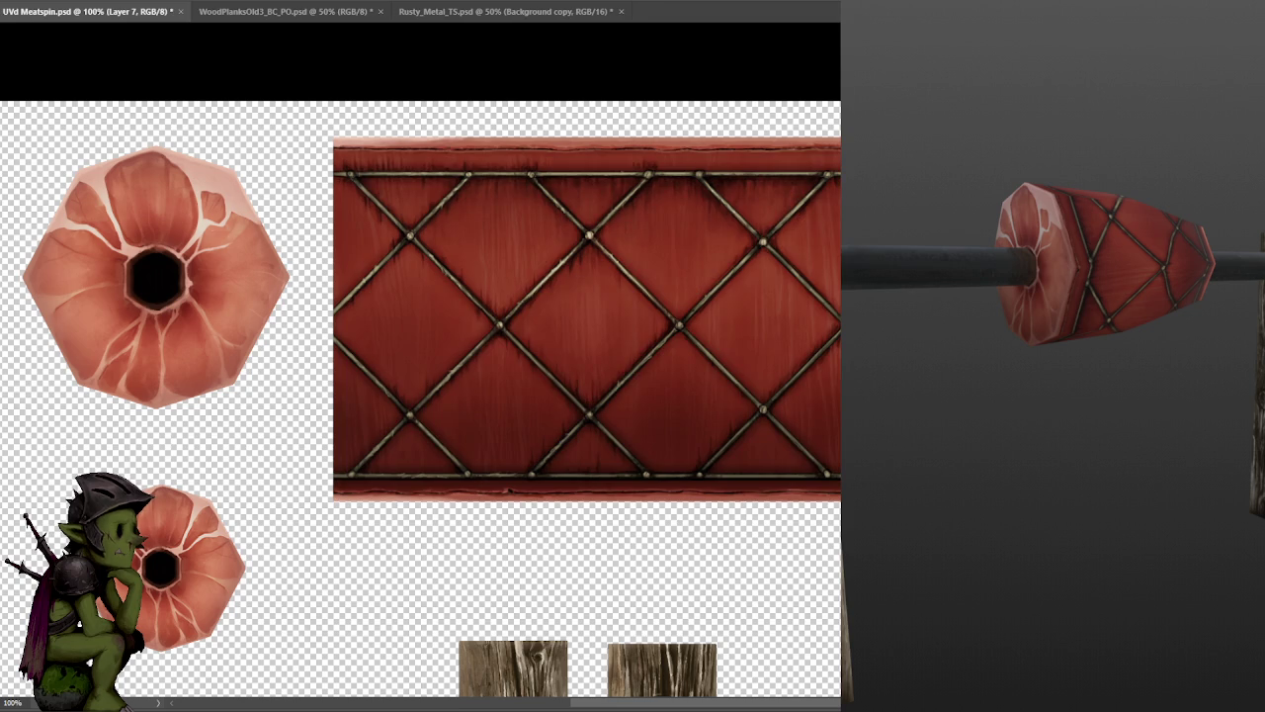
pyautogui.hotkey('ctrl', 'l')
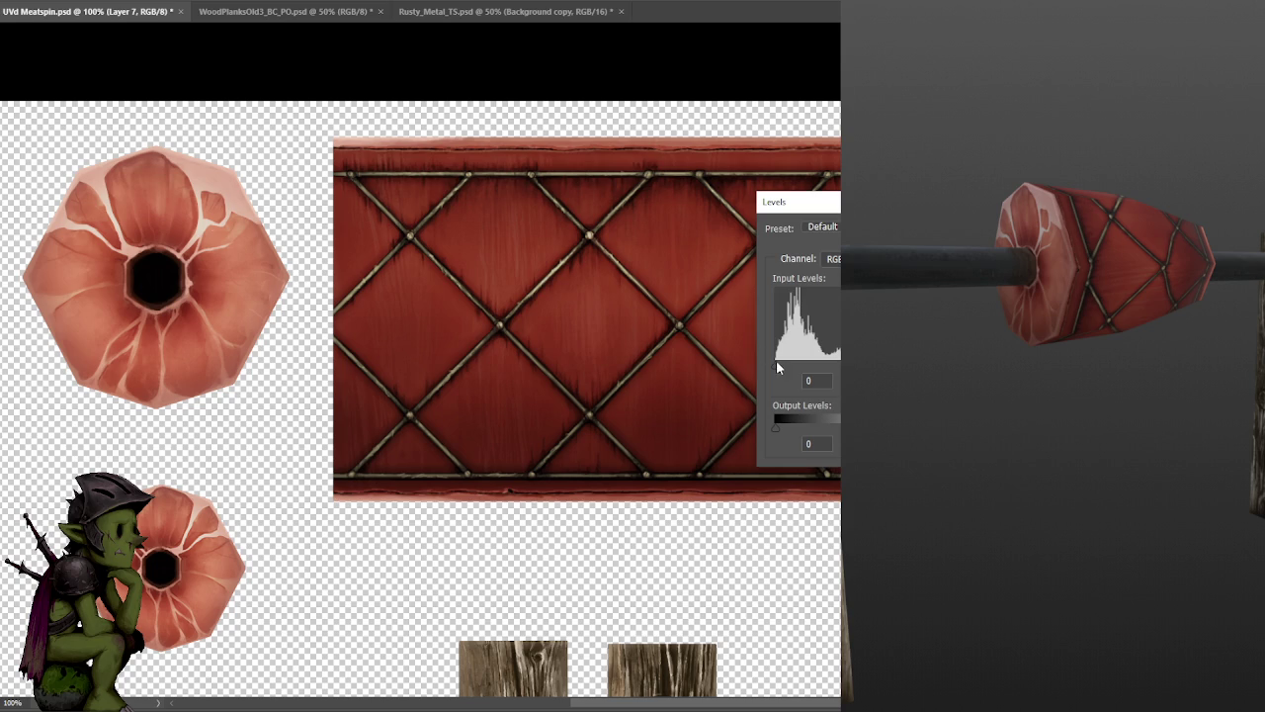
pyautogui.moveTo(777, 365); pyautogui.dragTo(797, 365)
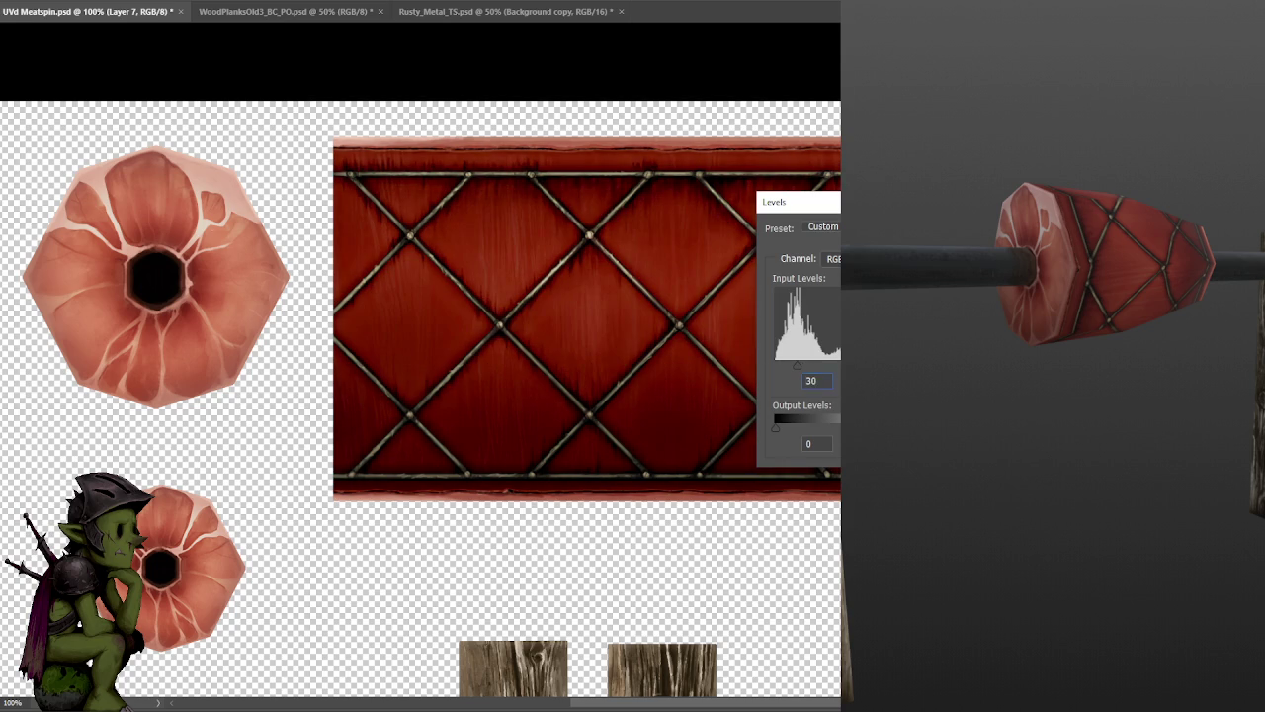
pyautogui.moveTo(797, 365); pyautogui.dragTo(787, 364)
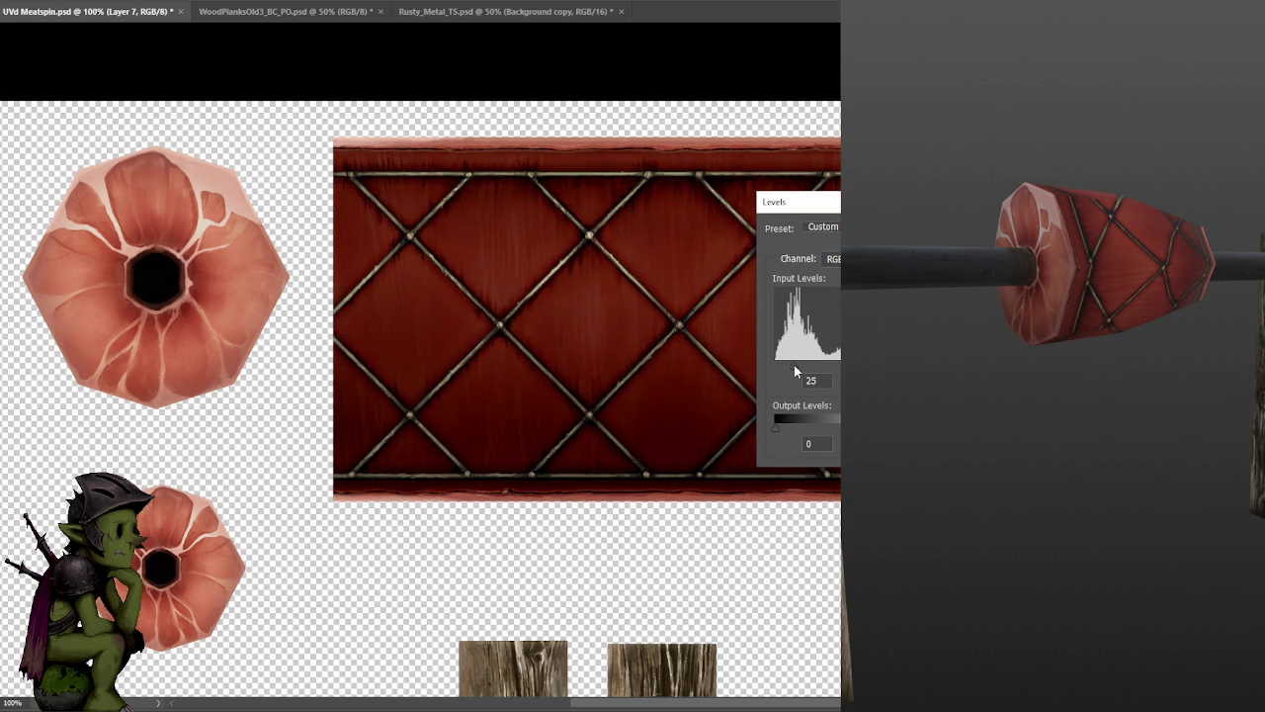
pyautogui.press('Tab')
pyautogui.press('Return')
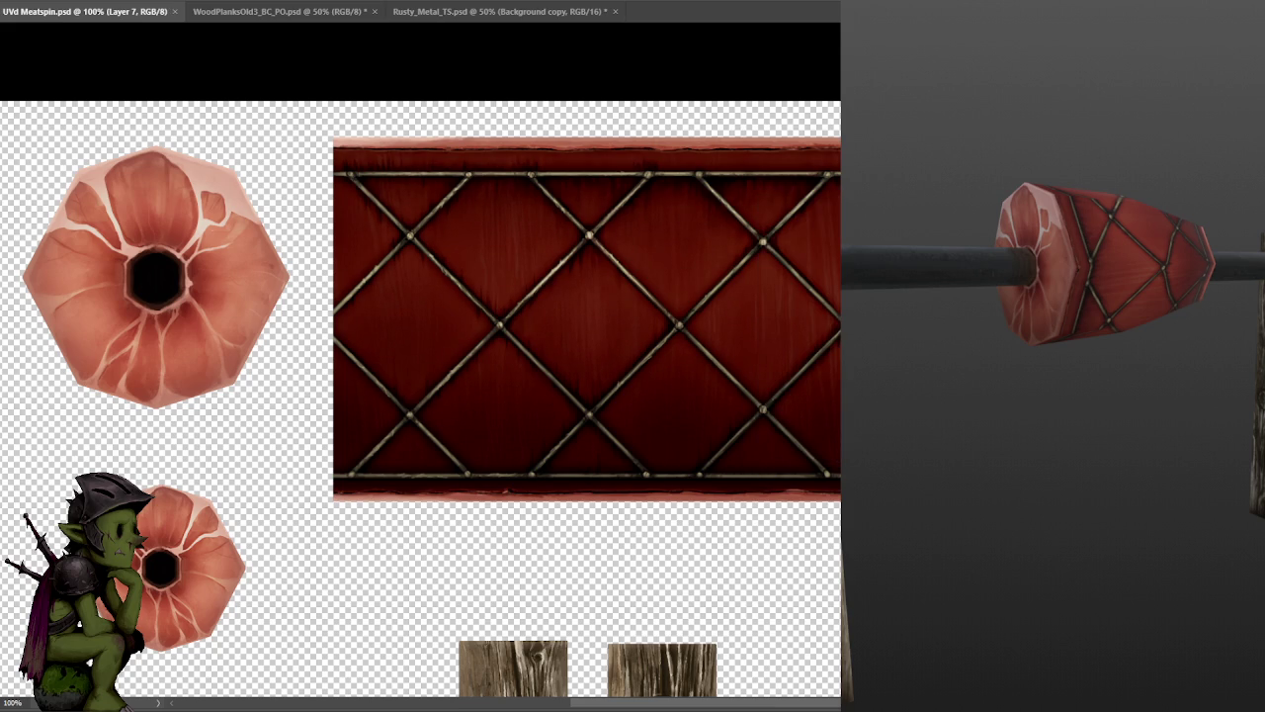
pyautogui.moveTo(1040, 439); pyautogui.dragTo(1107, 456)
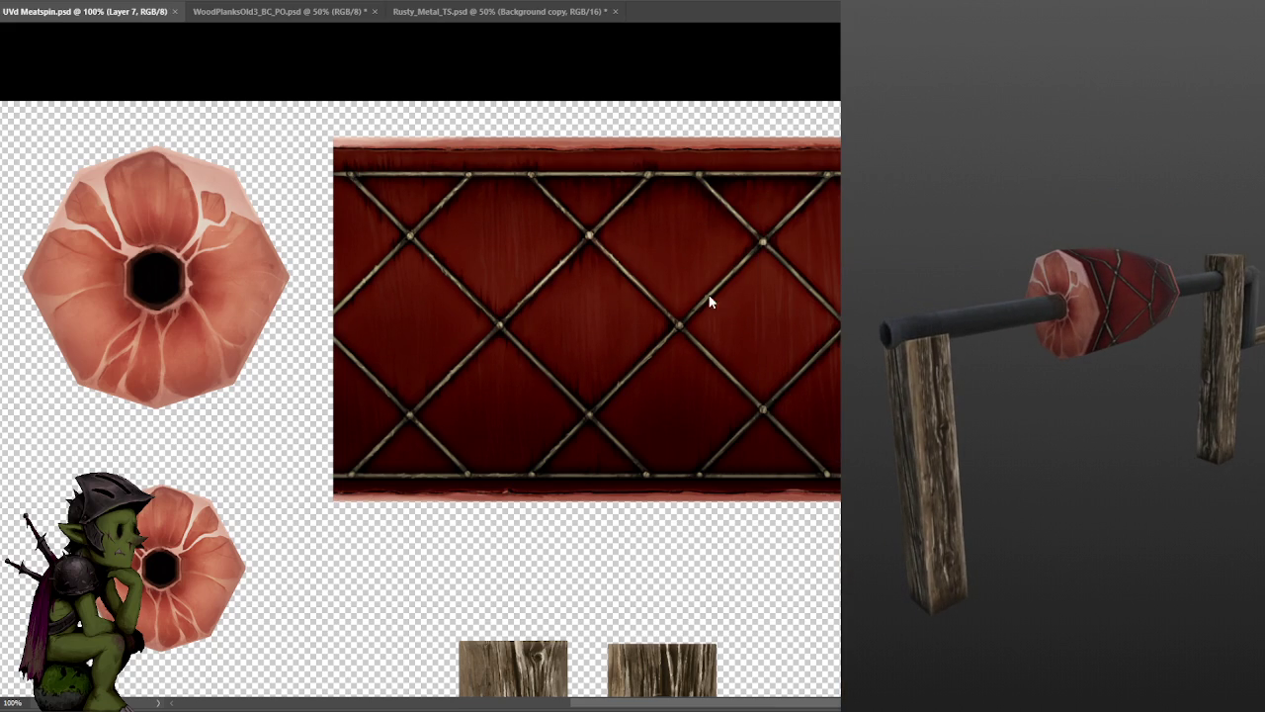
# - Compare darker and lighter versions, revert to the lighter red and save
pyautogui.hotkey('ctrl', 'z')
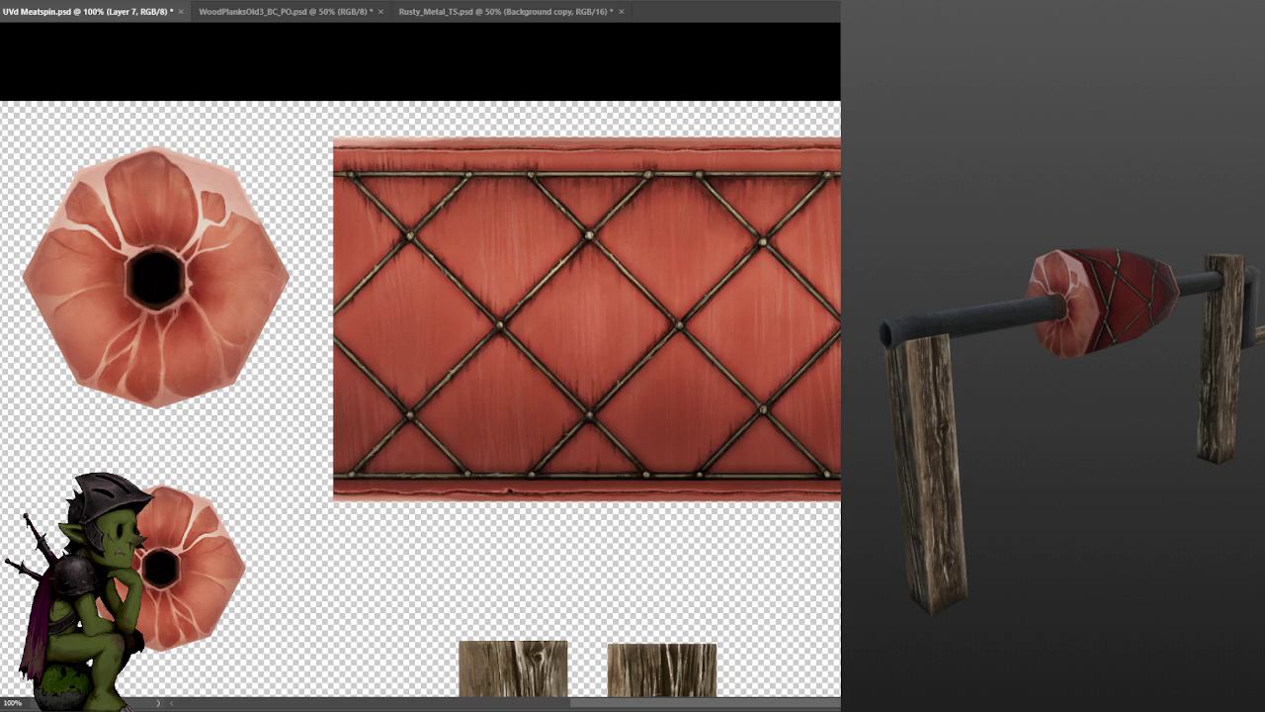
pyautogui.hotkey('ctrl', 'z')
pyautogui.hotkey('ctrl', 's')
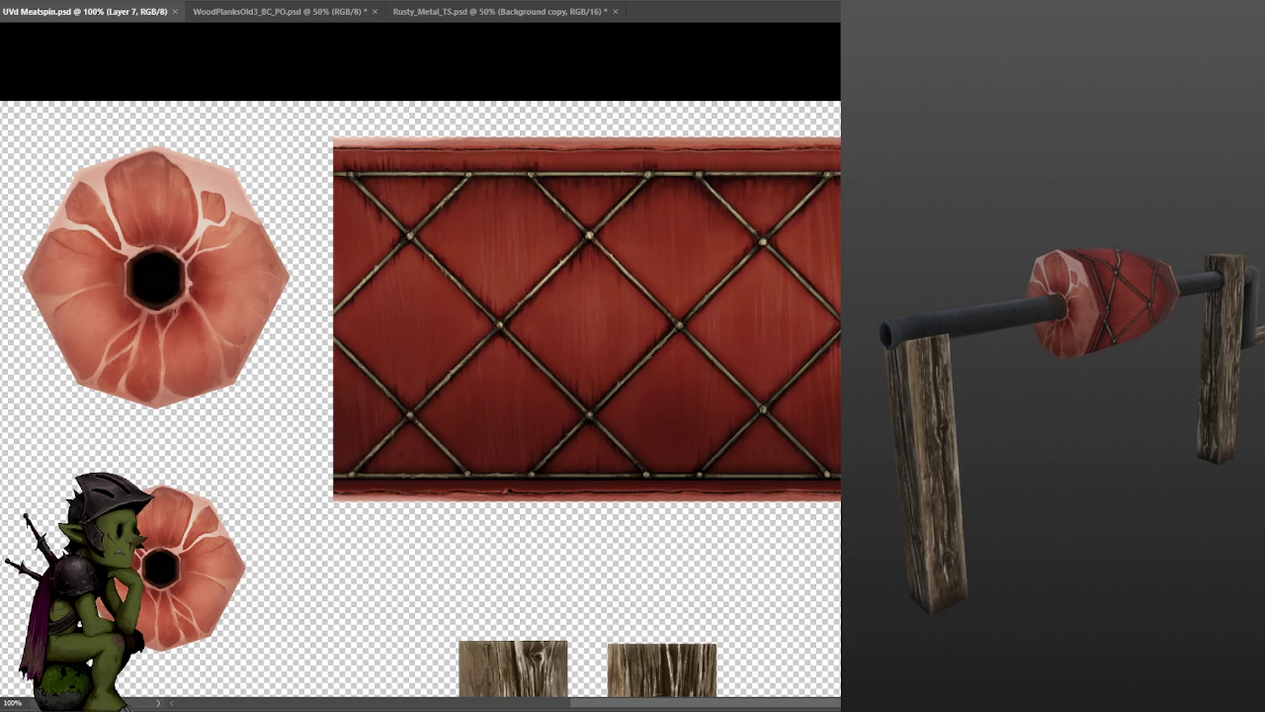
pyautogui.hotkey('ctrl', 'z')
pyautogui.hotkey('ctrl', 's')
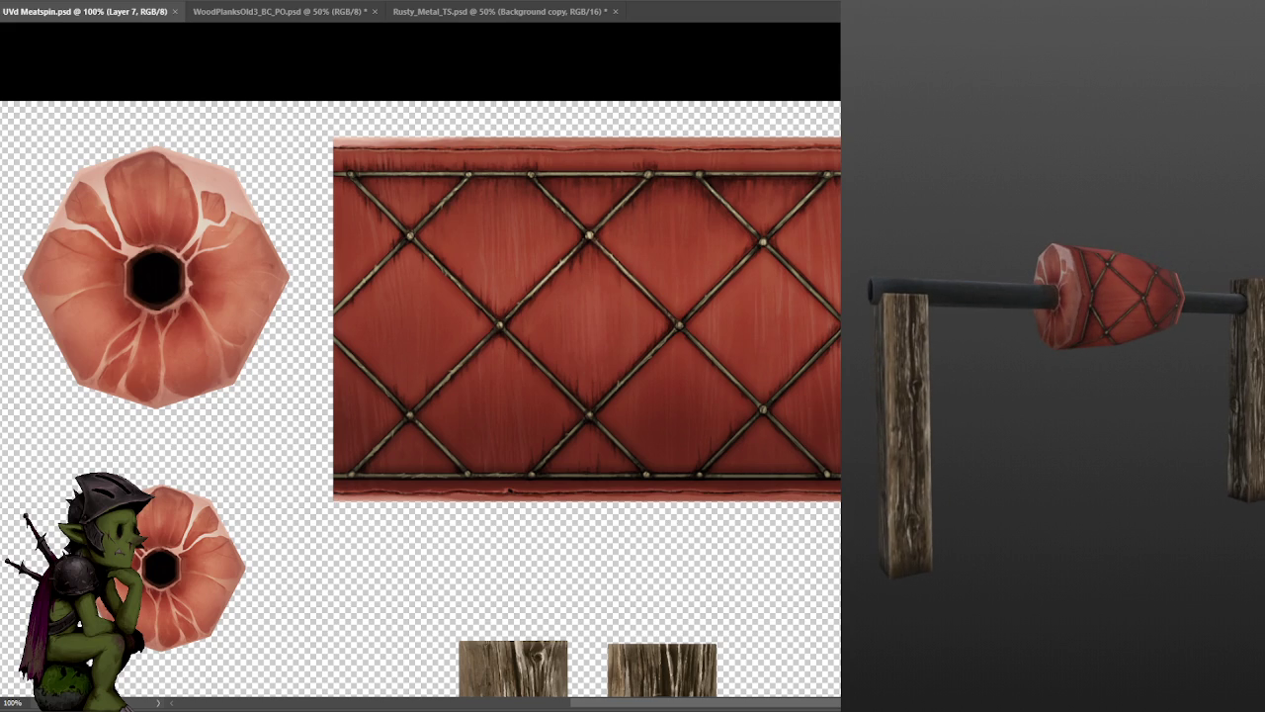
pyautogui.hotkey('ctrl', 's')
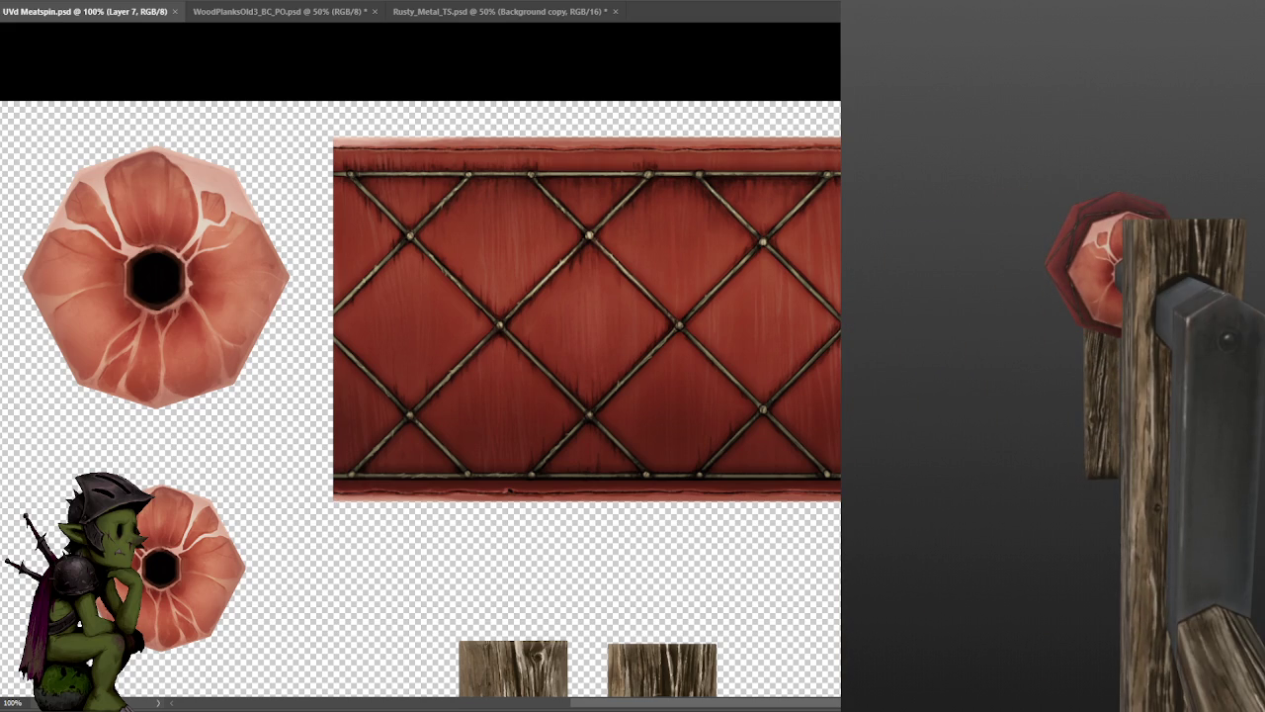
pyautogui.moveTo(436, 439); pyautogui.dragTo(751, 184)
# - Zoom to 200% centred on the metal bracket pieces and wood plank
pyautogui.moveTo(652, 332); pyautogui.dragTo(660, 203)
pyautogui.moveTo(669, 259); pyautogui.dragTo(669, 129)
pyautogui.moveTo(635, 358); pyautogui.dragTo(627, 196)
pyautogui.hotkey('ctrl', '+')
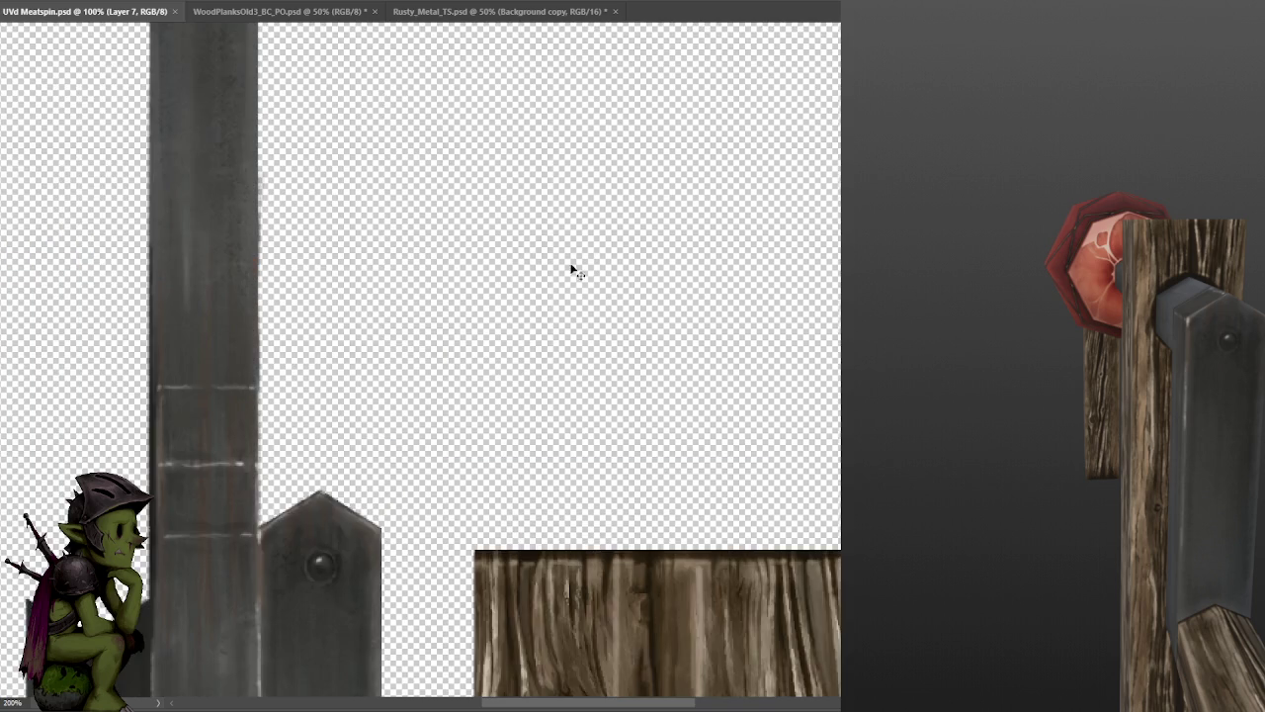
pyautogui.moveTo(464, 412); pyautogui.dragTo(629, 248)
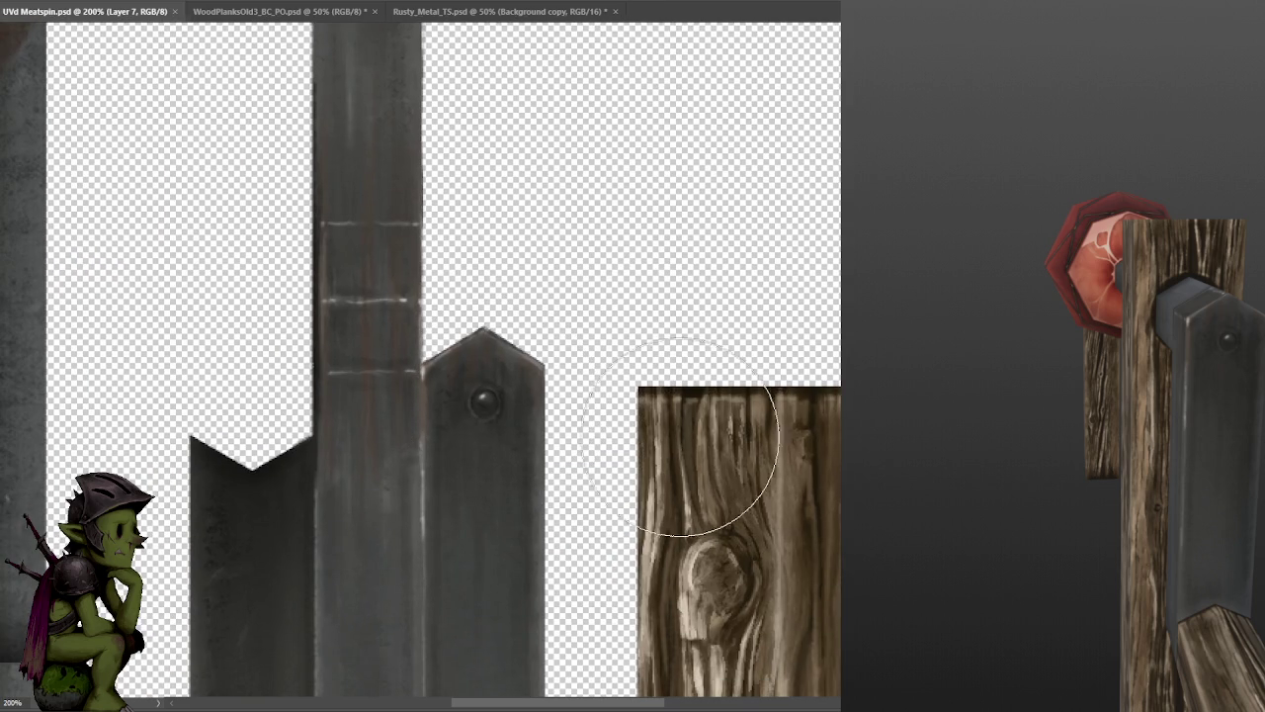
# - Shrink the brush down to a fine tip
pyautogui.press(']')
pyautogui.press(']')
pyautogui.press(']')
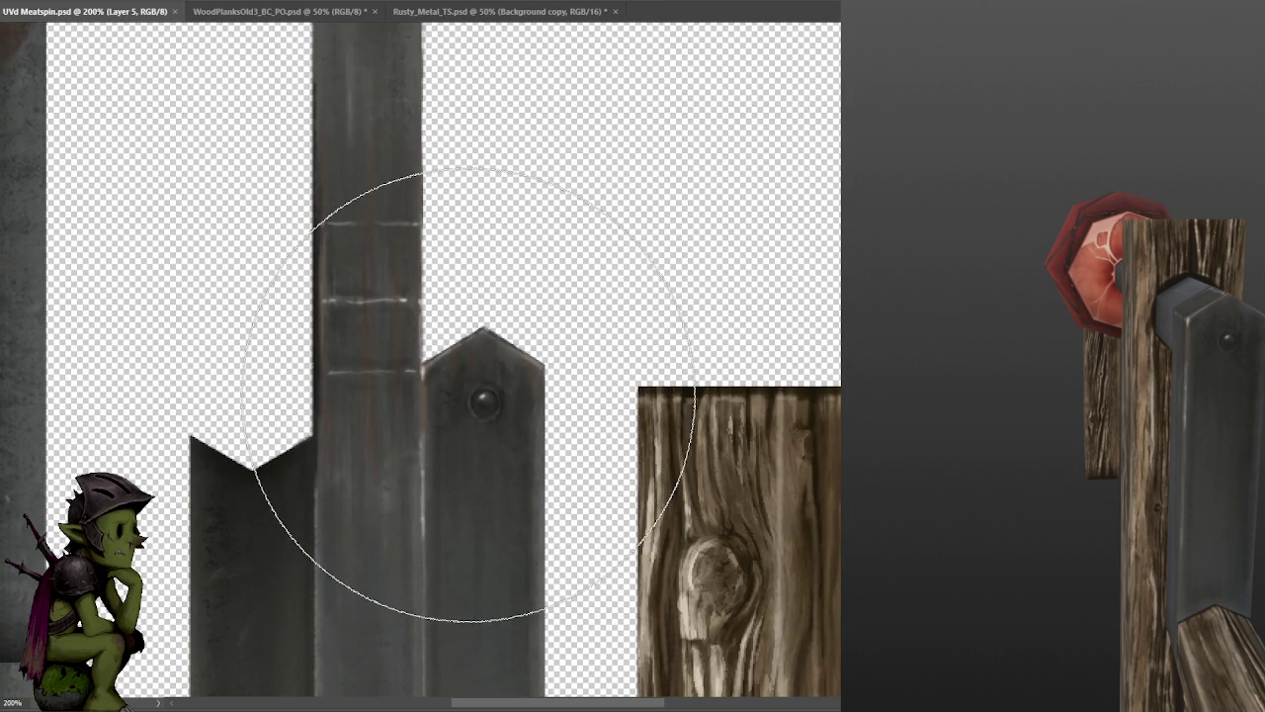
pyautogui.press('[')
pyautogui.press('[')
pyautogui.press('[')
pyautogui.press('[')
pyautogui.press(']')
pyautogui.press(']')
pyautogui.press(']')
pyautogui.press(']')
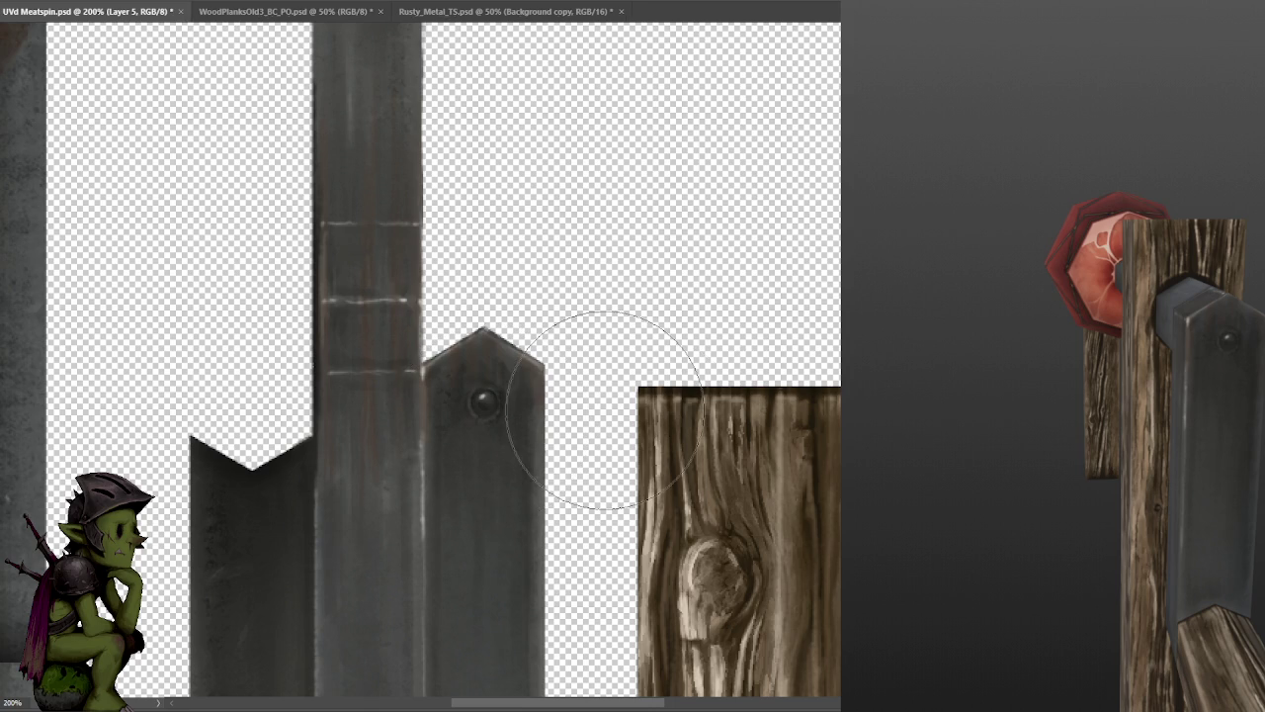
pyautogui.press('[')
pyautogui.press('[')
pyautogui.press('[')
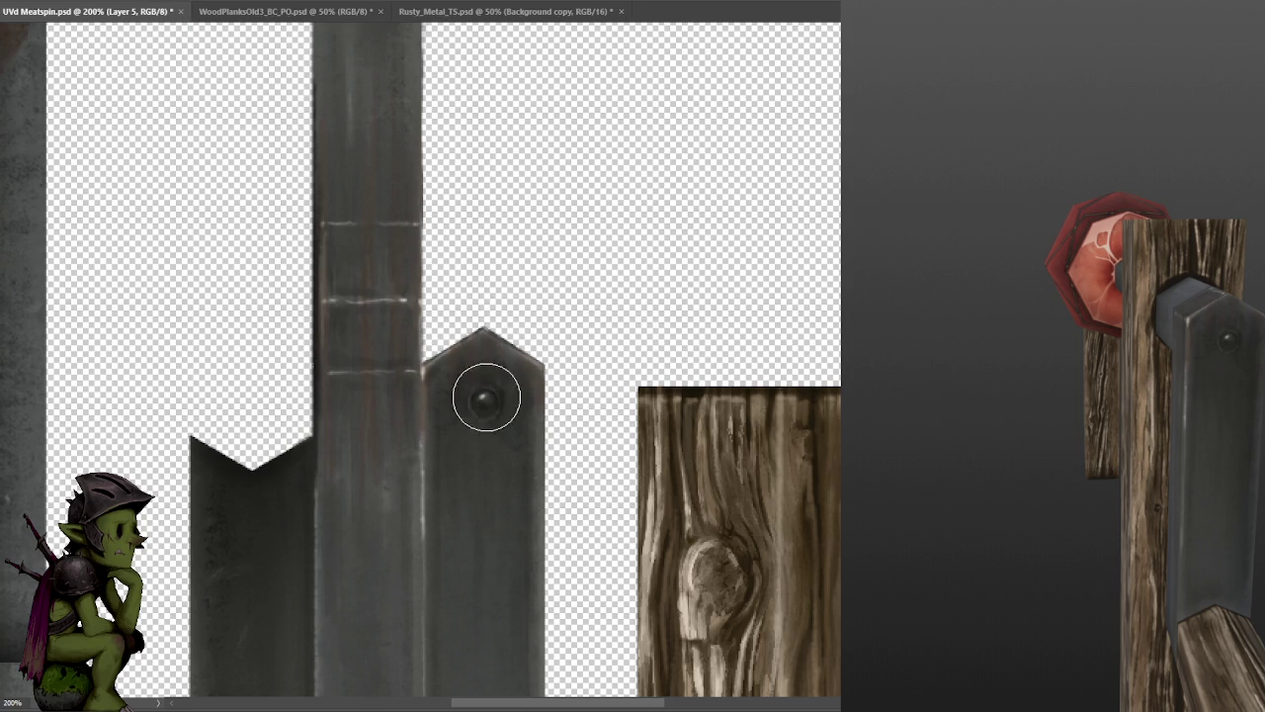
pyautogui.press('[')
pyautogui.press('[')
pyautogui.press('[')
pyautogui.press('[')
pyautogui.press('[')
pyautogui.press('[')
pyautogui.press('[')
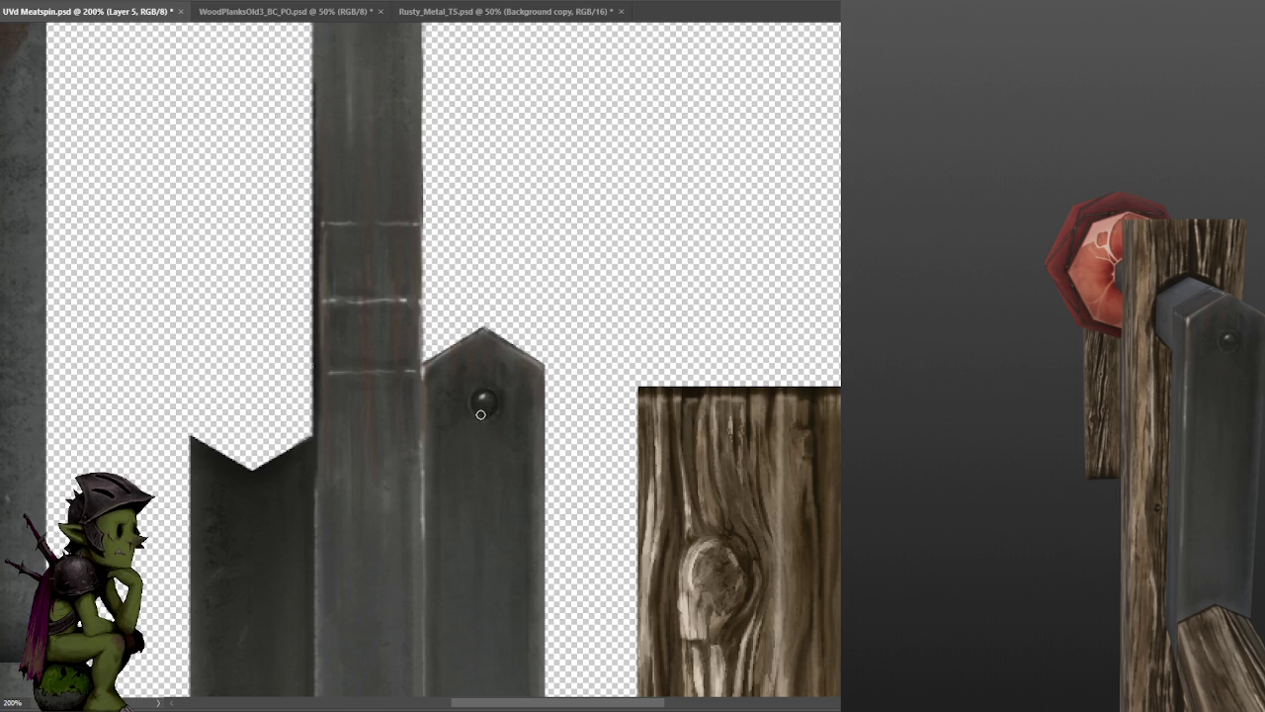
# - Save the texture sheet, check the bracket on the 3D model, and zoom back out
pyautogui.hotkey('ctrl', 's')
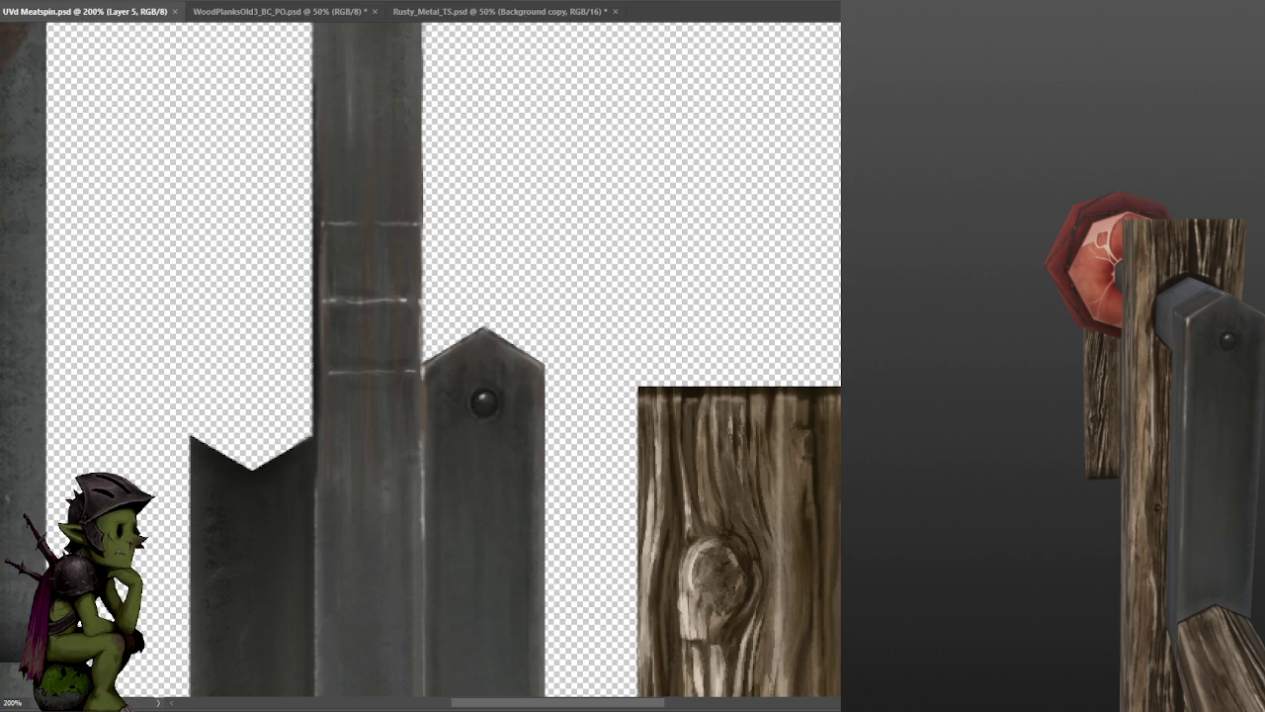
pyautogui.moveTo(1137, 366); pyautogui.dragTo(1205, 368, button='middle')
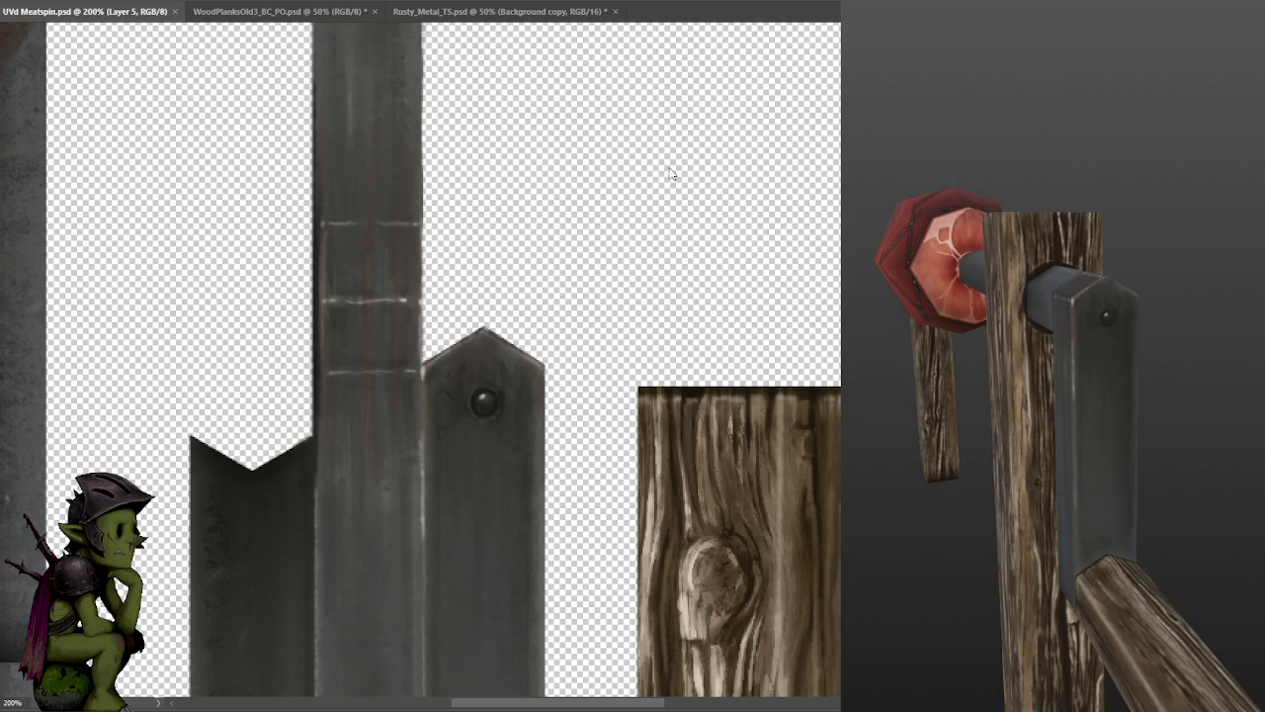
pyautogui.hotkey('ctrl', '-')
pyautogui.hotkey('ctrl', '-')
pyautogui.moveTo(656, 231)
pyautogui.mouseDown()
pyautogui.moveTo(644, 231)
pyautogui.moveTo(633, 276)
pyautogui.mouseUp()
# - Zoom the canvas out further and orbit the 3D model to a side view of the meat
pyautogui.hotkey('ctrl', '-')
pyautogui.moveTo(989, 436); pyautogui.dragTo(1078, 441, button='middle')
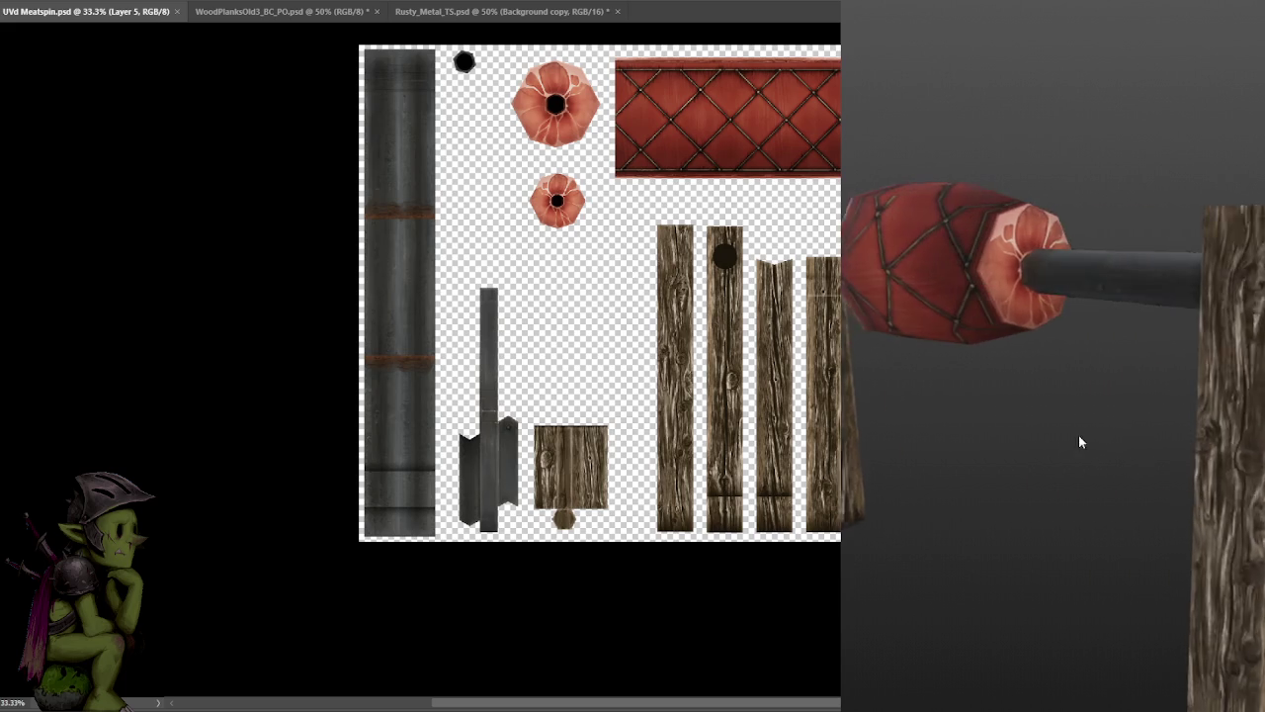
pyautogui.moveTo(1223, 438); pyautogui.dragTo(1150, 445, button='middle')
pyautogui.moveTo(1243, 429)
pyautogui.mouseDown(button='middle')
pyautogui.moveTo(1087, 435)
pyautogui.moveTo(1106, 424)
pyautogui.mouseUp(button='middle')
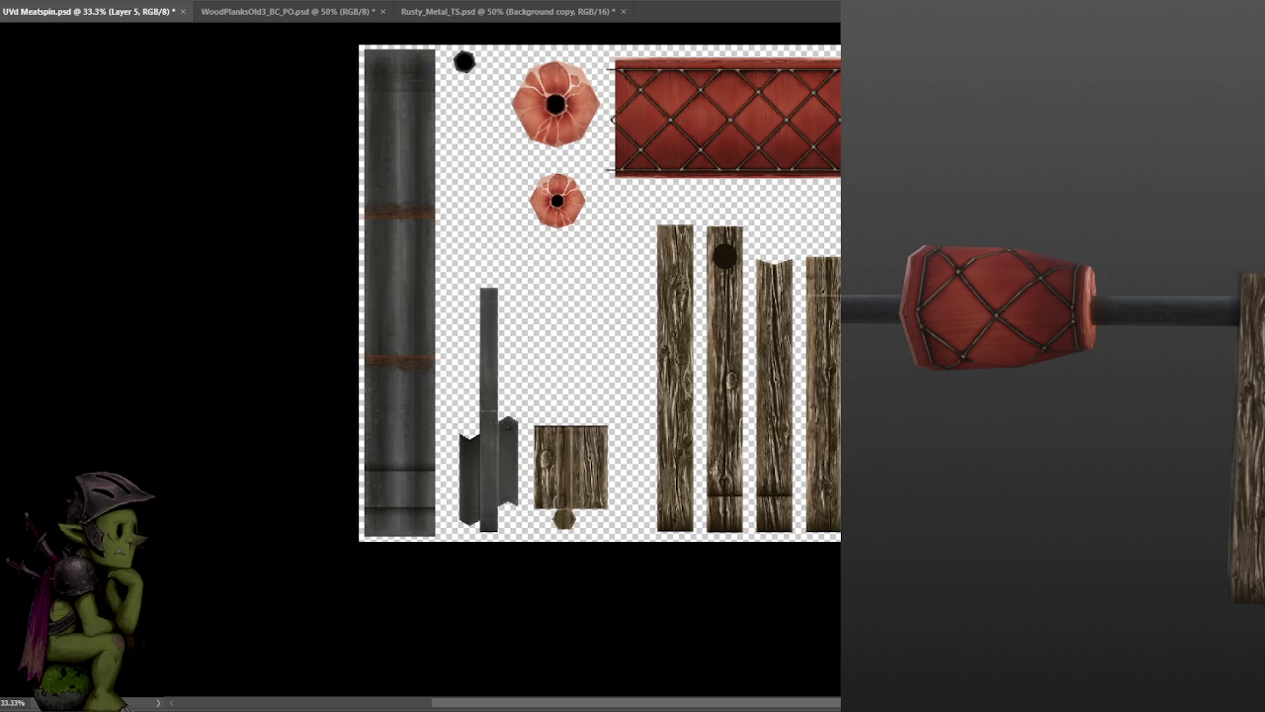
# - Select Layer 9 copy 3 and show the plain black line layer over the quilted strip
pyautogui.hotkey('alt', ']')
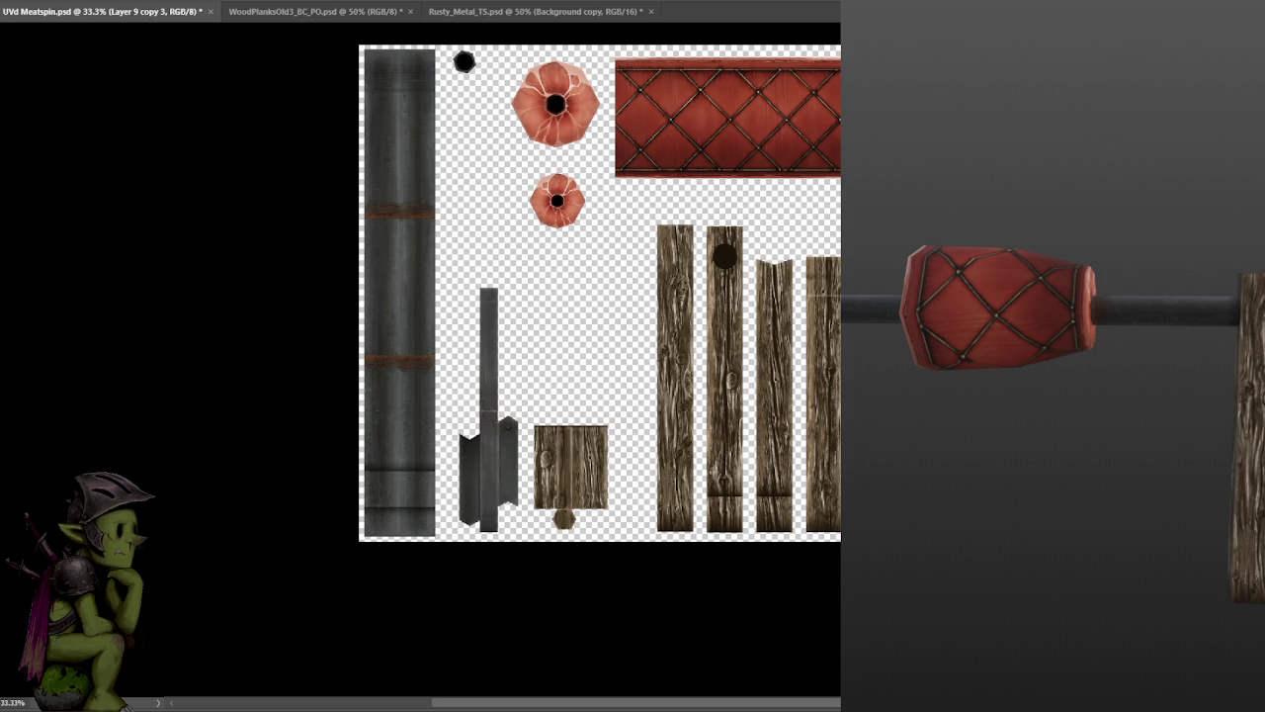
pyautogui.keyDown('alt'); pyautogui.scroll(2, 719, 560); pyautogui.keyUp('alt')
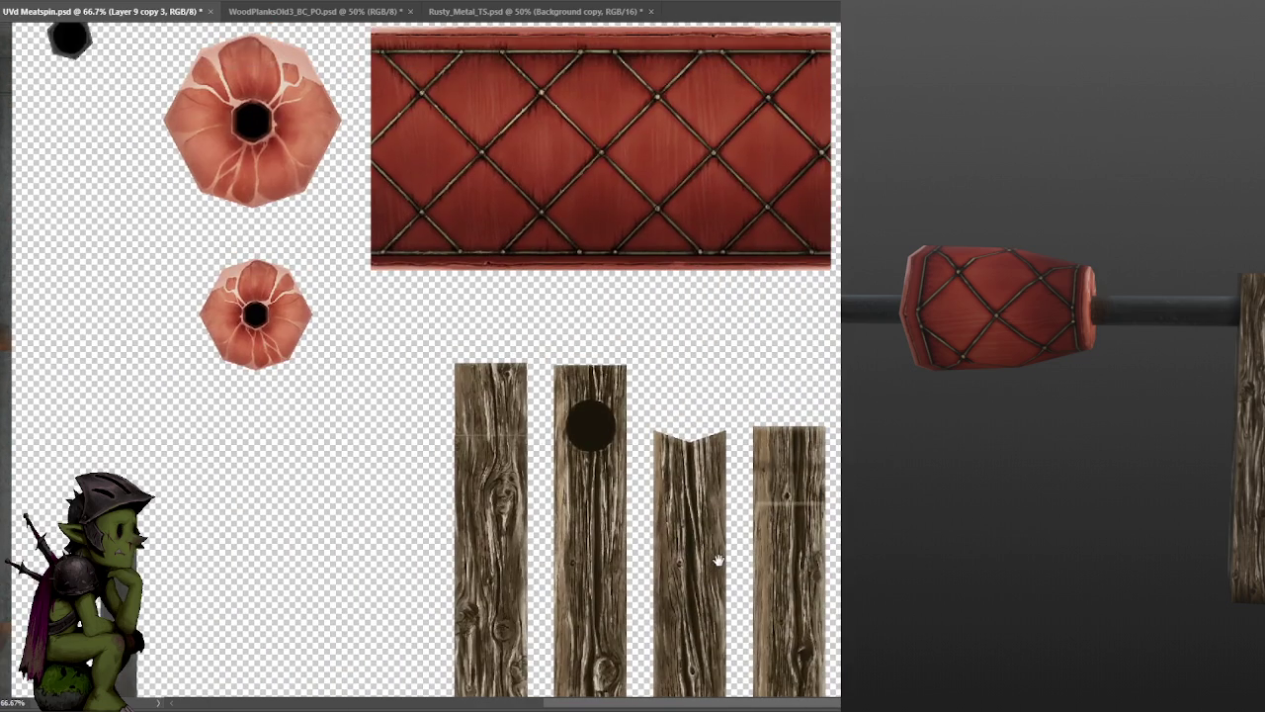
pyautogui.moveTo(719, 561); pyautogui.dragTo(758, 592)
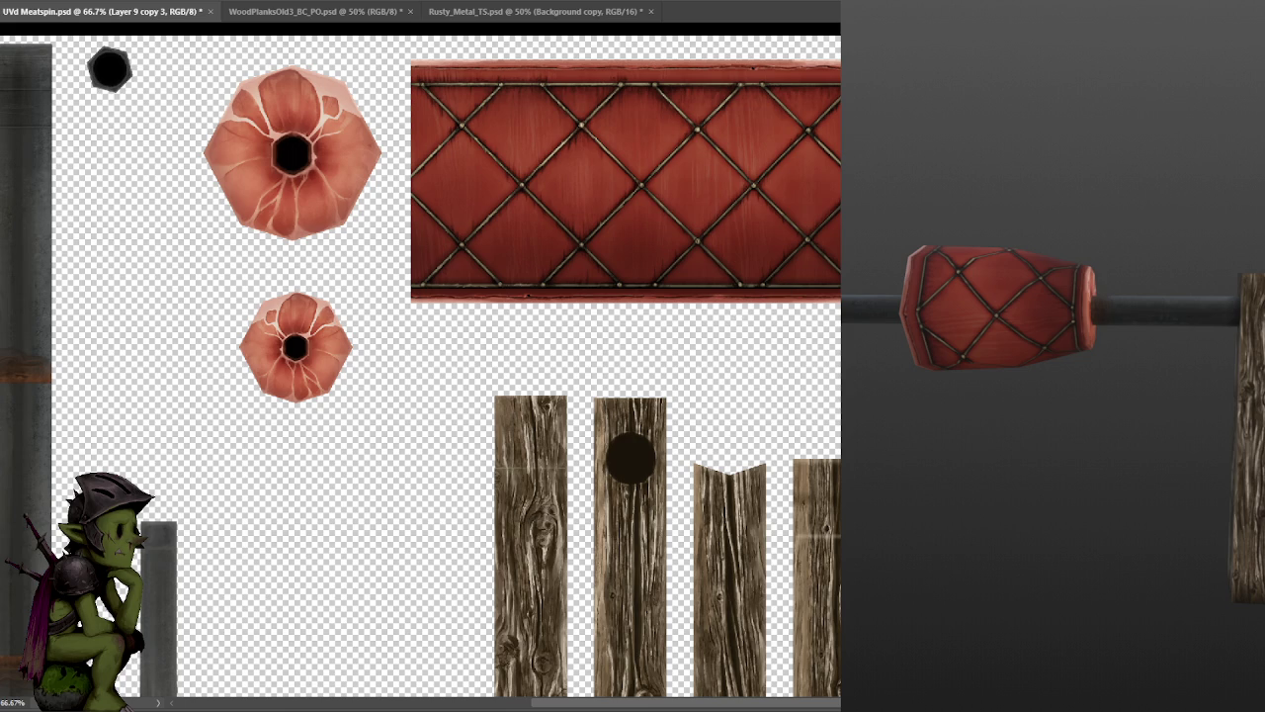
pyautogui.hotkey('ctrl', ',')
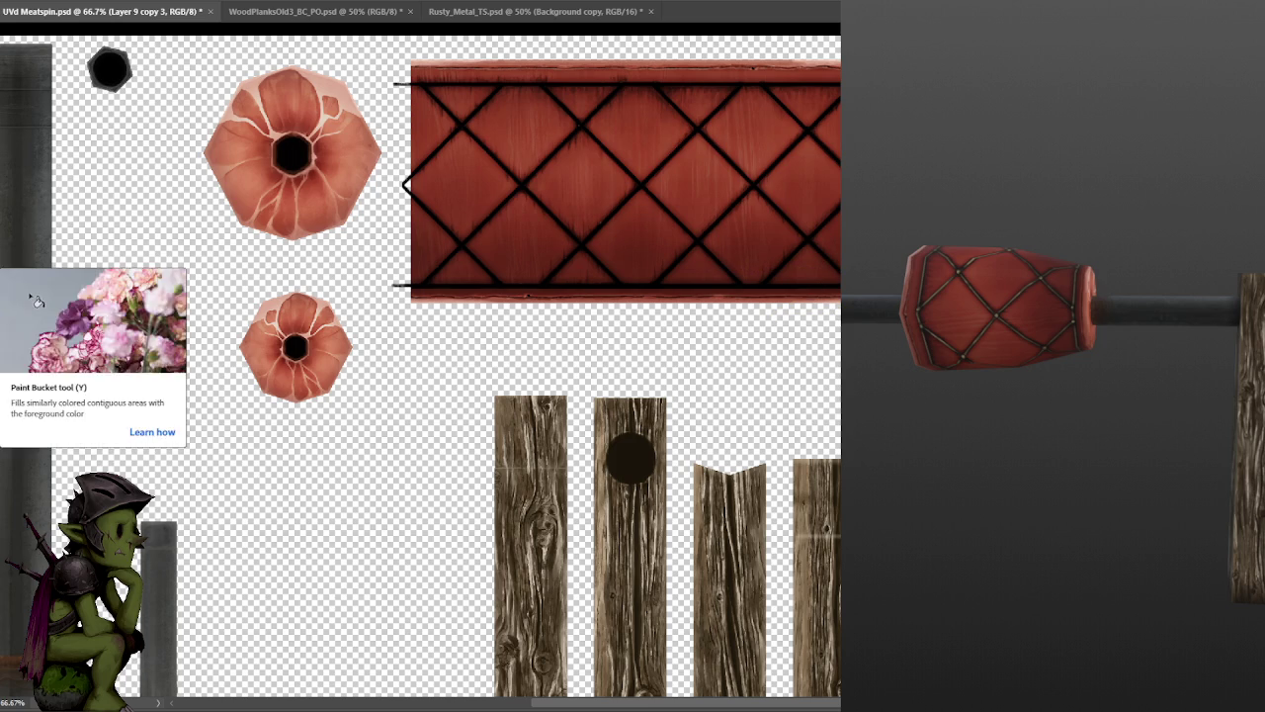
# - Paint over the strip's diamond lines and borders in red with the Brush tool
pyautogui.rightClick(4, 265)
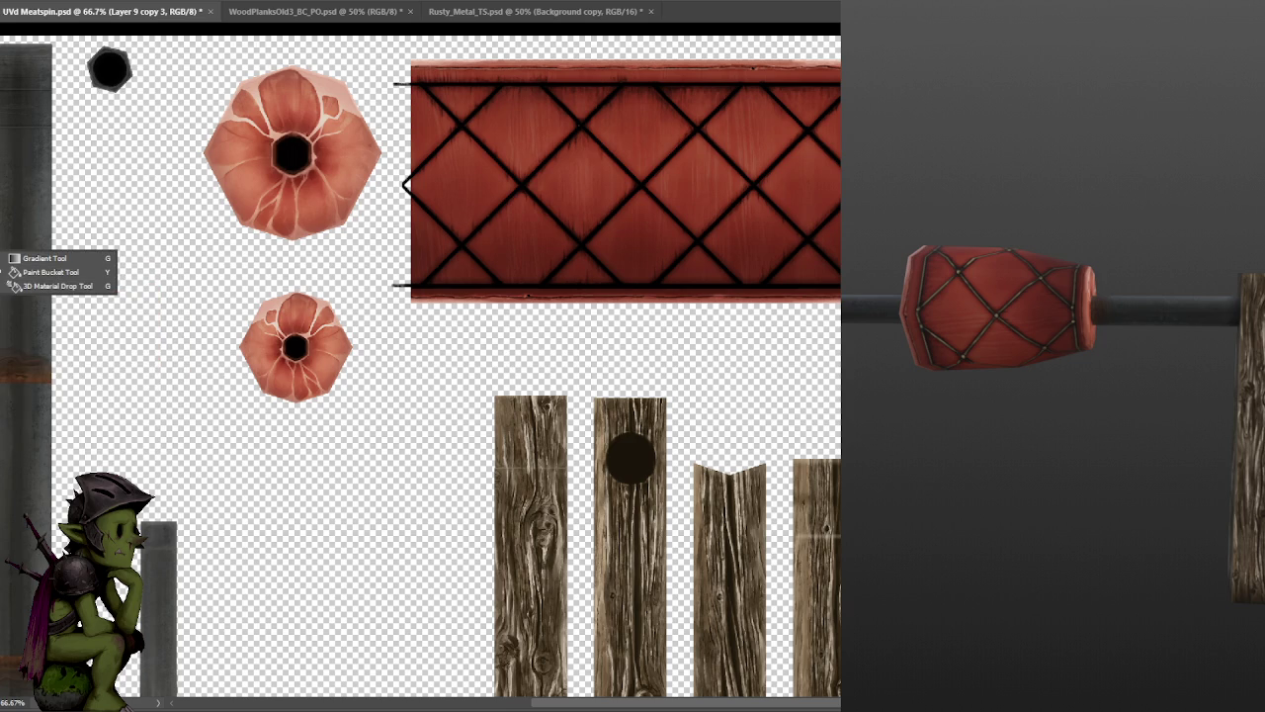
pyautogui.click(92, 201)
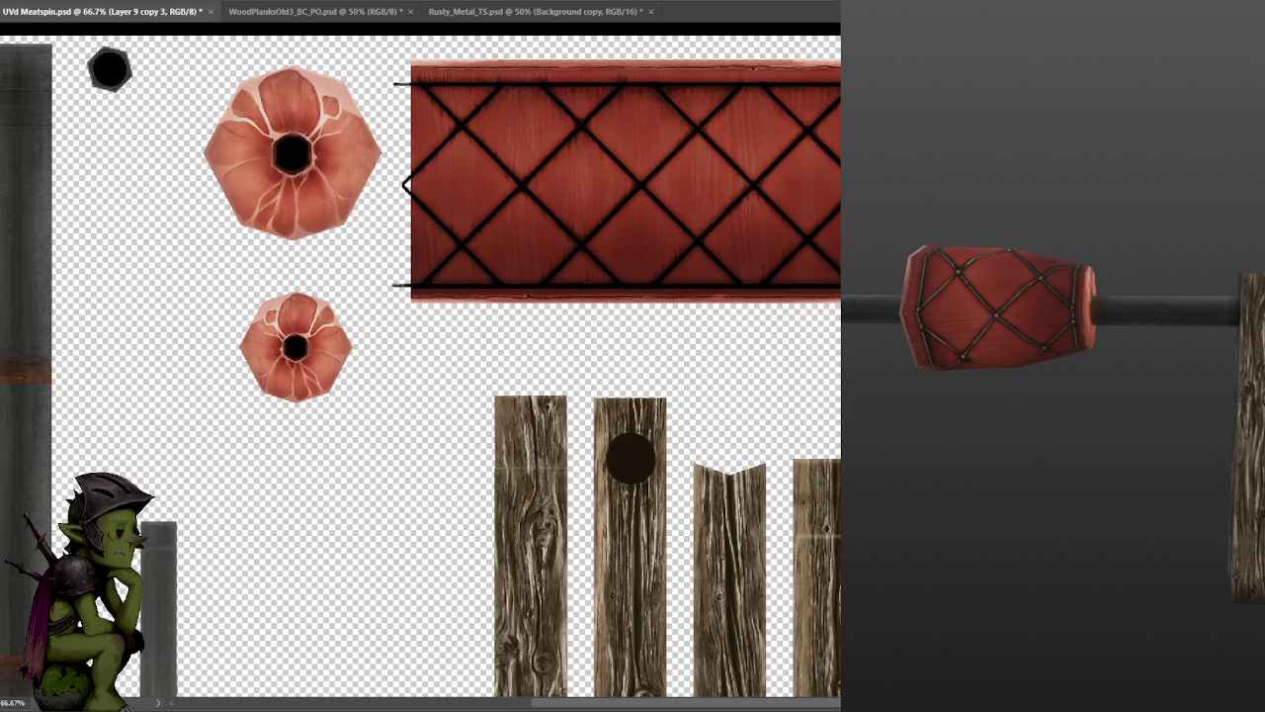
pyautogui.rightClick(50, 196)
pyautogui.click(50, 195)
pyautogui.moveTo(394, 285); pyautogui.dragTo(492, 216)
pyautogui.moveTo(443, 146)
pyautogui.mouseDown()
pyautogui.moveTo(428, 187)
pyautogui.moveTo(500, 85)
pyautogui.moveTo(486, 148)
pyautogui.mouseUp()
pyautogui.moveTo(394, 84)
pyautogui.mouseDown()
pyautogui.moveTo(840, 84)
pyautogui.moveTo(791, 233)
pyautogui.moveTo(768, 254)
pyautogui.mouseUp()
pyautogui.moveTo(840, 285); pyautogui.dragTo(455, 284)
pyautogui.moveTo(461, 124); pyautogui.dragTo(534, 237)
pyautogui.moveTo(521, 186)
pyautogui.mouseDown()
pyautogui.moveTo(563, 149)
pyautogui.moveTo(623, 237)
pyautogui.moveTo(654, 240)
pyautogui.moveTo(697, 123)
pyautogui.moveTo(753, 185)
pyautogui.mouseUp()
pyautogui.moveTo(754, 186); pyautogui.dragTo(694, 247)
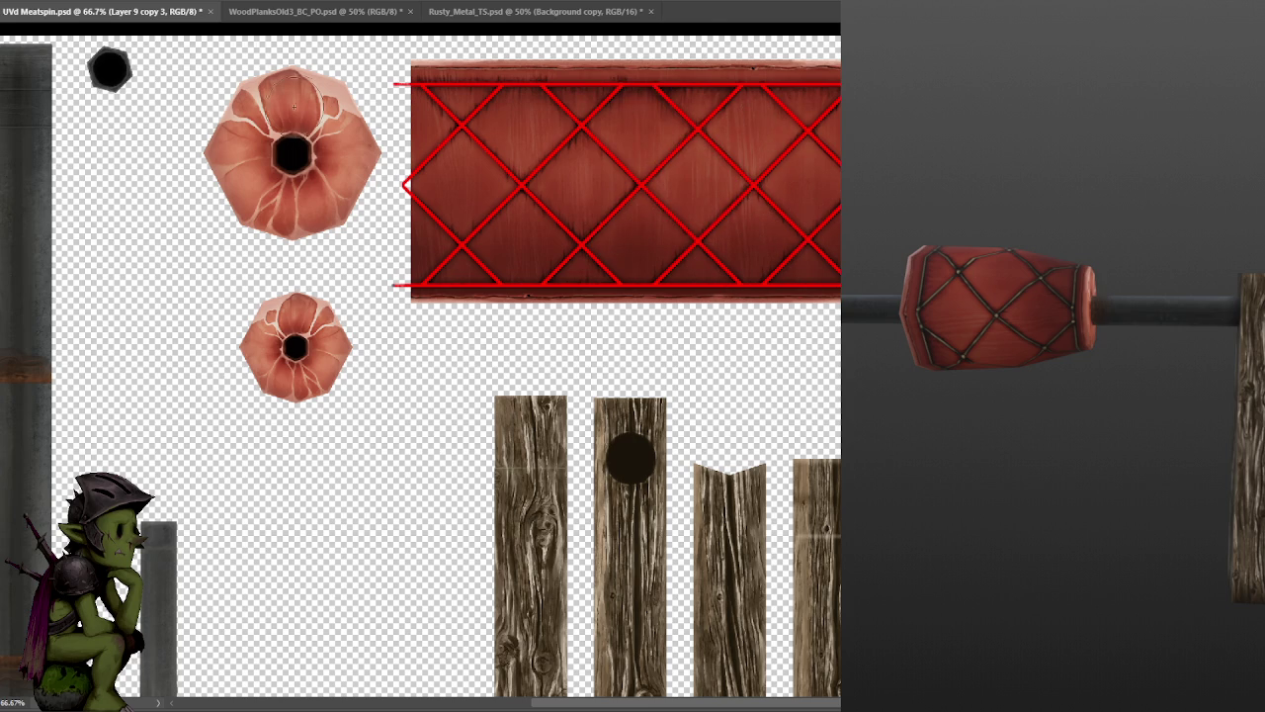
# - Erase the stray line ends left of the strip, save, and select Layer 7
pyautogui.press('m')
pyautogui.moveTo(377, 60); pyautogui.dragTo(411, 313)
pyautogui.press('Delete')
pyautogui.hotkey('ctrl', 'd')
pyautogui.hotkey('ctrl', 's')
pyautogui.hotkey('alt', '[')
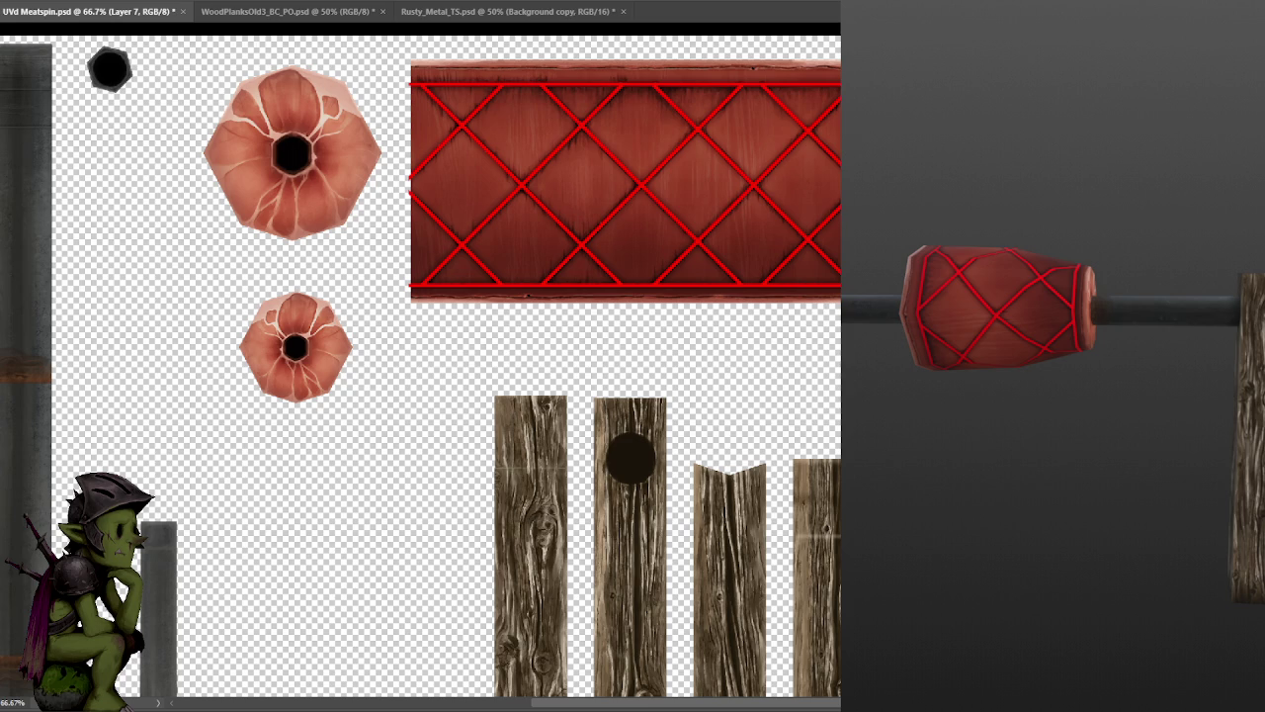
# - Pick bright green, paint the strip's background behind the red lines, and save
pyautogui.press('F6')
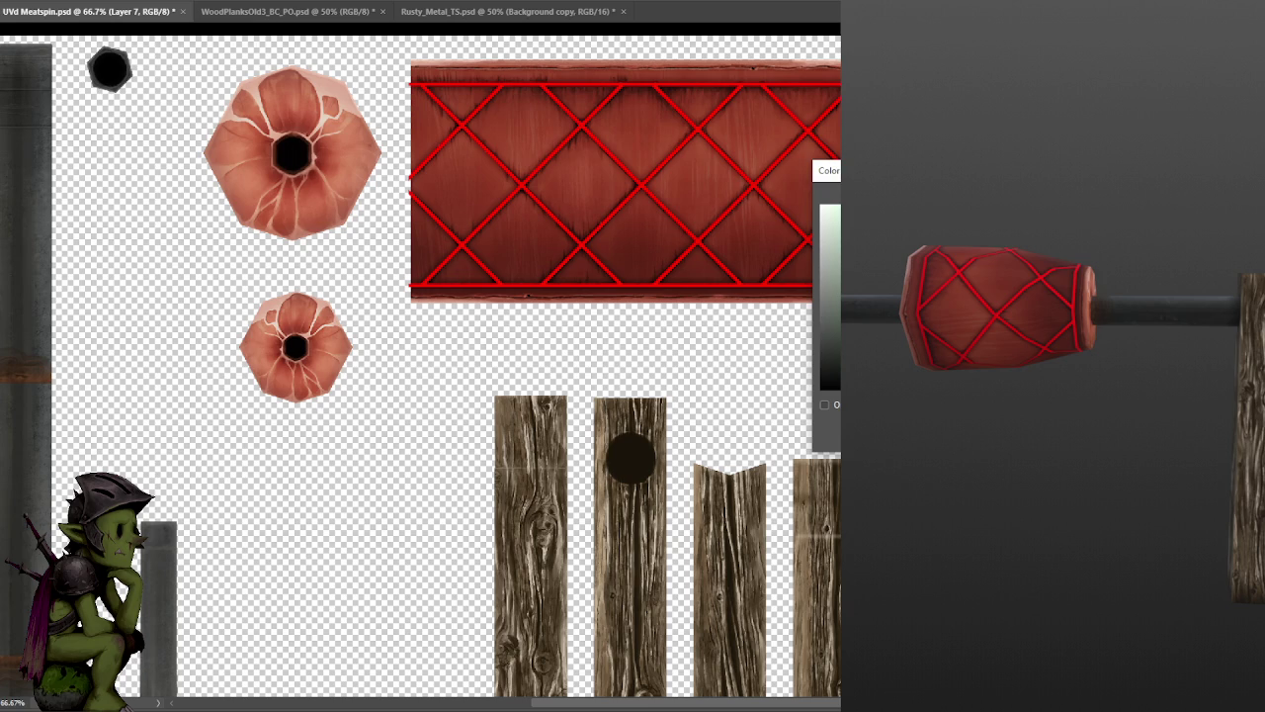
pyautogui.press('F6')
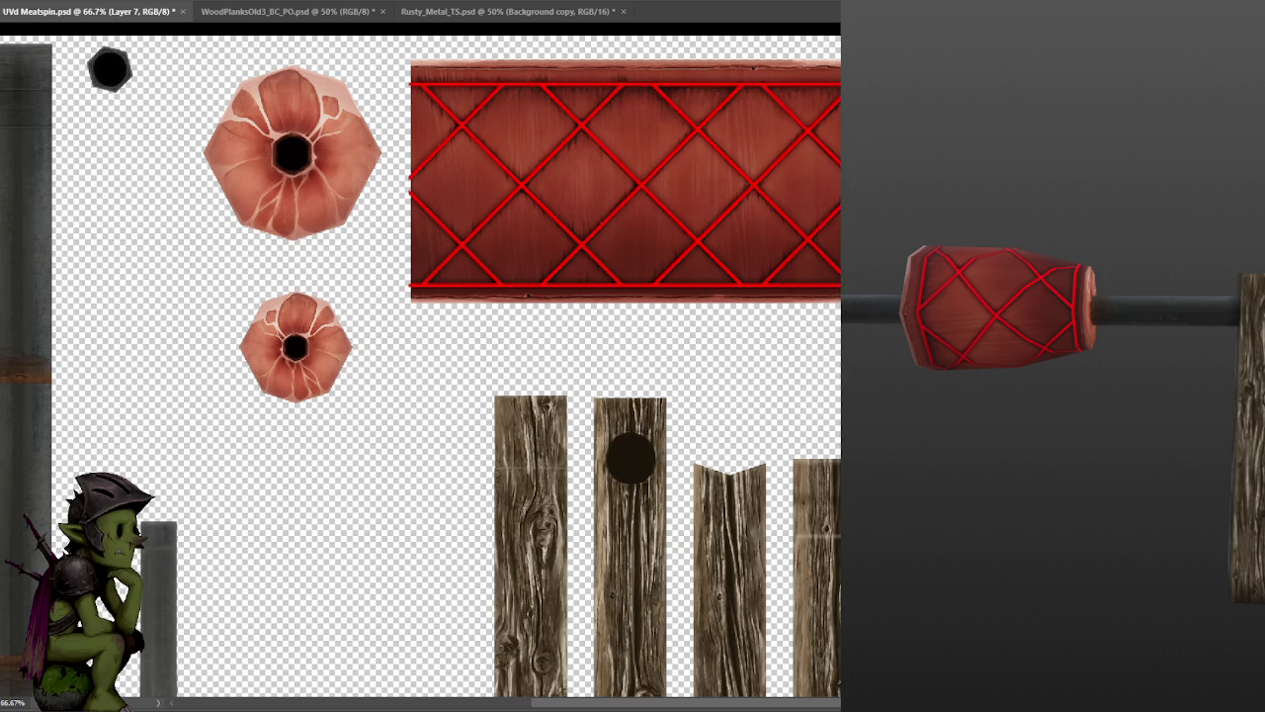
pyautogui.moveTo(830, 321)
pyautogui.mouseDown()
pyautogui.moveTo(593, 272)
pyautogui.moveTo(464, 296)
pyautogui.moveTo(420, 247)
pyautogui.moveTo(420, 109)
pyautogui.moveTo(435, 74)
pyautogui.moveTo(821, 80)
pyautogui.moveTo(830, 252)
pyautogui.moveTo(435, 262)
pyautogui.moveTo(830, 213)
pyautogui.moveTo(830, 169)
pyautogui.moveTo(454, 148)
pyautogui.moveTo(490, 117)
pyautogui.moveTo(836, 123)
pyautogui.mouseUp()
pyautogui.moveTo(593, 129); pyautogui.dragTo(647, 129)
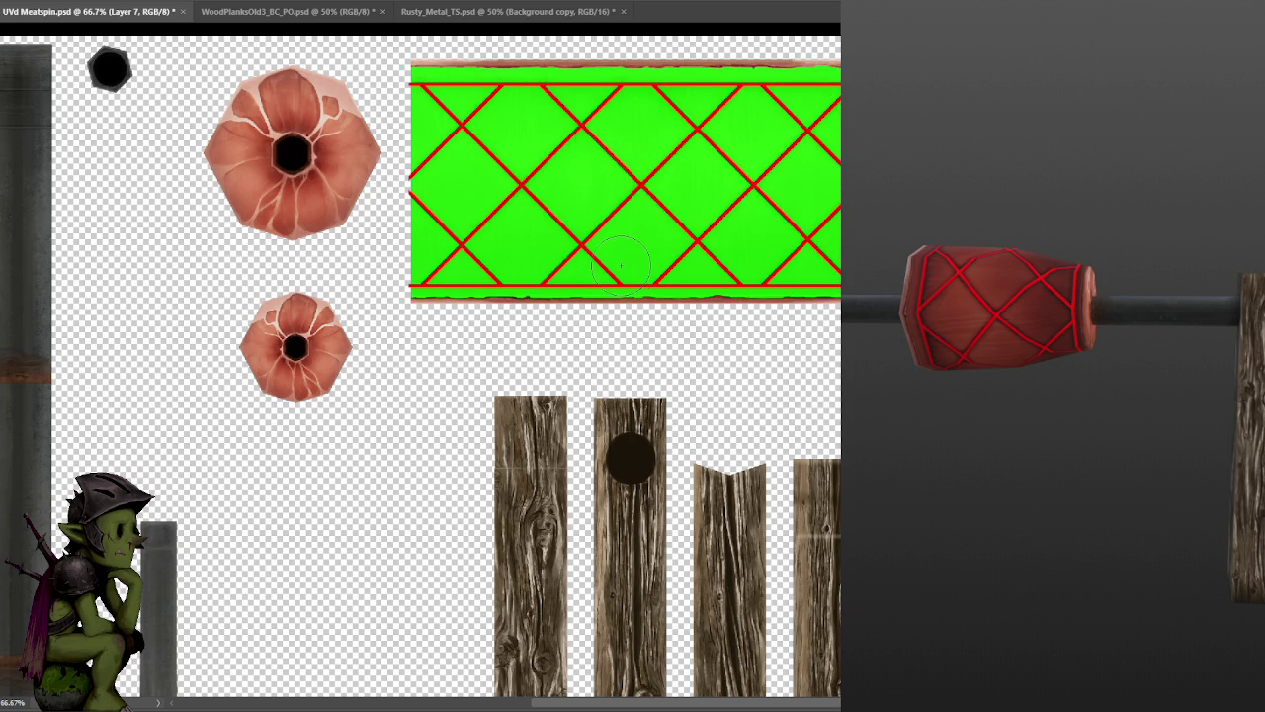
pyautogui.hotkey('ctrl', 's')
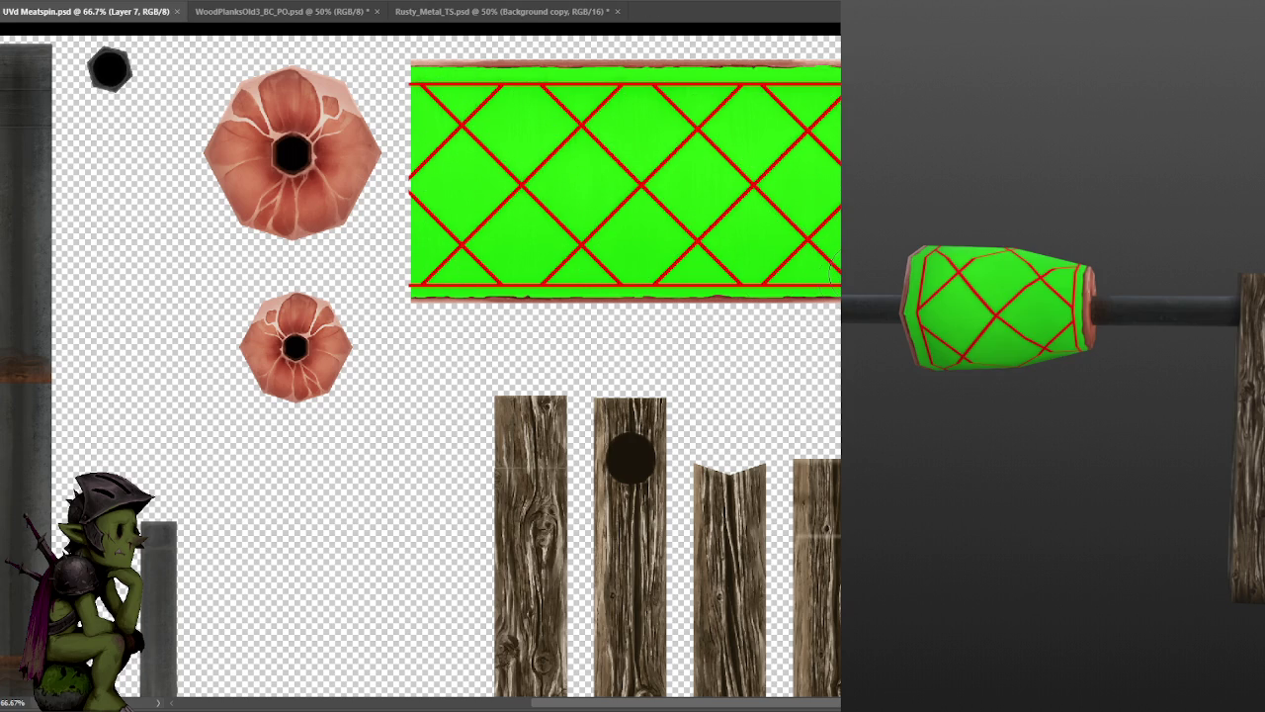
# - Select Layer 9 copy 3, hide the green-and-red mask layer, and save
pyautogui.hotkey('alt', '[')
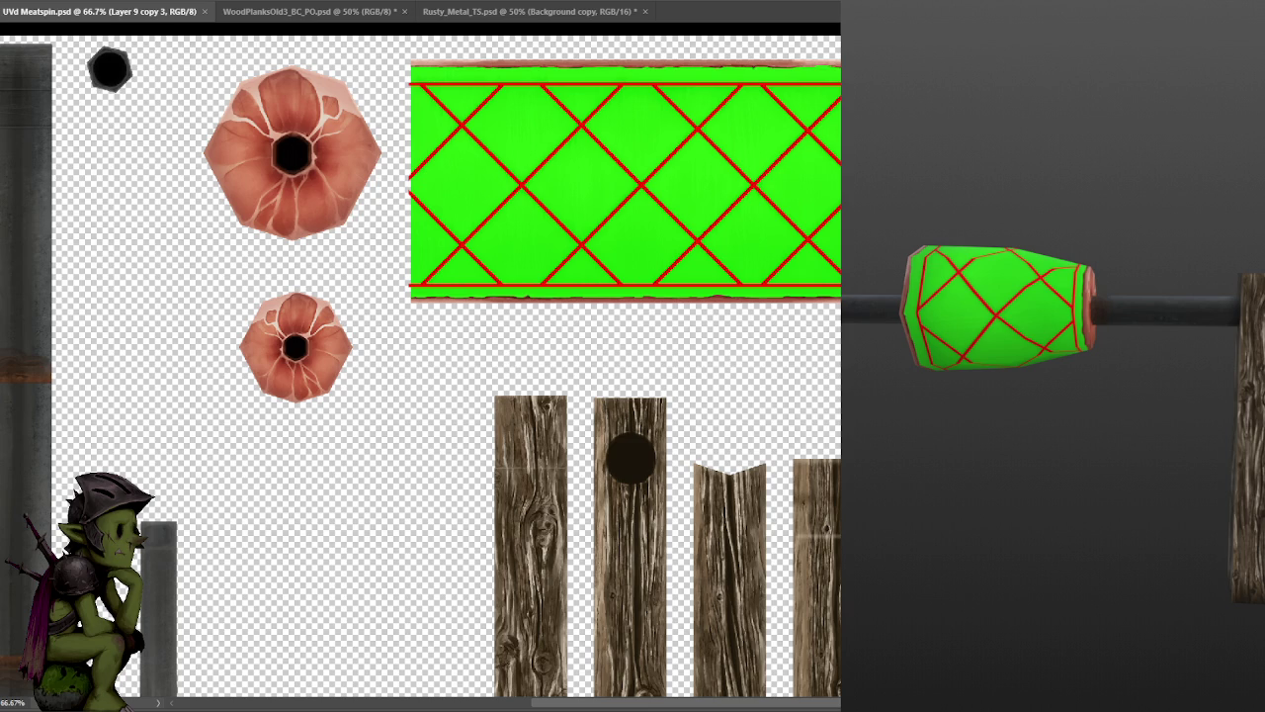
pyautogui.hotkey('ctrl', ',')
pyautogui.hotkey('ctrl', 's')
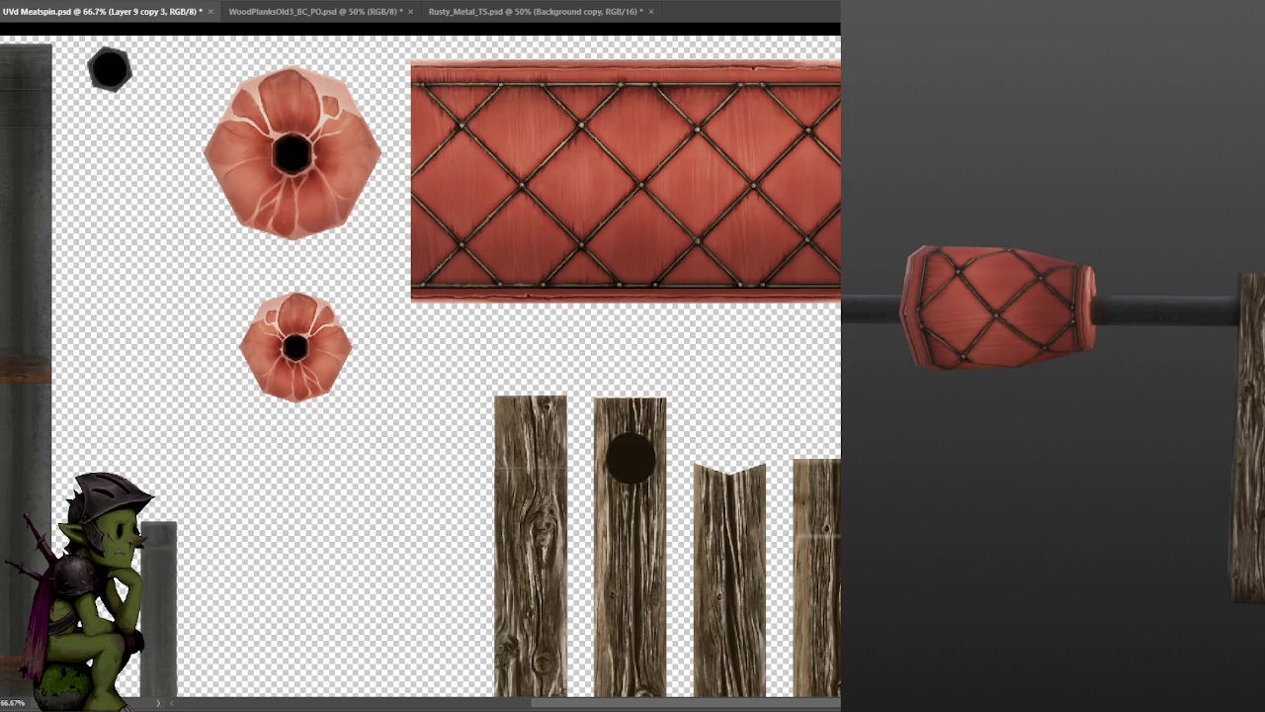
# - Show the dark grey background layer, save, and inspect the 3D model
pyautogui.hotkey('ctrl', ',')
pyautogui.hotkey('ctrl', 's')
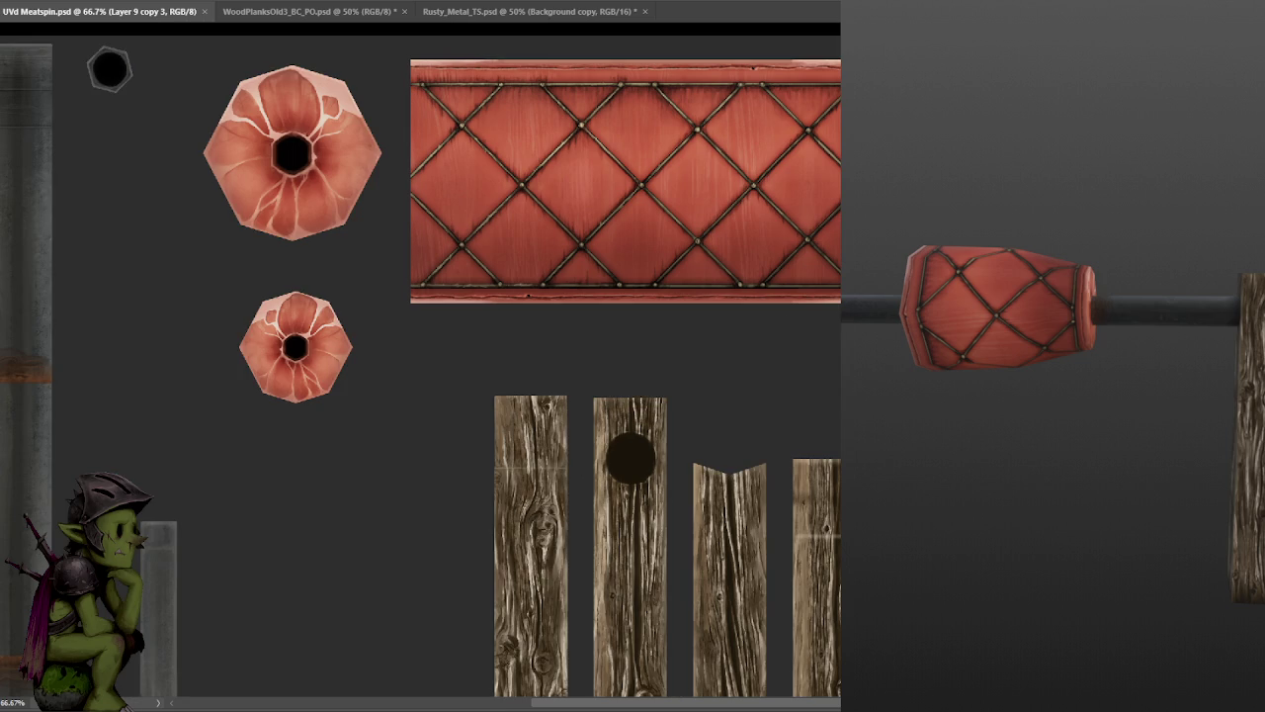
pyautogui.moveTo(1176, 449); pyautogui.dragTo(1205, 482)
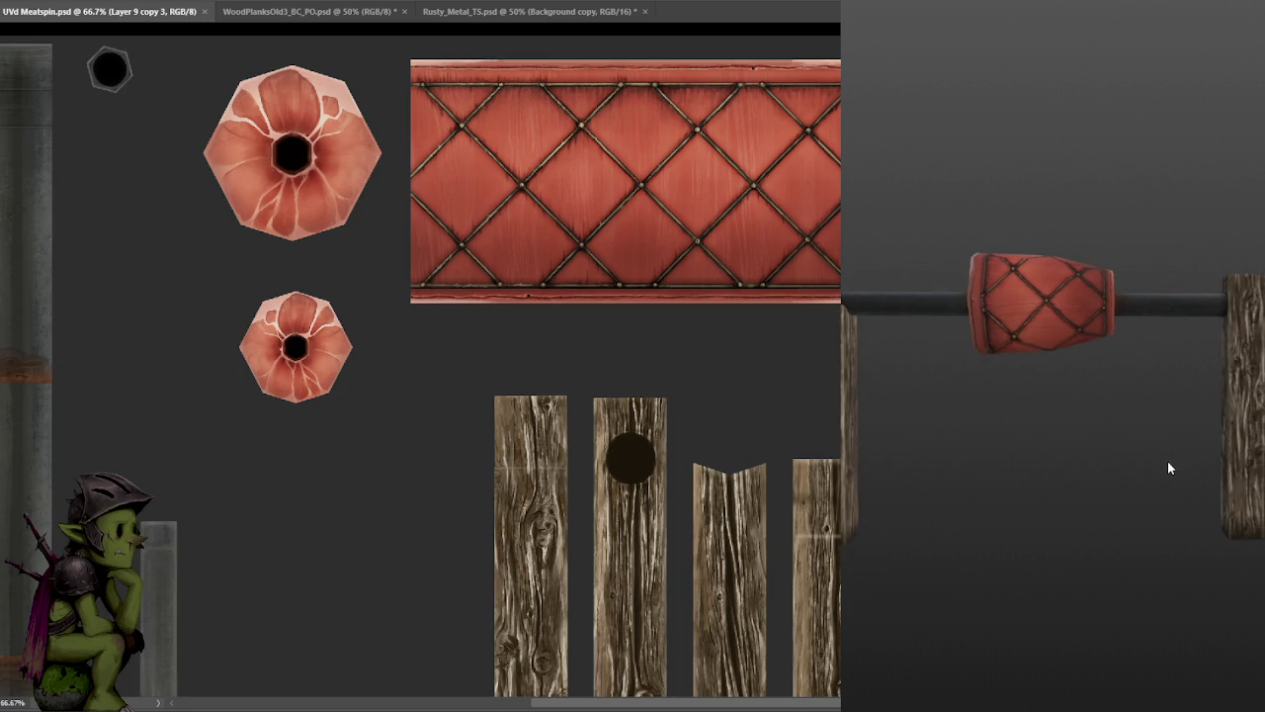
pyautogui.scroll(3, 1205, 476)
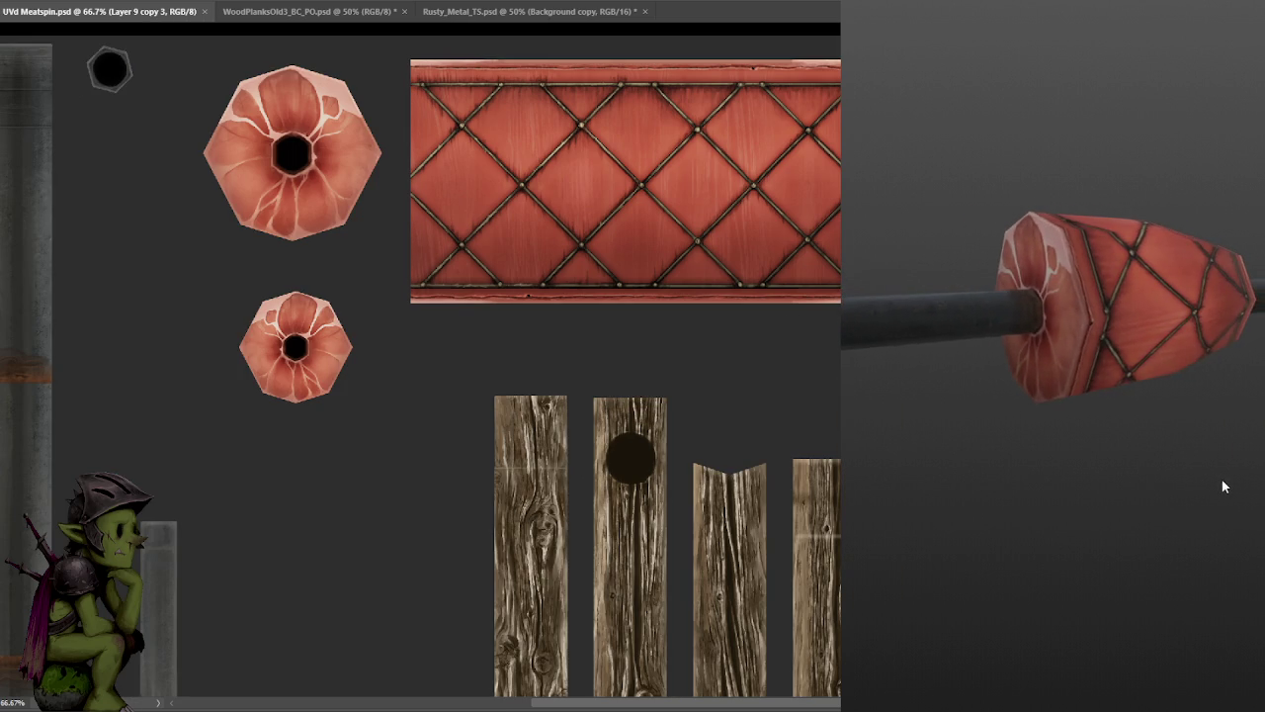
pyautogui.moveTo(1209, 477); pyautogui.dragTo(1198, 479)
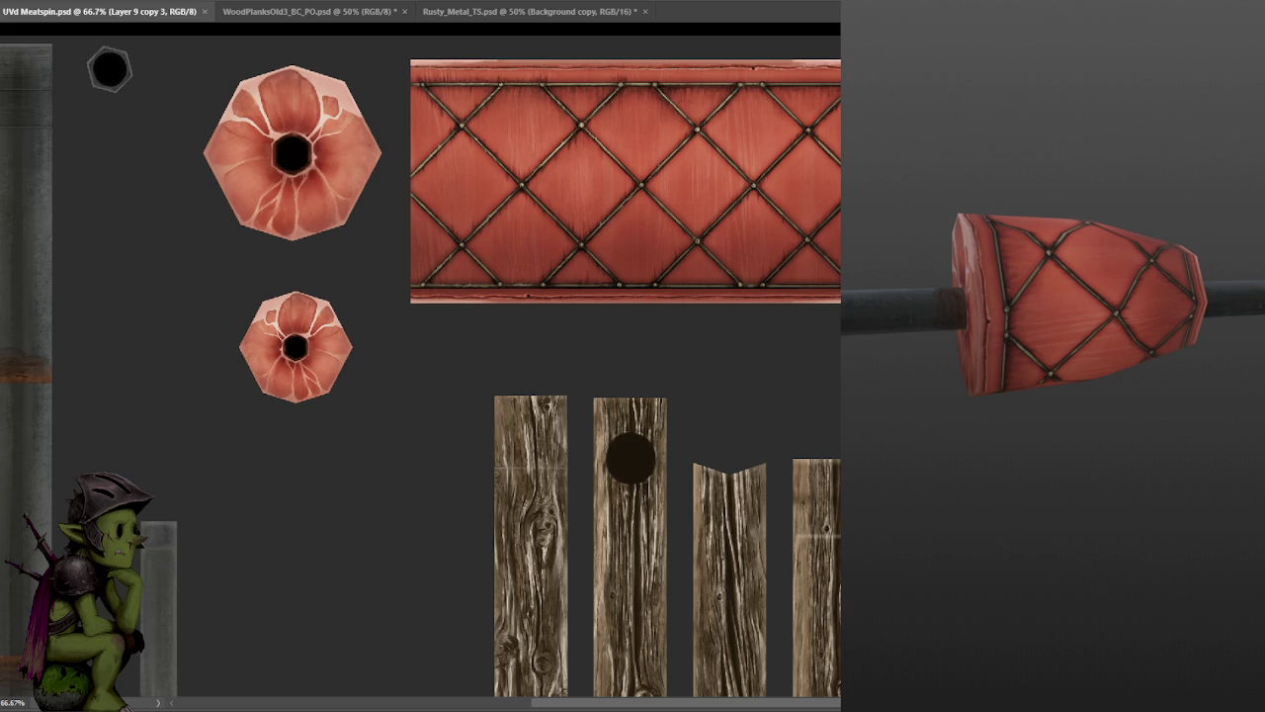
# - Show the green-and-red mask again, select Layer 7, and save
pyautogui.hotkey('ctrl', ',')
pyautogui.hotkey('alt', '[')
pyautogui.hotkey('ctrl', 's')
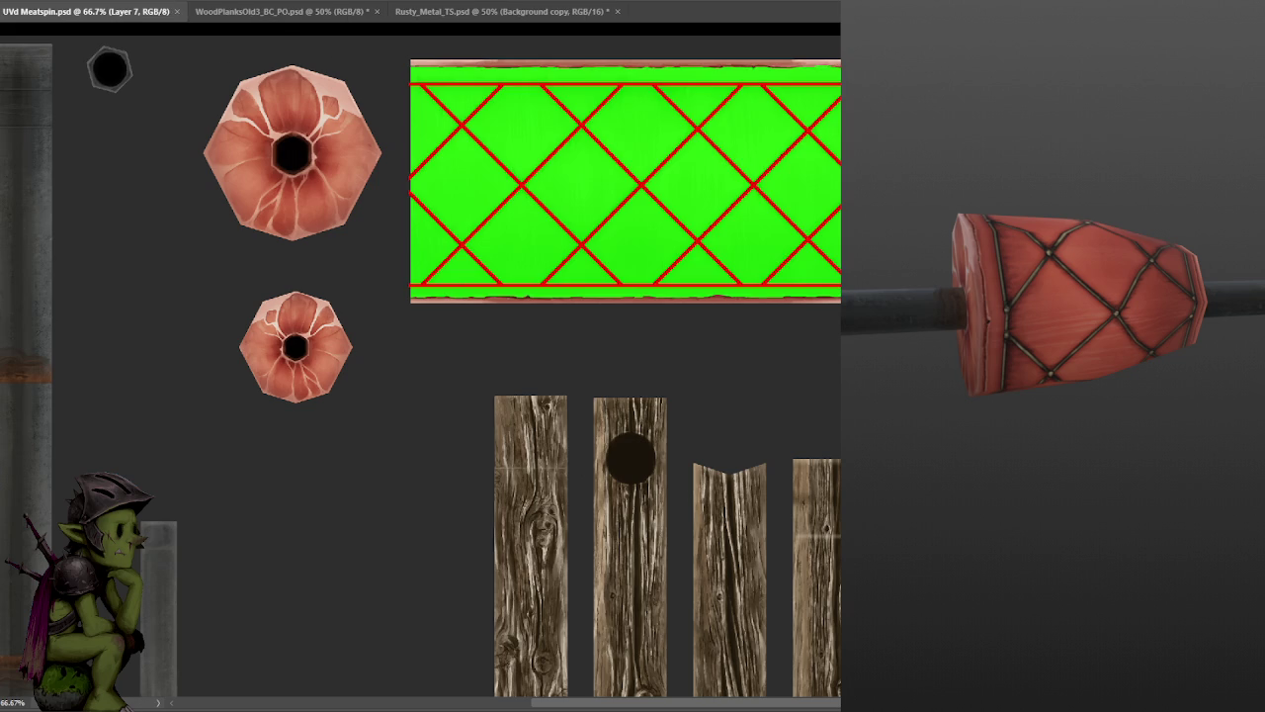
# - Change the mask layer's blend mode so wood grain shows through, and save
pyautogui.hotkey('ctrl', ',')
pyautogui.hotkey('ctrl', ',')
pyautogui.hotkey('shift', '+')
pyautogui.hotkey('shift', '+')
pyautogui.hotkey('shift', '+')
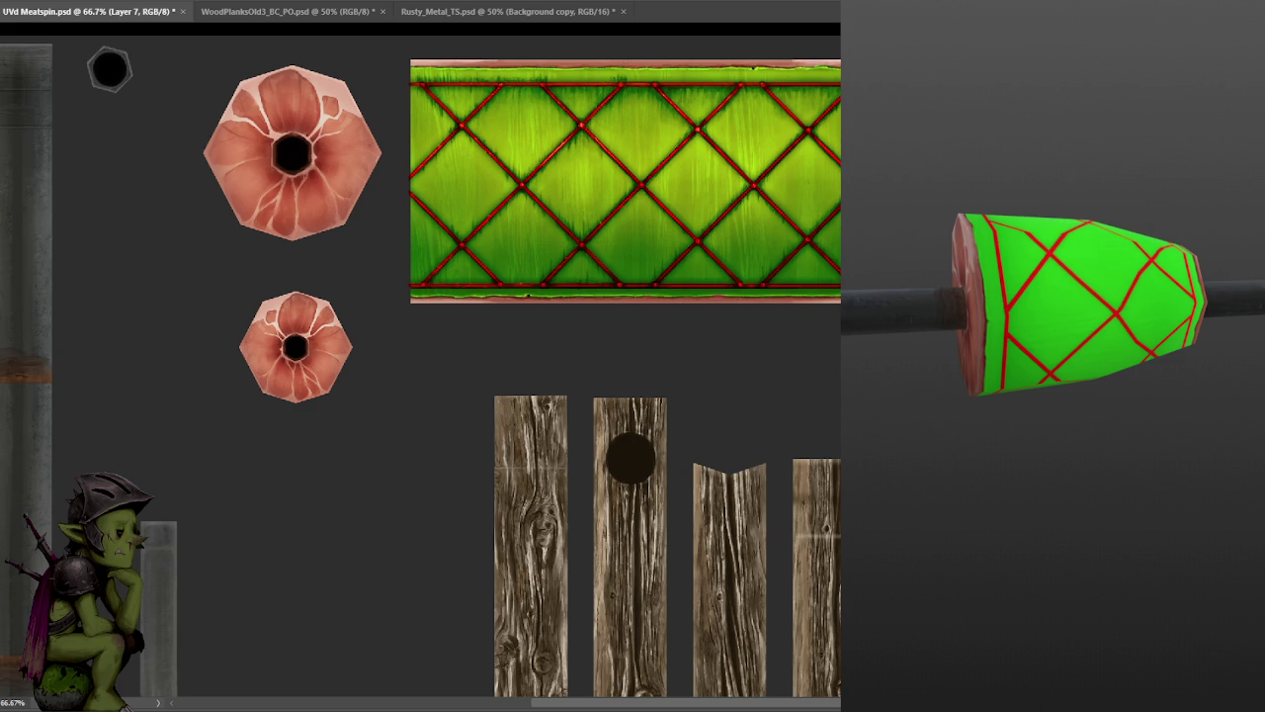
pyautogui.hotkey('ctrl', 's')
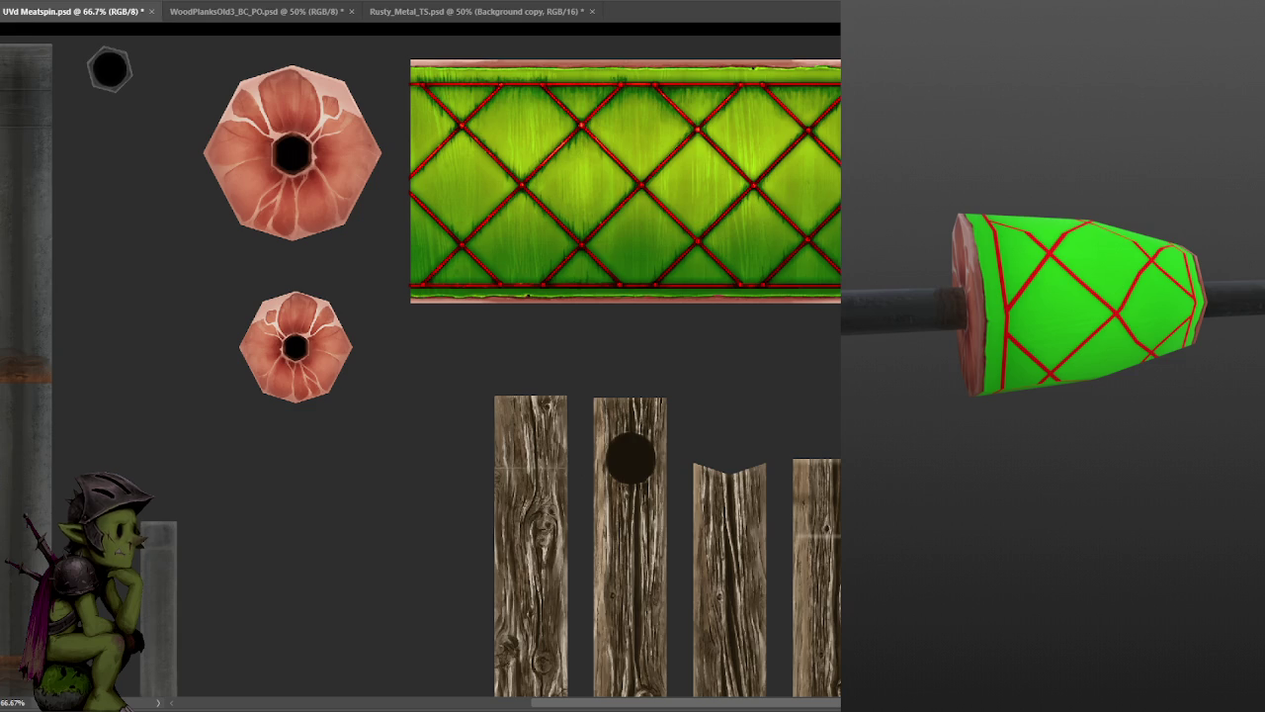
pyautogui.moveTo(1106, 367); pyautogui.dragTo(1154, 373, button='middle')
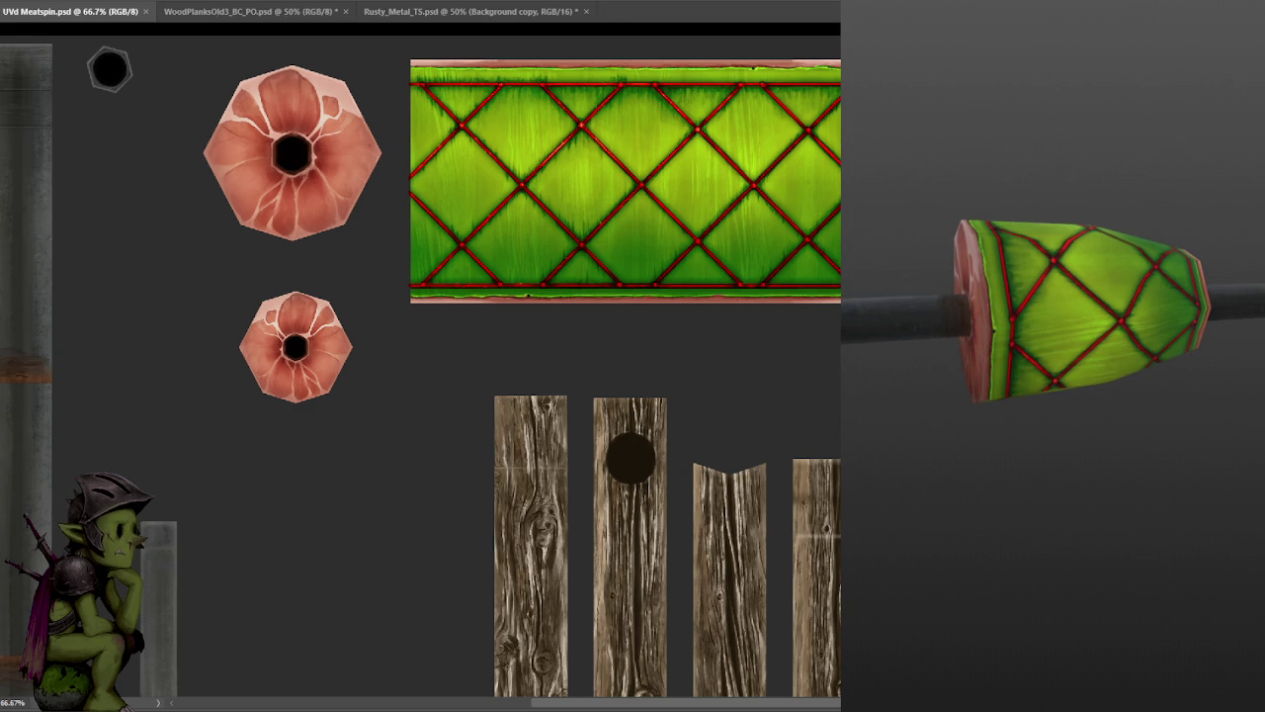
# - Toggle the green mask off and on to compare, then duplicate Layer 5
pyautogui.hotkey('ctrl', 'z')
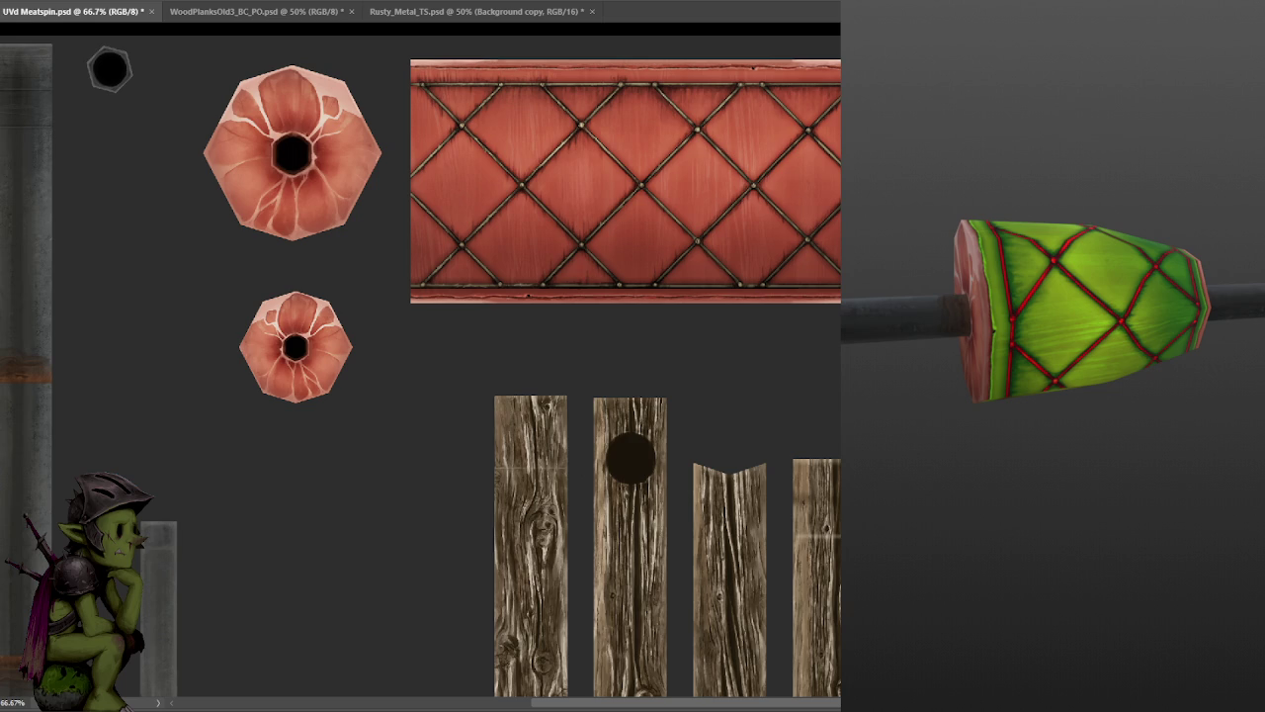
pyautogui.hotkey('ctrl', 'z')
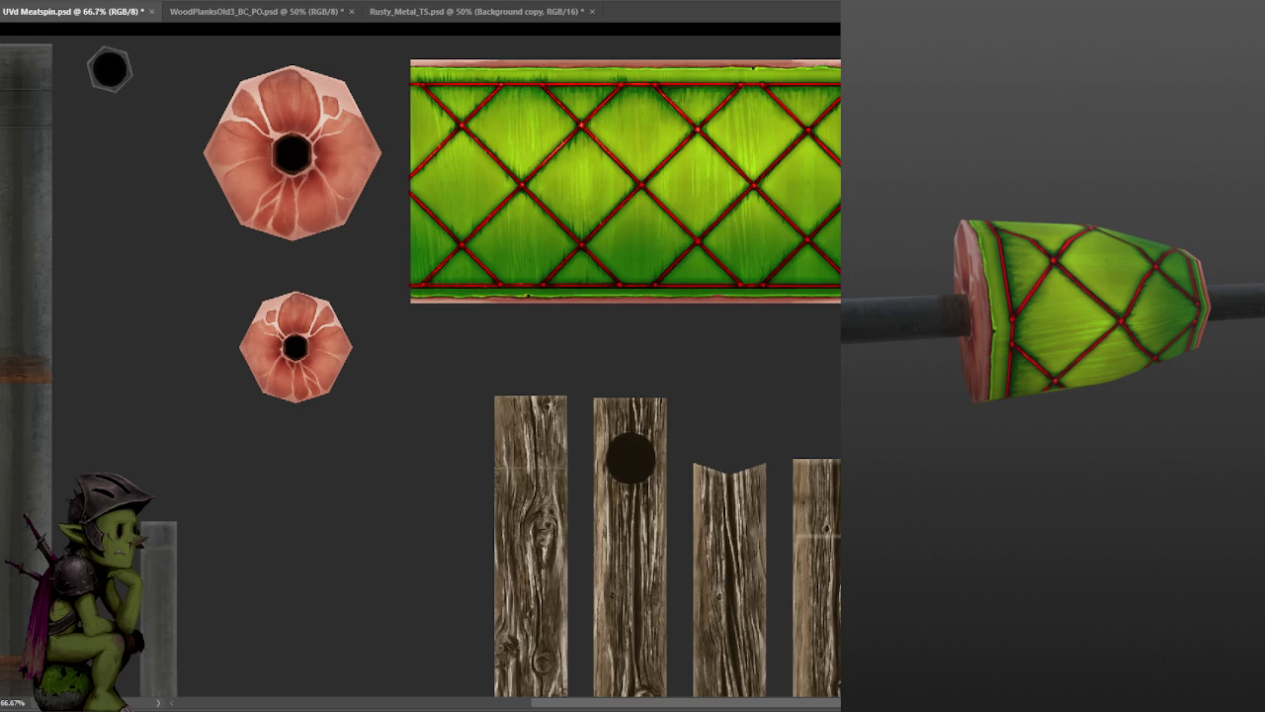
pyautogui.hotkey('alt', ']')
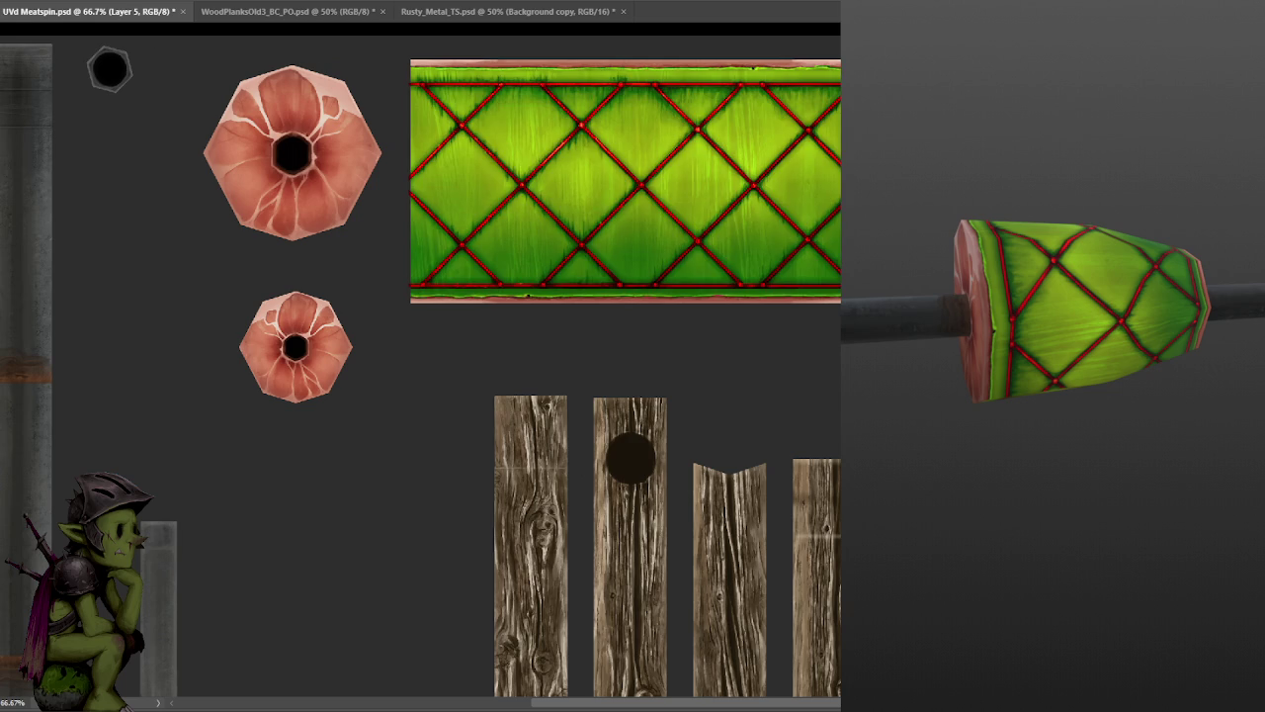
pyautogui.hotkey('ctrl', 'j')
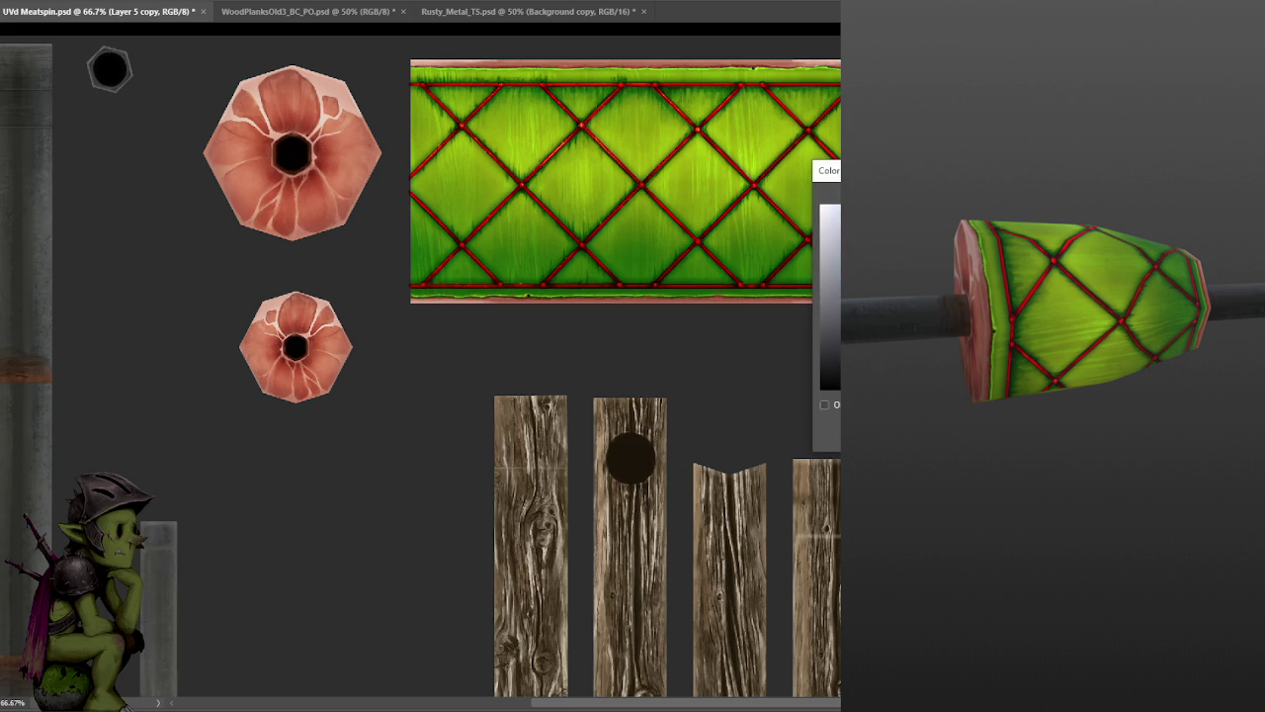
# - Paint blue along the wrapper strip's bottom edge and show the flat colour map layer
pyautogui.moveTo(837, 291); pyautogui.dragTo(720, 291)
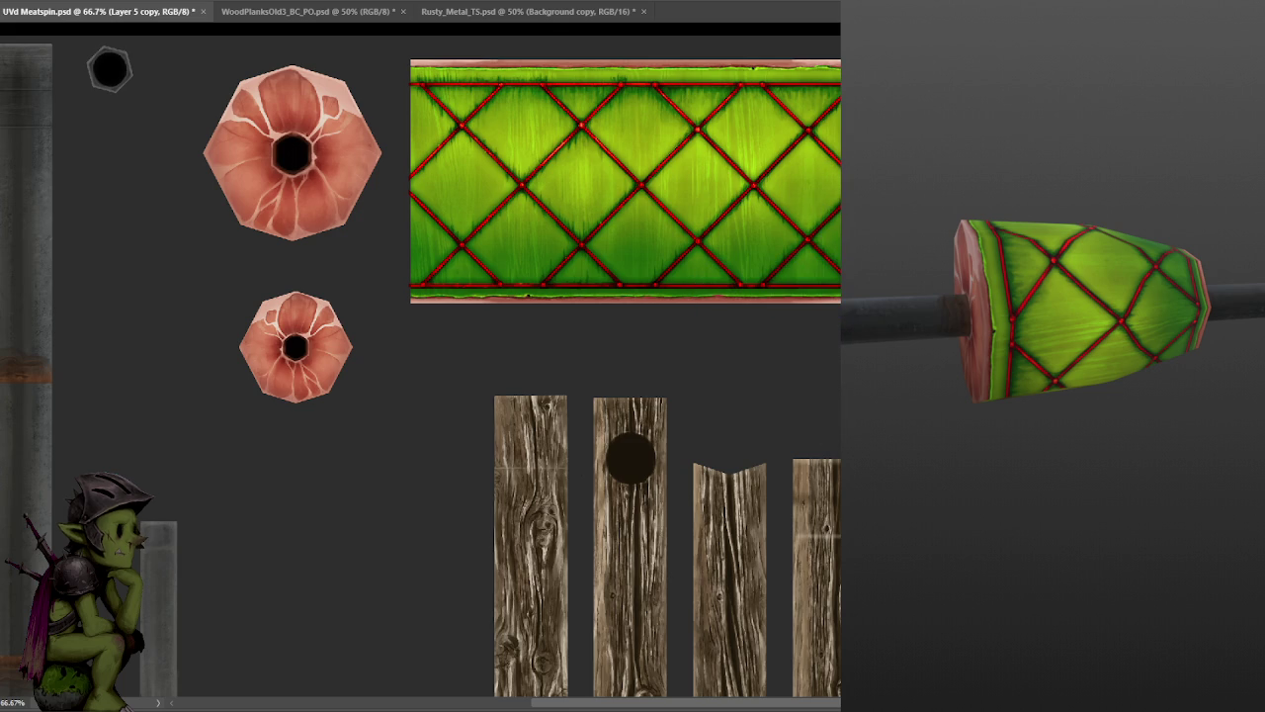
pyautogui.moveTo(836, 288); pyautogui.dragTo(599, 288)
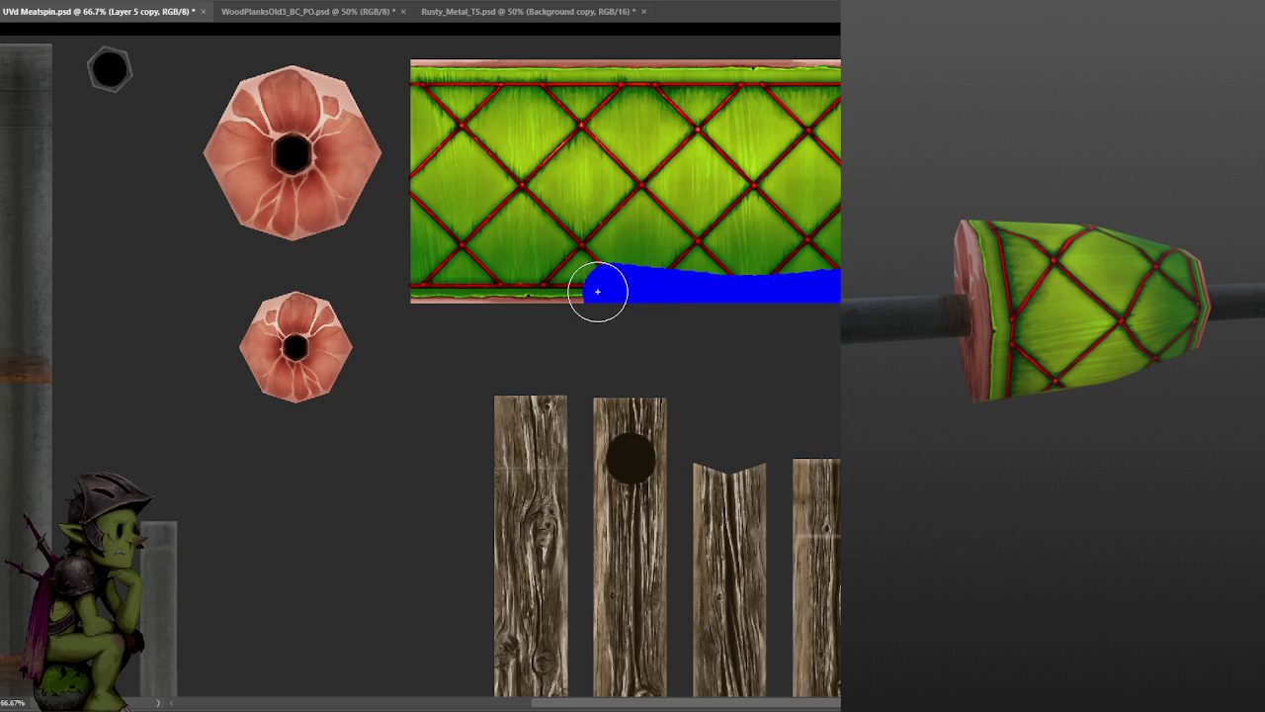
pyautogui.moveTo(836, 288); pyautogui.dragTo(442, 287)
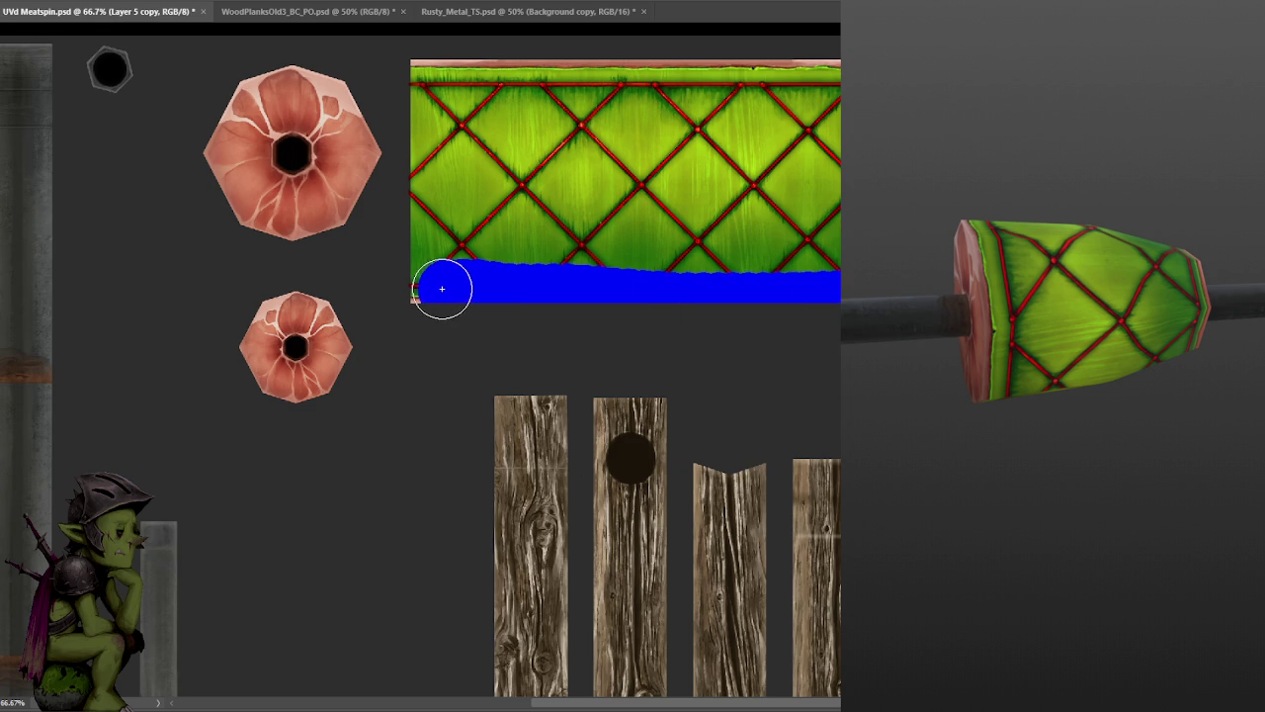
pyautogui.hotkey('alt', ']')
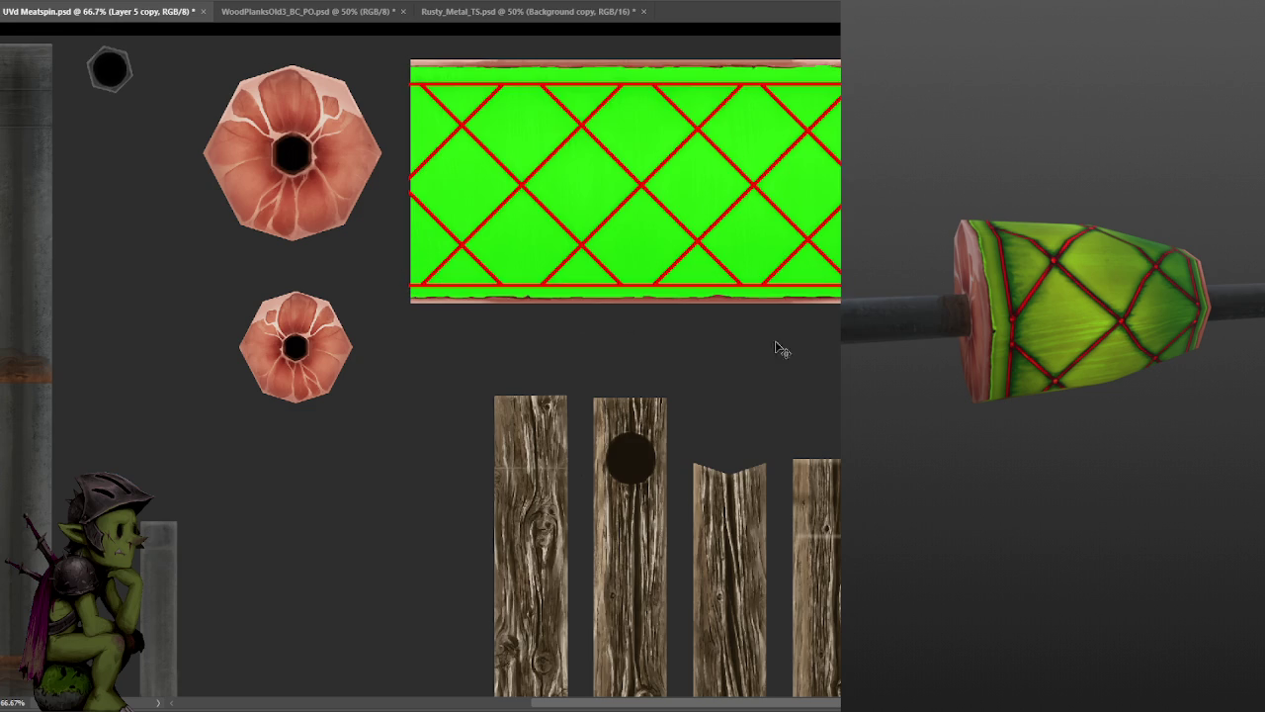
pyautogui.hotkey('alt', ']')
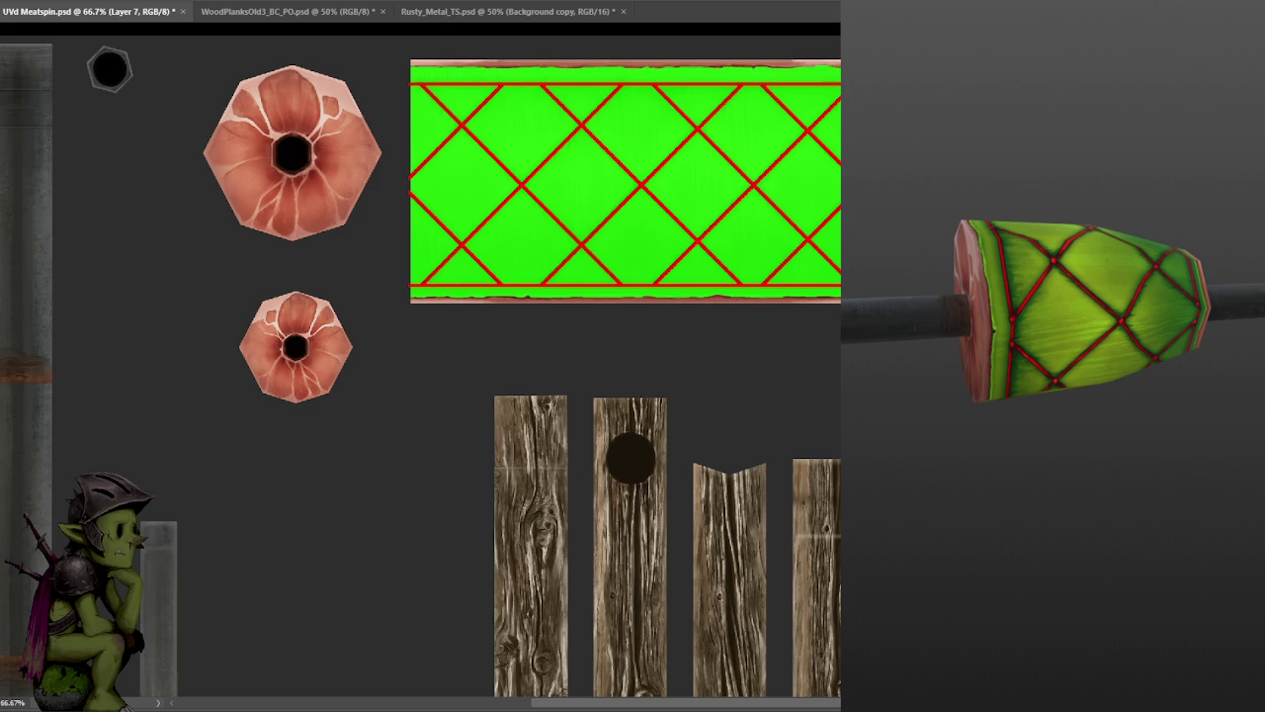
# - Duplicate the colour map layer, then select the Layer 5 copy layer
pyautogui.hotkey('ctrl', 'j')
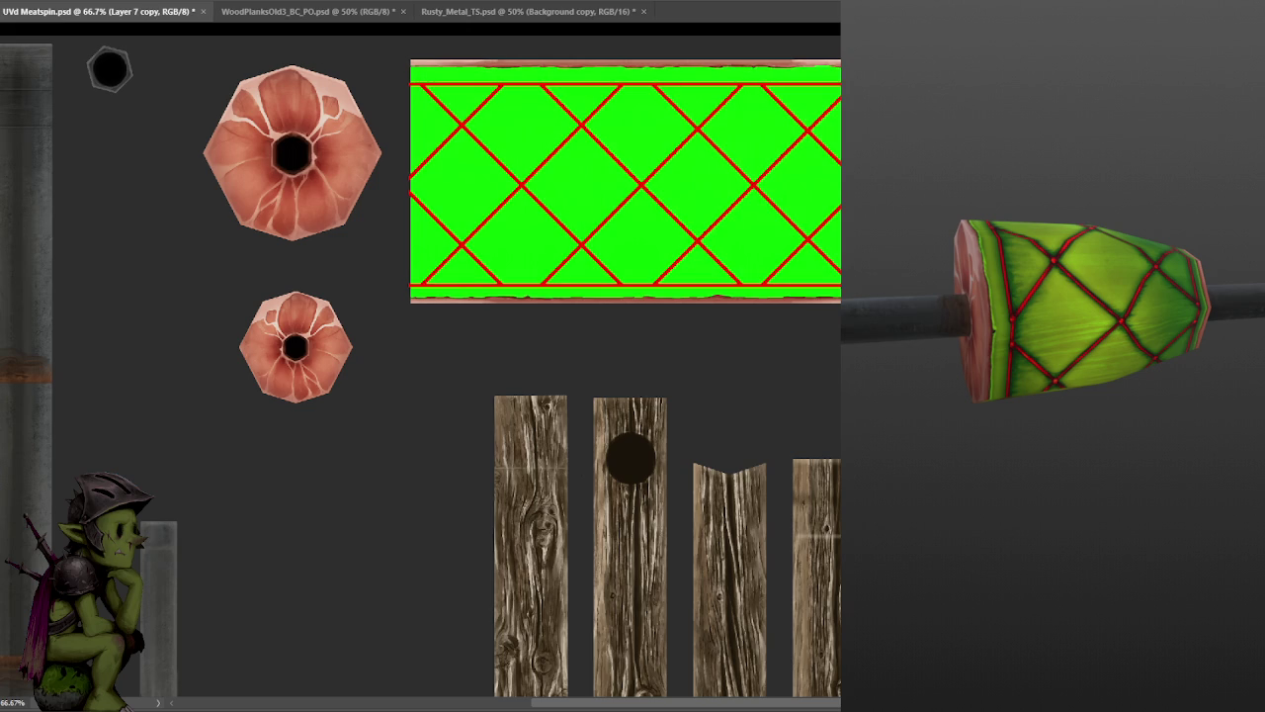
pyautogui.hotkey('alt', '[')
pyautogui.hotkey('ctrl', ',')
pyautogui.hotkey('ctrl', ',')
pyautogui.hotkey('alt', '[')
# - Mask the wrapper's top and bottom edges and both meat hexagons in blue, then save
pyautogui.moveTo(835, 298); pyautogui.dragTo(480, 300)
pyautogui.moveTo(838, 60); pyautogui.dragTo(415, 55)
pyautogui.moveTo(213, 119)
pyautogui.mouseDown()
pyautogui.moveTo(254, 246)
pyautogui.moveTo(291, 215)
pyautogui.moveTo(366, 191)
pyautogui.mouseUp()
pyautogui.moveTo(279, 305)
pyautogui.mouseDown()
pyautogui.moveTo(318, 302)
pyautogui.moveTo(288, 362)
pyautogui.moveTo(282, 331)
pyautogui.moveTo(317, 345)
pyautogui.mouseUp()
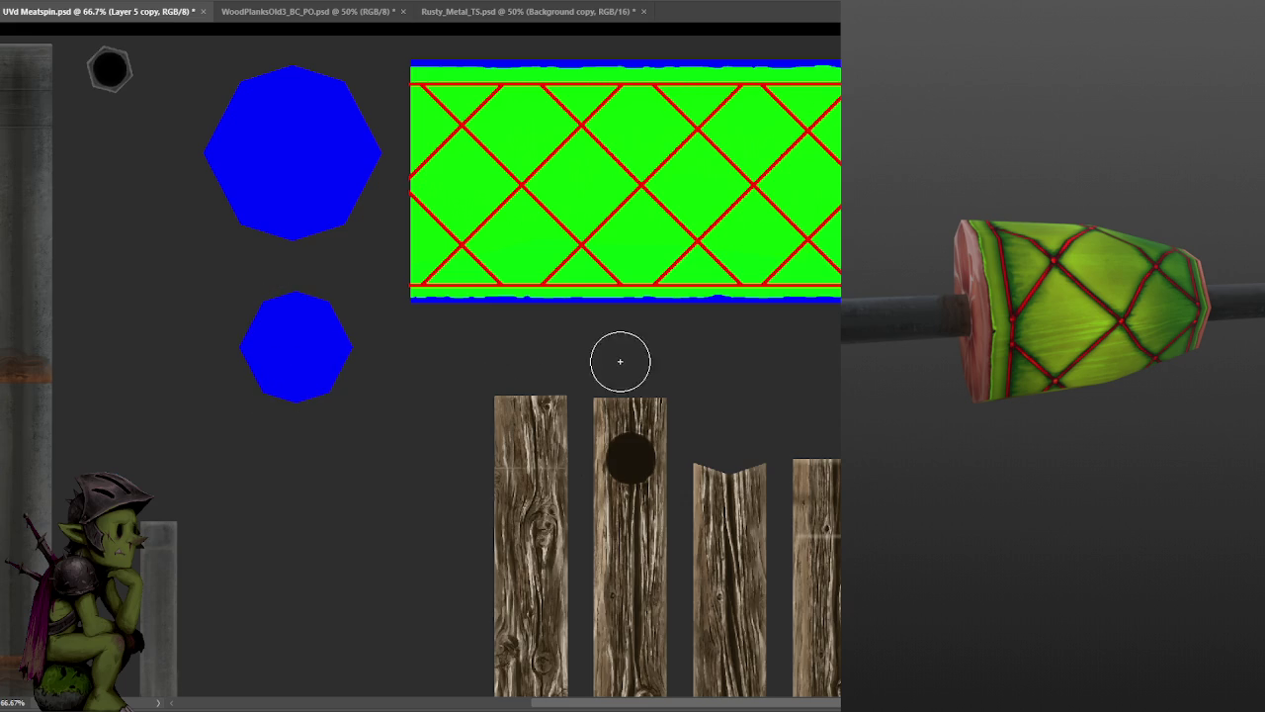
pyautogui.hotkey('ctrl', 's')
# - Hide the flat colour map on Layer 7 and save so the 3D preview shows textures
pyautogui.moveTo(583, 288); pyautogui.dragTo(652, 293)
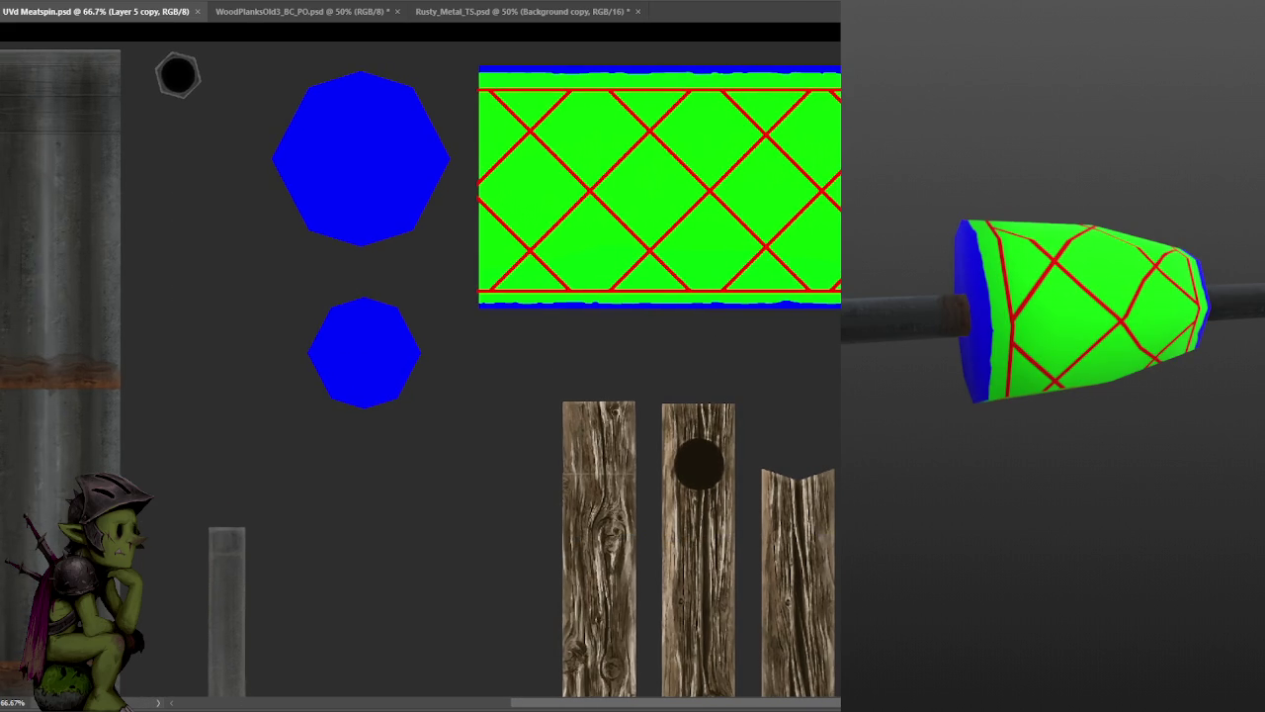
pyautogui.hotkey('alt', ']')
pyautogui.press('Delete')
pyautogui.hotkey('ctrl', 's')
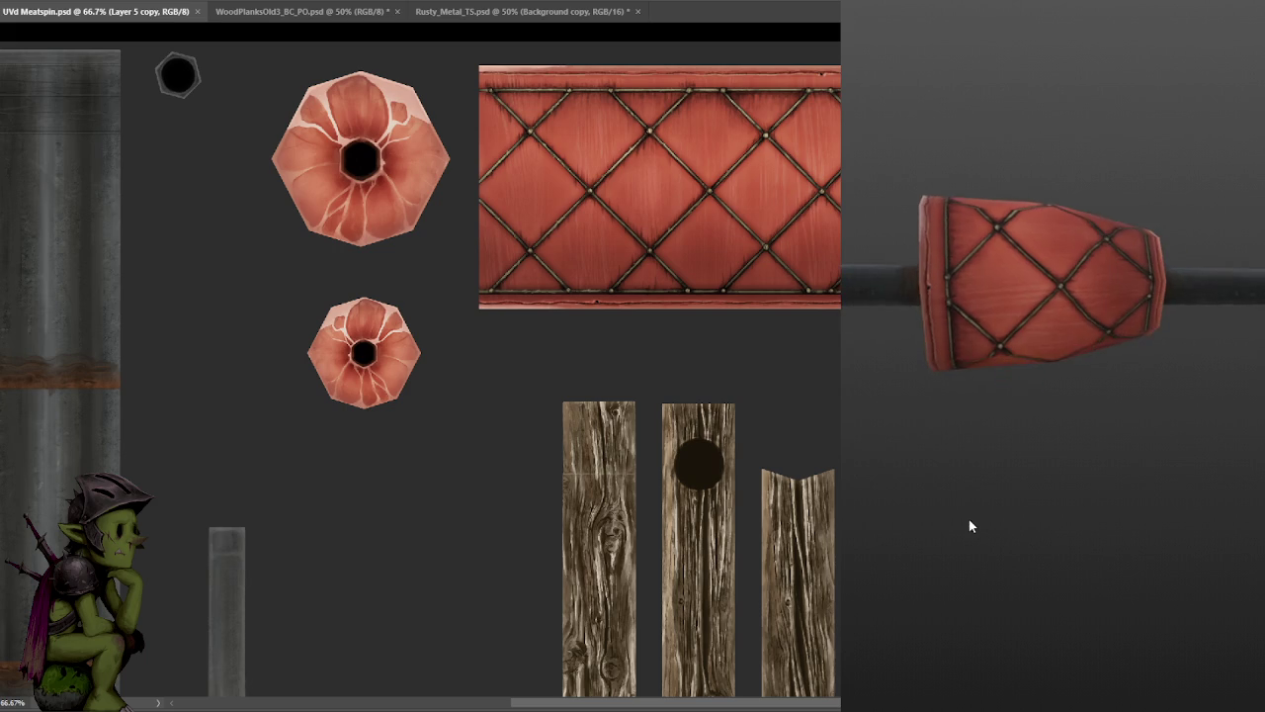
pyautogui.moveTo(969, 519); pyautogui.dragTo(1075, 460)
pyautogui.scroll(-2, 1090, 439)
pyautogui.scroll(-2, 1098, 449)
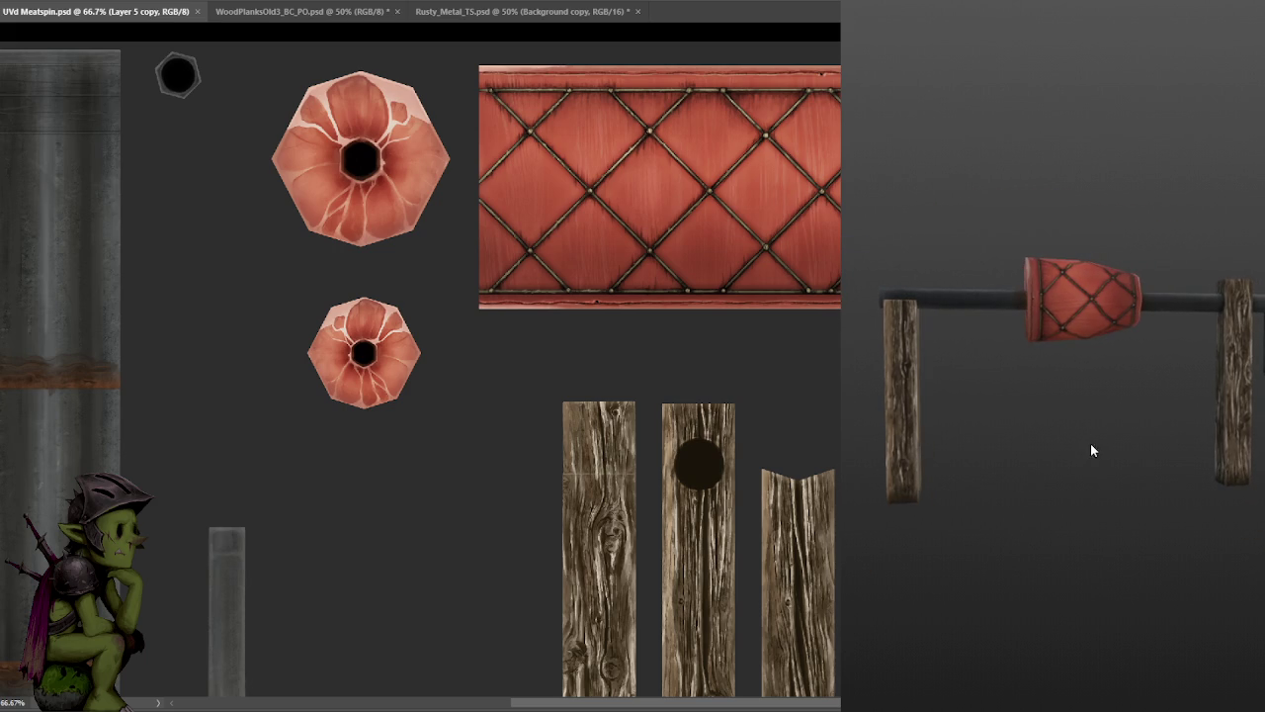
pyautogui.scroll(2, 1092, 443)
pyautogui.moveTo(1093, 450)
pyautogui.mouseDown()
pyautogui.moveTo(1104, 460)
pyautogui.moveTo(1057, 463)
pyautogui.moveTo(1085, 472)
pyautogui.moveTo(1073, 464)
pyautogui.mouseUp()
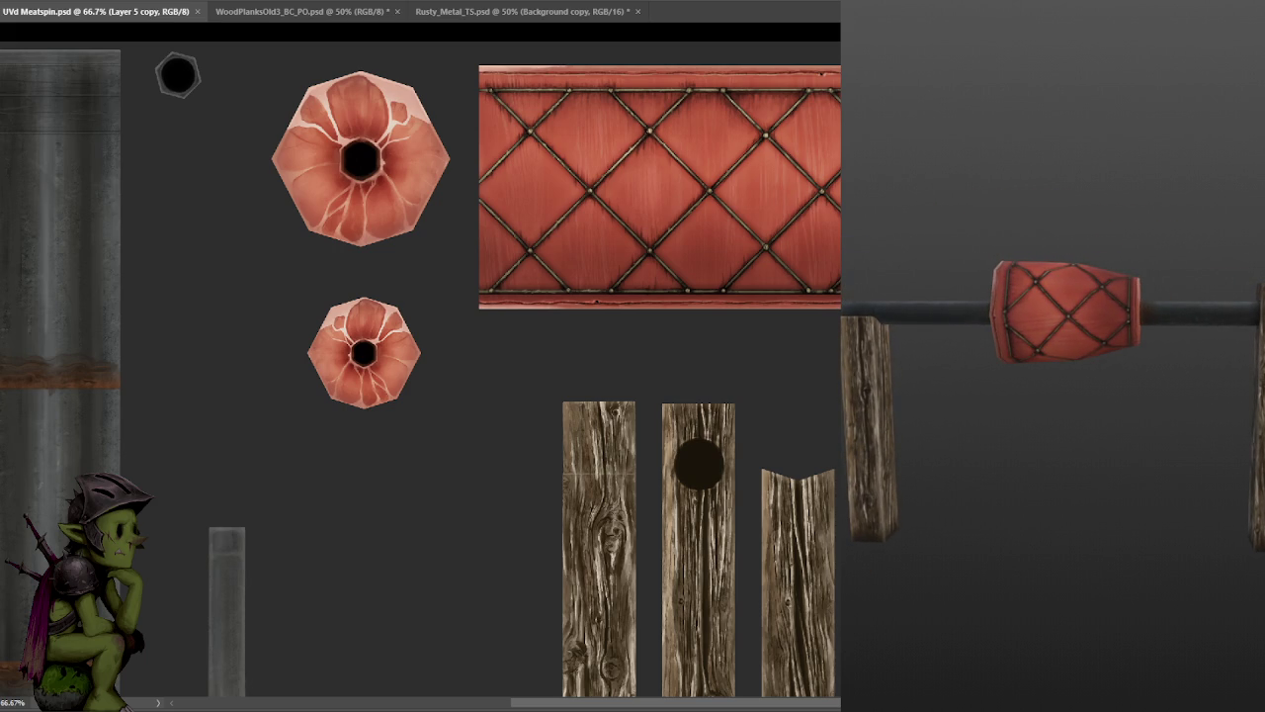
pyautogui.scroll(-2, 791, 327)
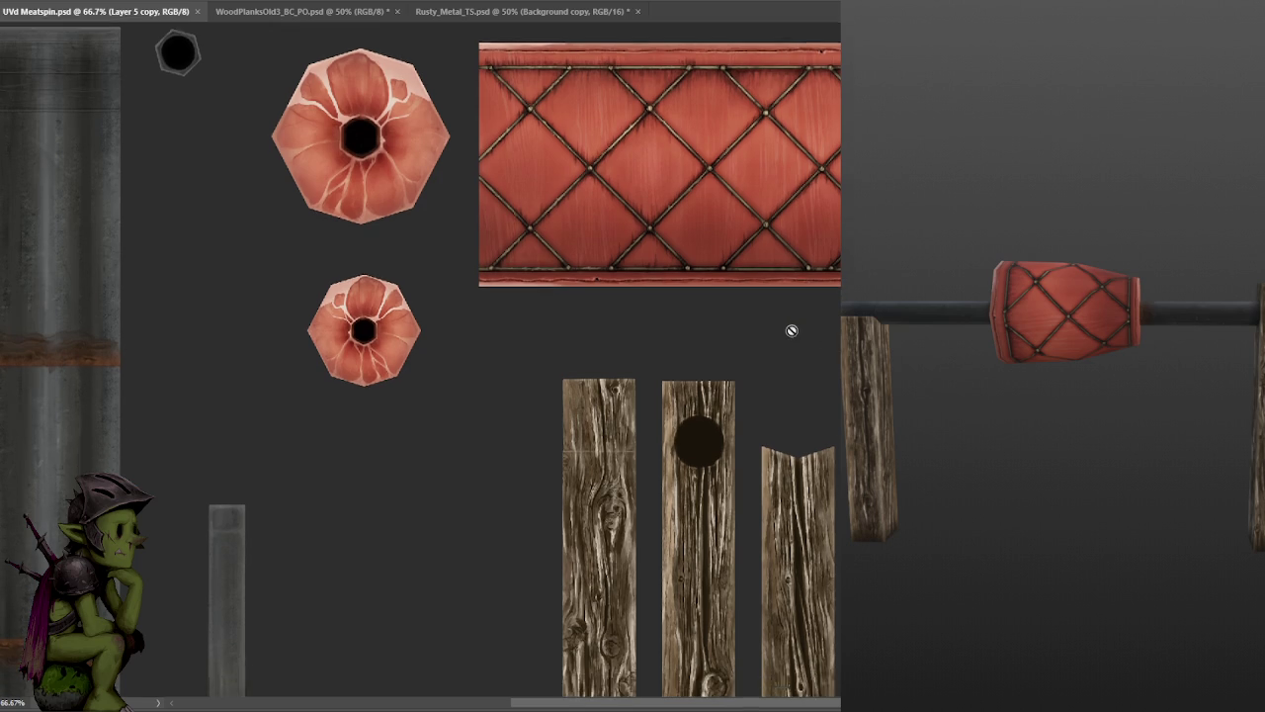
pyautogui.click(791, 327)
pyautogui.click(651, 242)
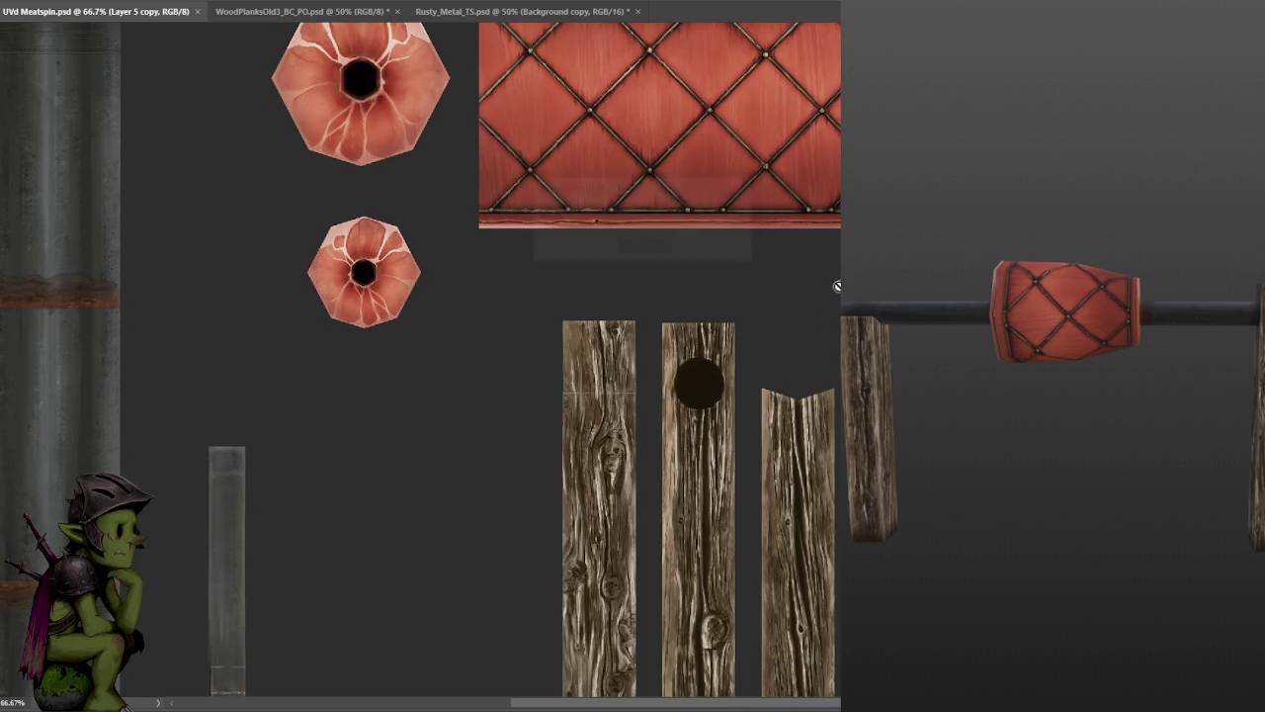
pyautogui.scroll(-1, 652, 242)
pyautogui.click(651, 243)
pyautogui.click(648, 247)
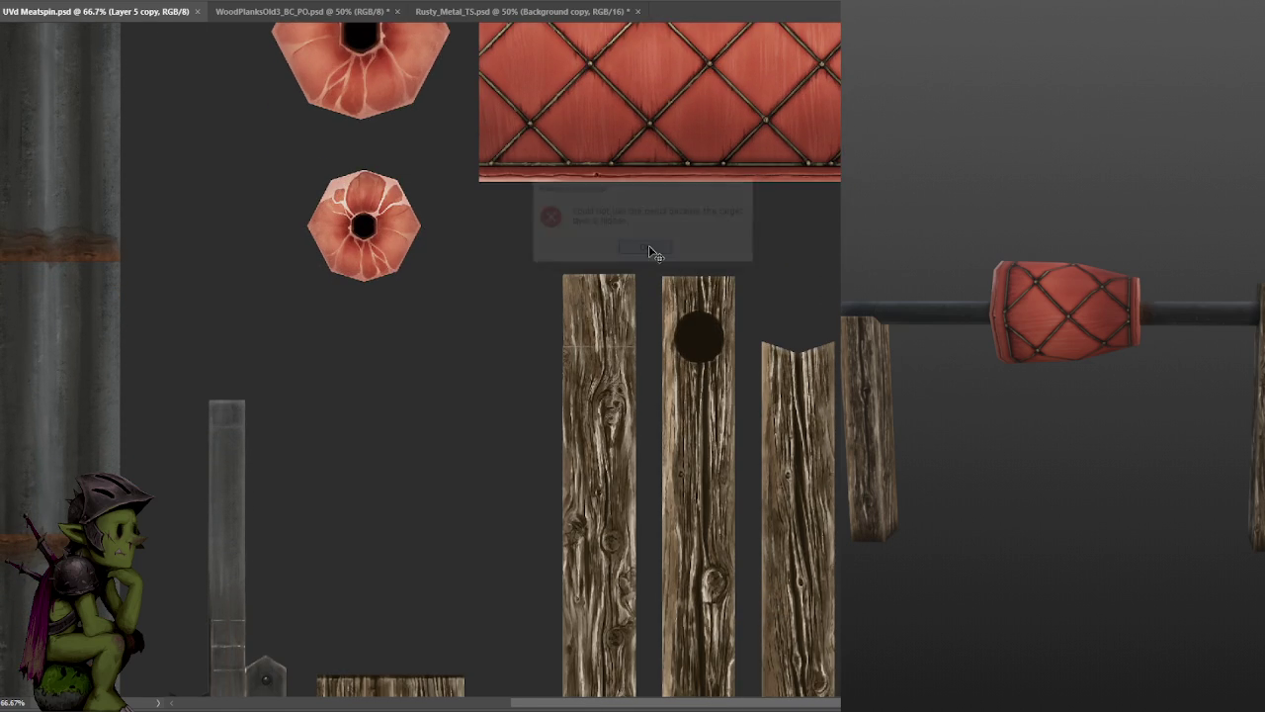
pyautogui.keyDown('alt'); pyautogui.scroll(-2, 656, 248); pyautogui.keyUp('alt')
pyautogui.keyDown('alt'); pyautogui.scroll(1, 757, 274); pyautogui.keyUp('alt')
pyautogui.keyDown('alt'); pyautogui.scroll(-1, 789, 277); pyautogui.keyUp('alt')
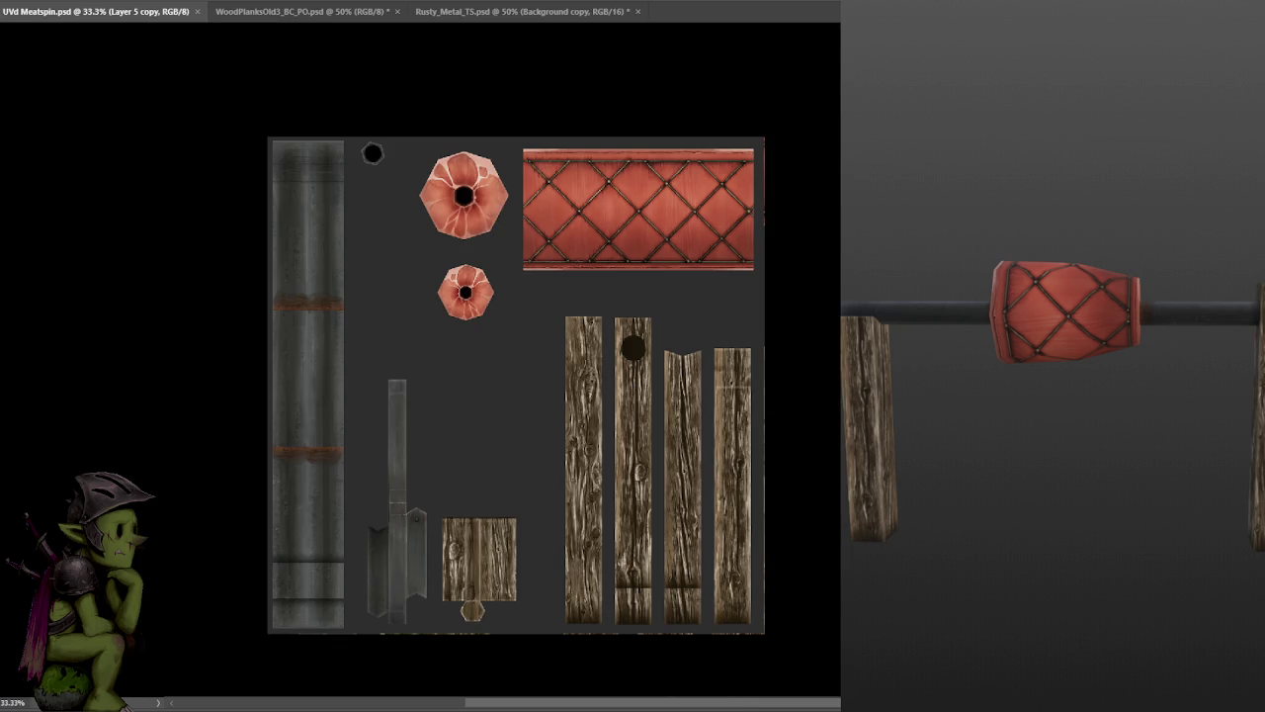
# - Try a freehand selection around the wood planks and upper pieces, then deselect
pyautogui.keyDown('alt'); pyautogui.scroll(2, 554, 375); pyautogui.keyUp('alt')
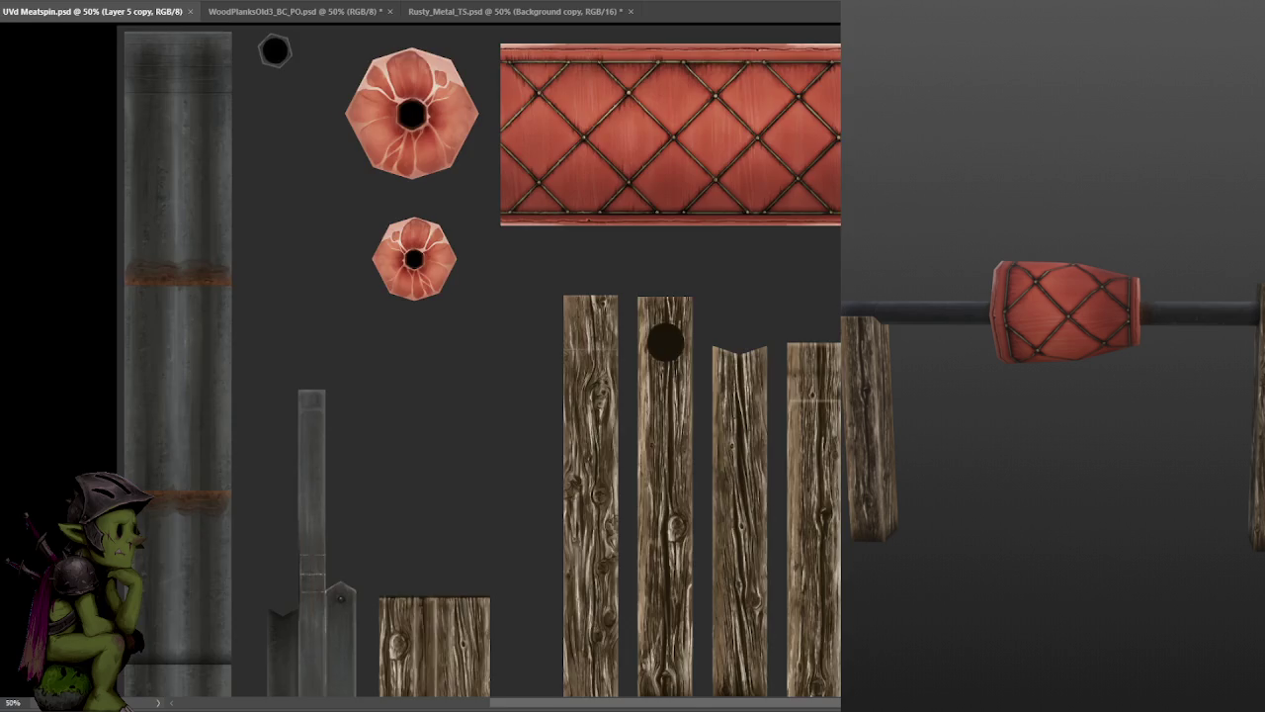
pyautogui.scroll(-3, 554, 375)
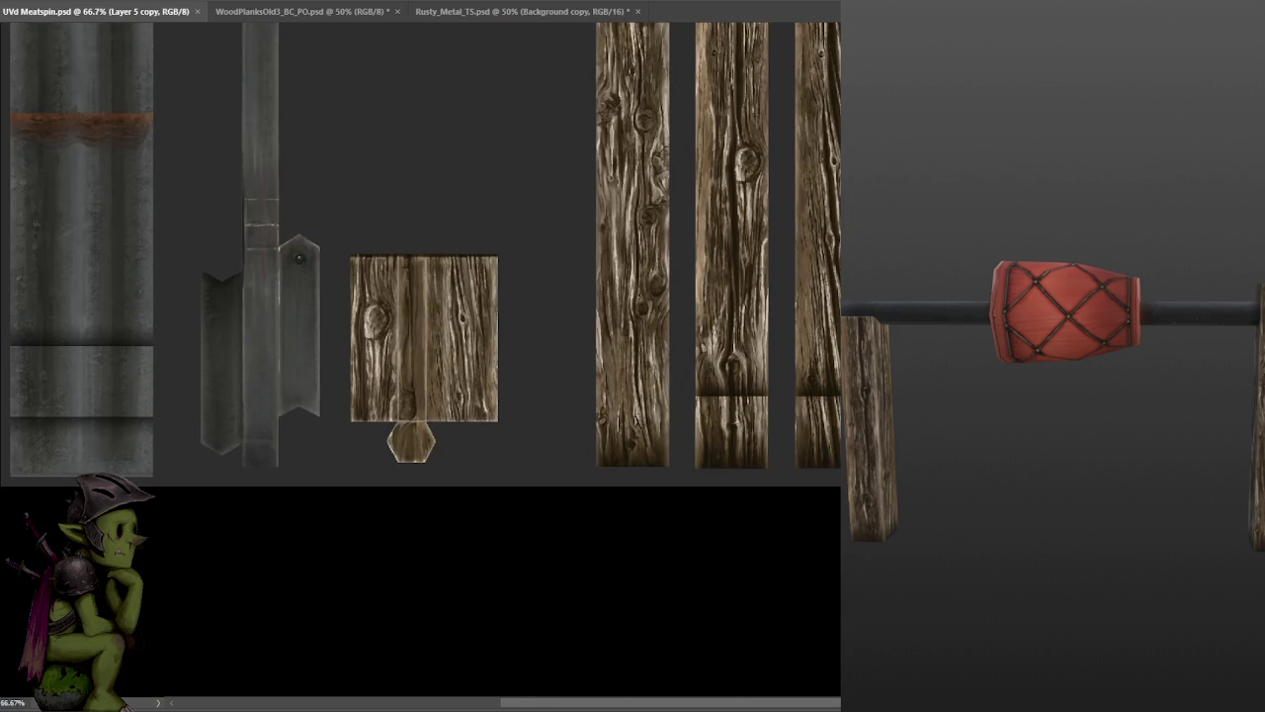
pyautogui.keyDown('alt'); pyautogui.scroll(-1, 826, 435); pyautogui.keyUp('alt')
pyautogui.scroll(1, 826, 435)
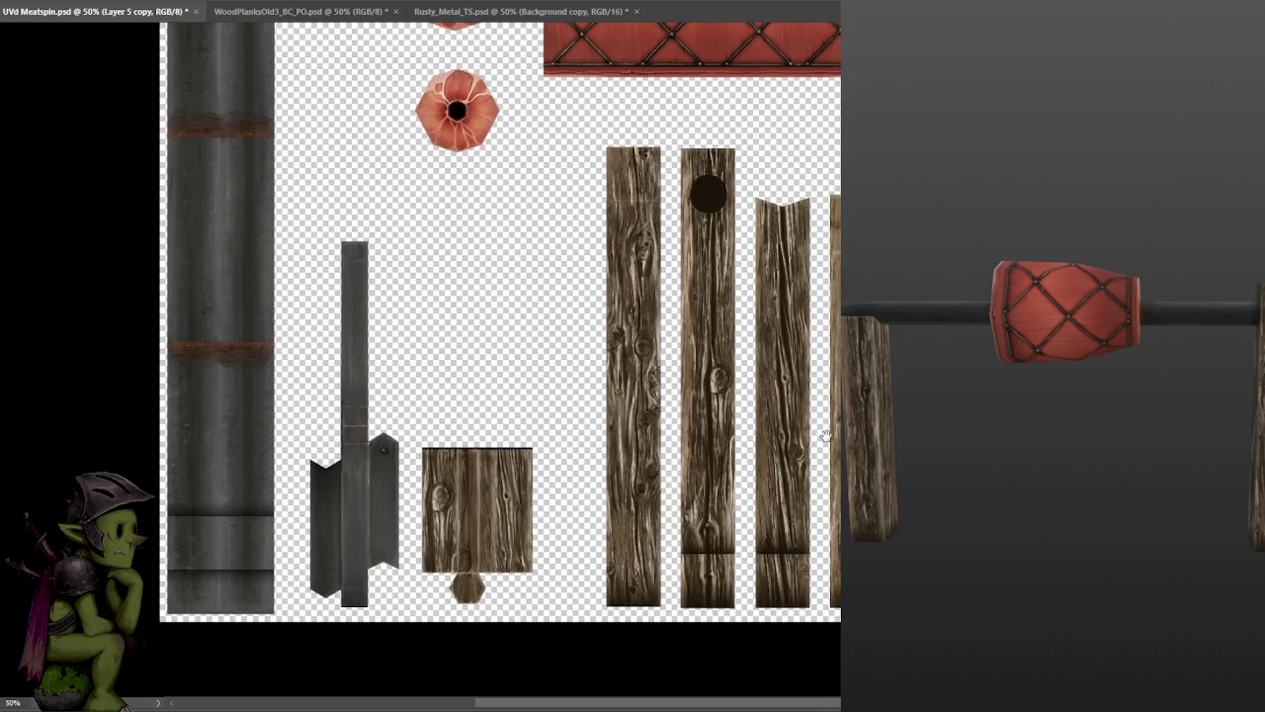
pyautogui.moveTo(841, 117); pyautogui.dragTo(841, 620)
pyautogui.keyDown('alt'); pyautogui.scroll(-1, 801, 317); pyautogui.keyUp('alt')
pyautogui.moveTo(801, 317); pyautogui.dragTo(237, 113)
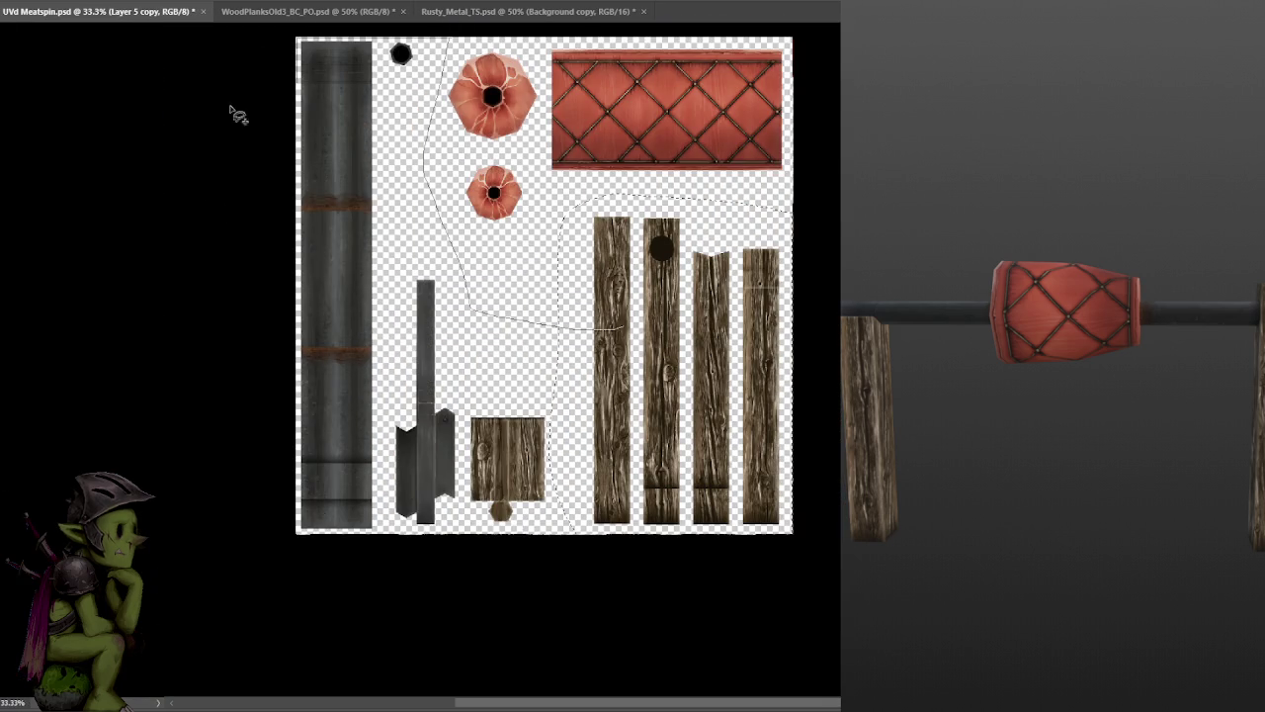
pyautogui.click(729, 565)
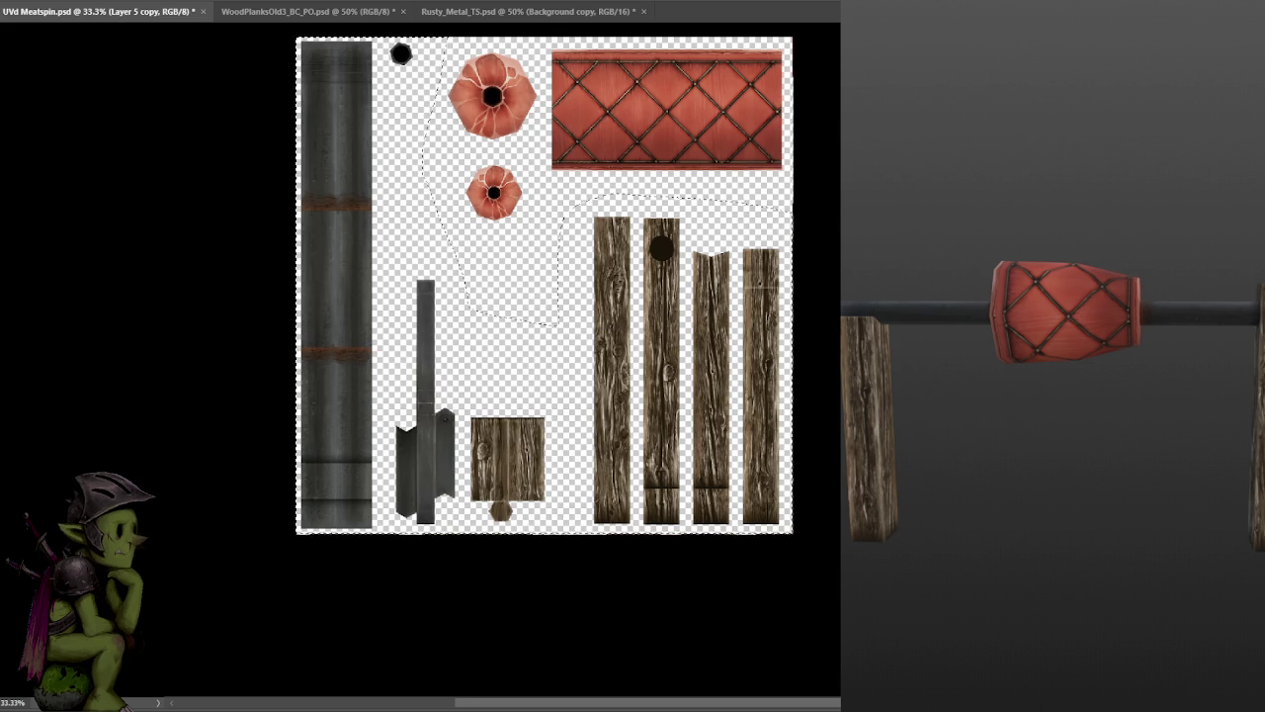
pyautogui.hotkey('ctrl', ',')
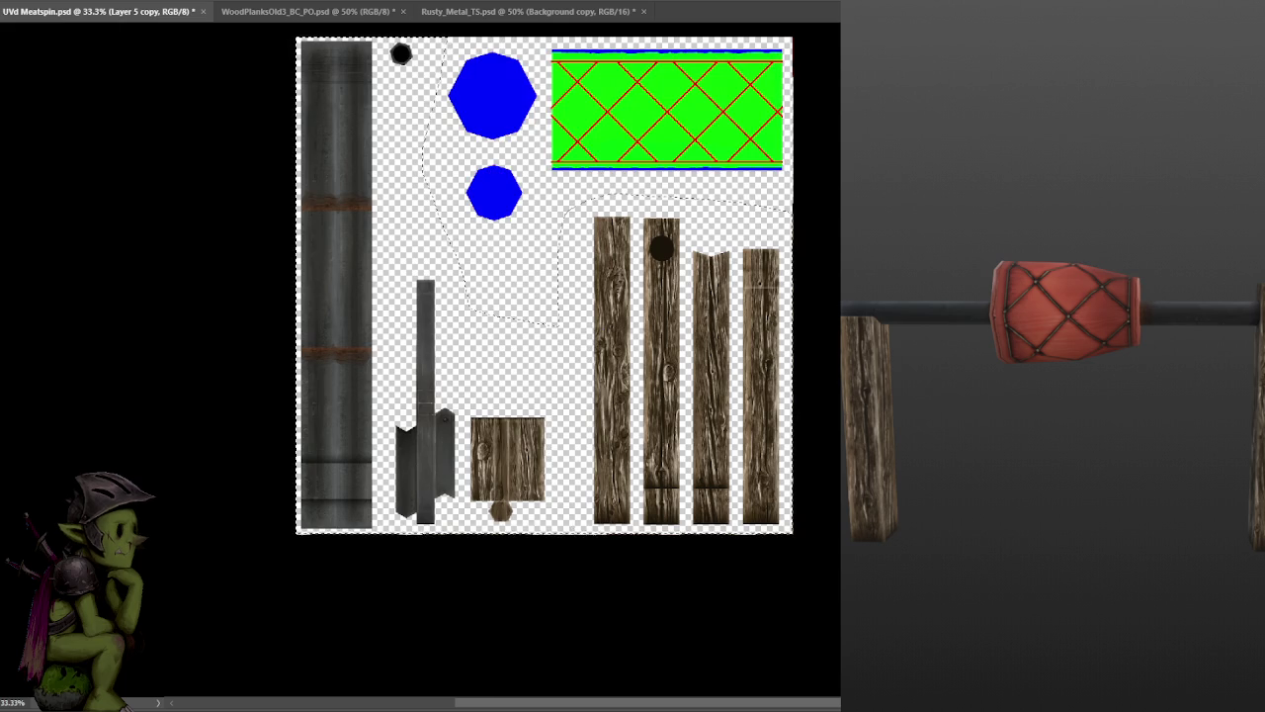
pyautogui.hotkey('ctrl', 'd')
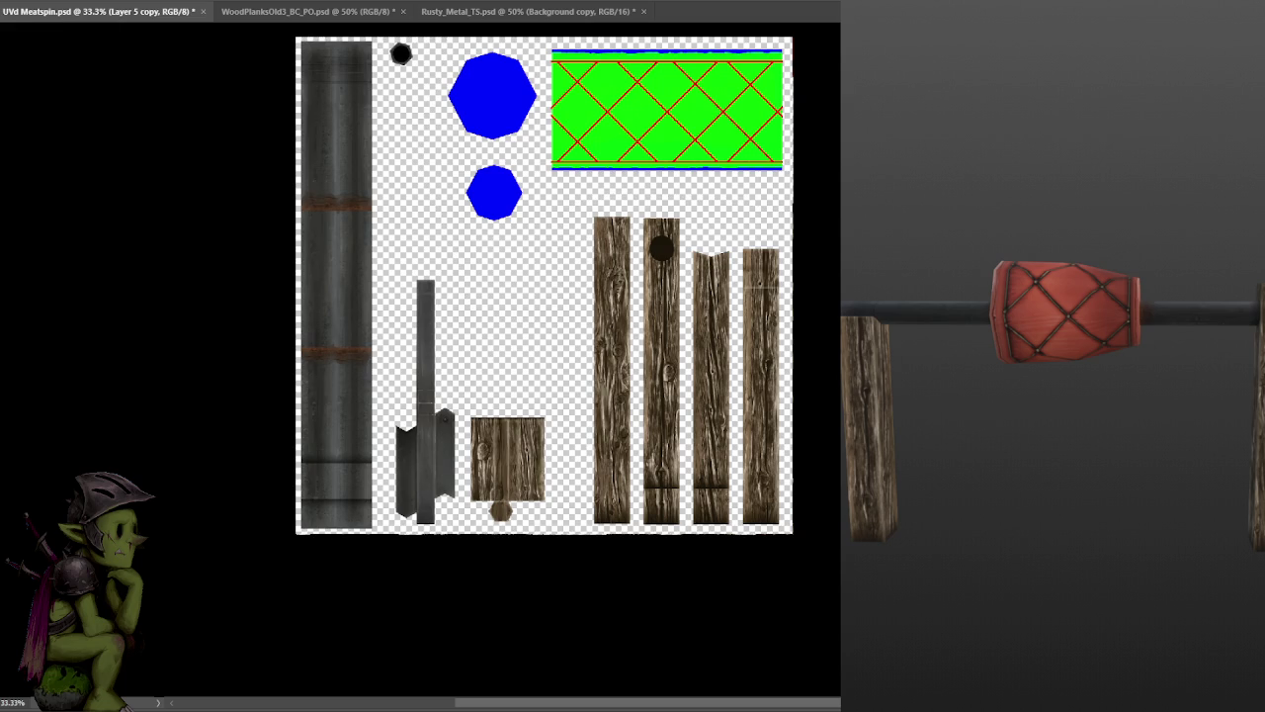
# - Hide the MeatMask colours to reveal the meat texture, save, and select Layer 5
pyautogui.hotkey('alt', '[')
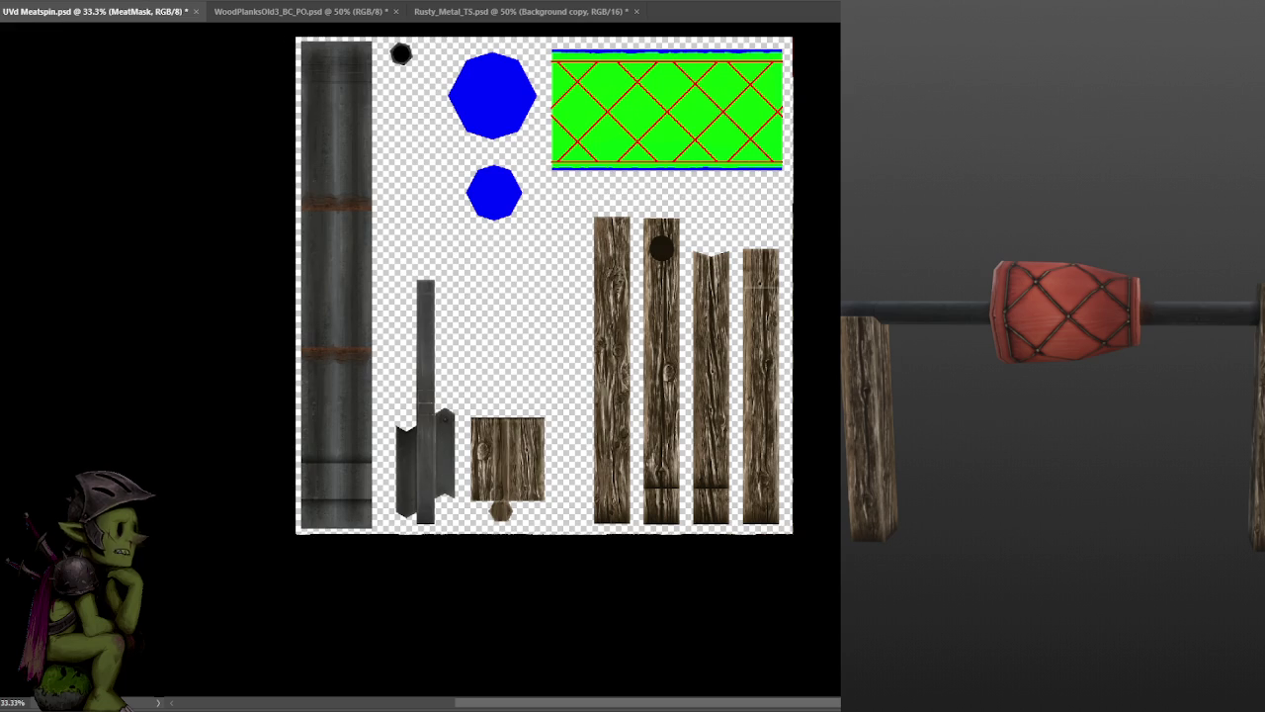
pyautogui.hotkey('ctrl', 'alt', 'g')
pyautogui.hotkey('ctrl', 's')
pyautogui.hotkey('ctrl', 'e')
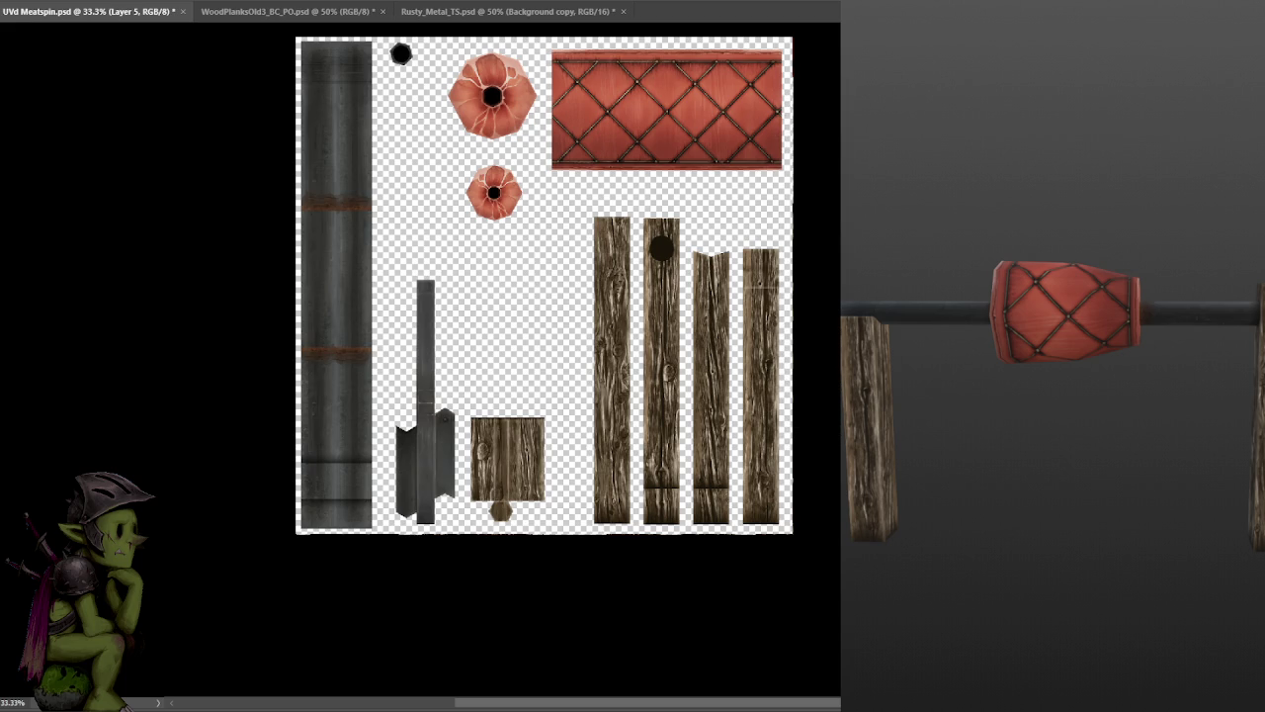
# - Save the UV sheet as a PNG, accepting the PNG Format Options
pyautogui.hotkey('ctrl', 's')
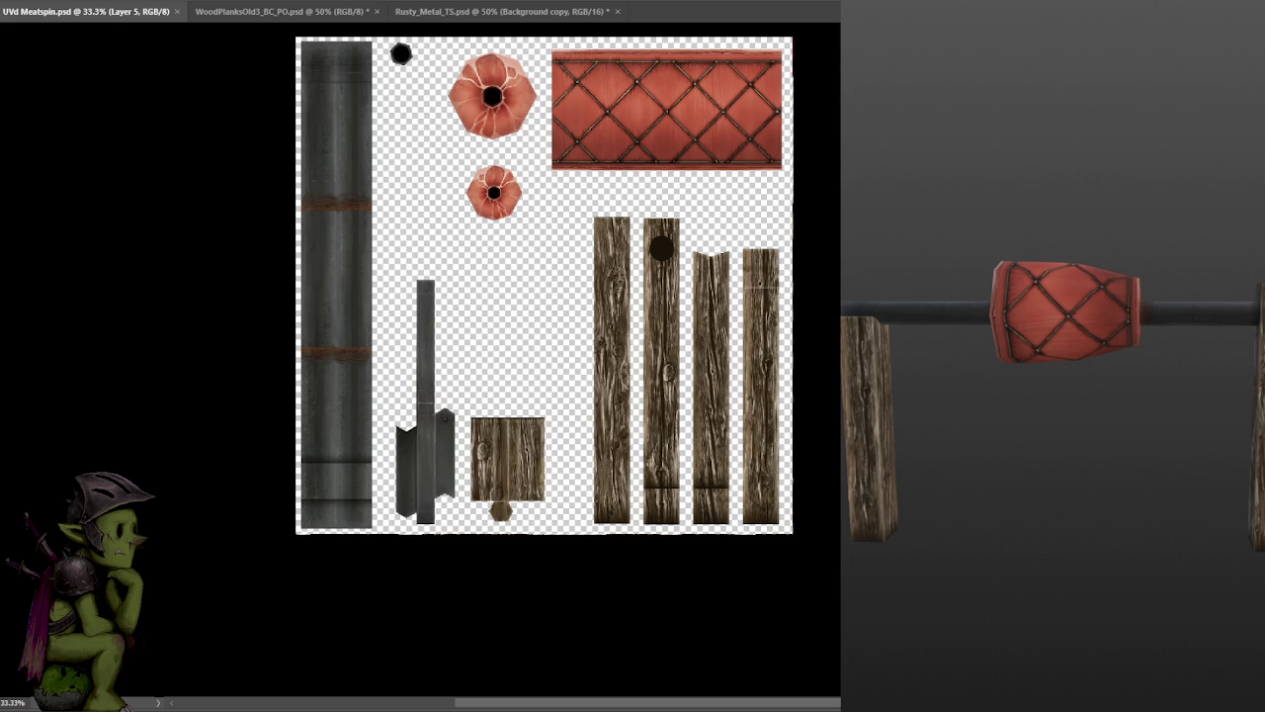
pyautogui.click(505, 269)
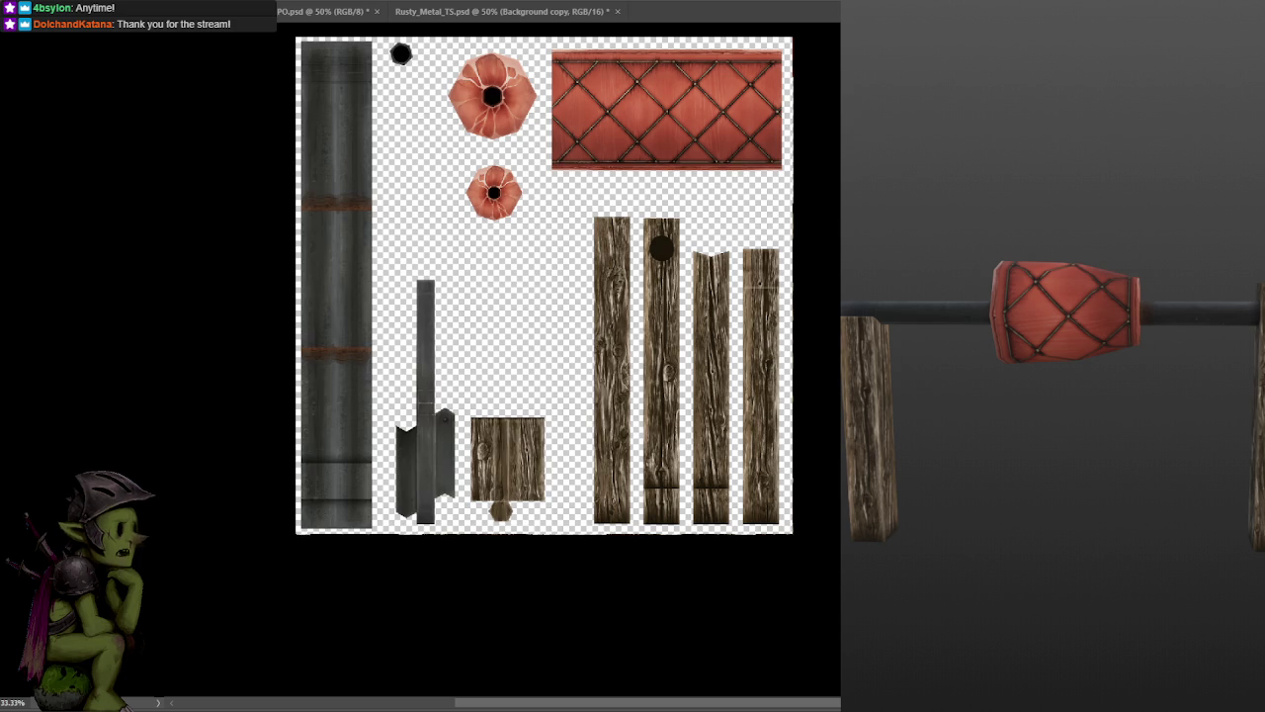
pyautogui.scroll(3, 544, 287)
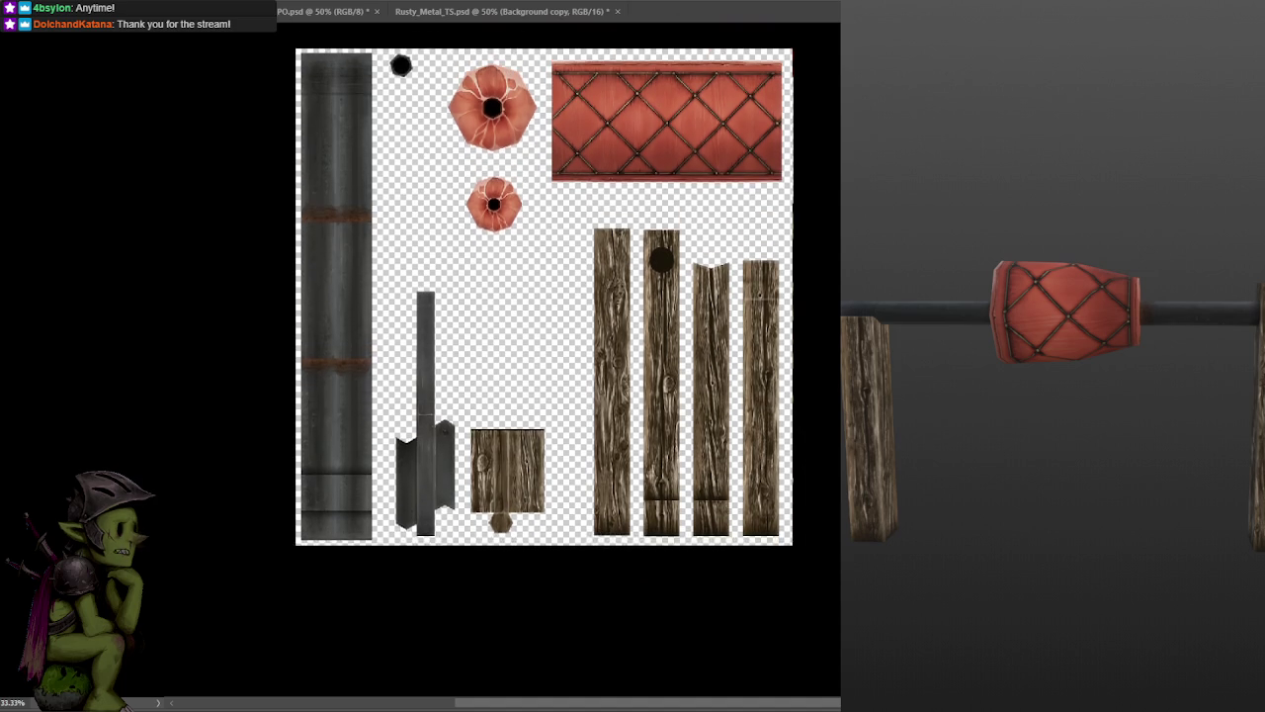